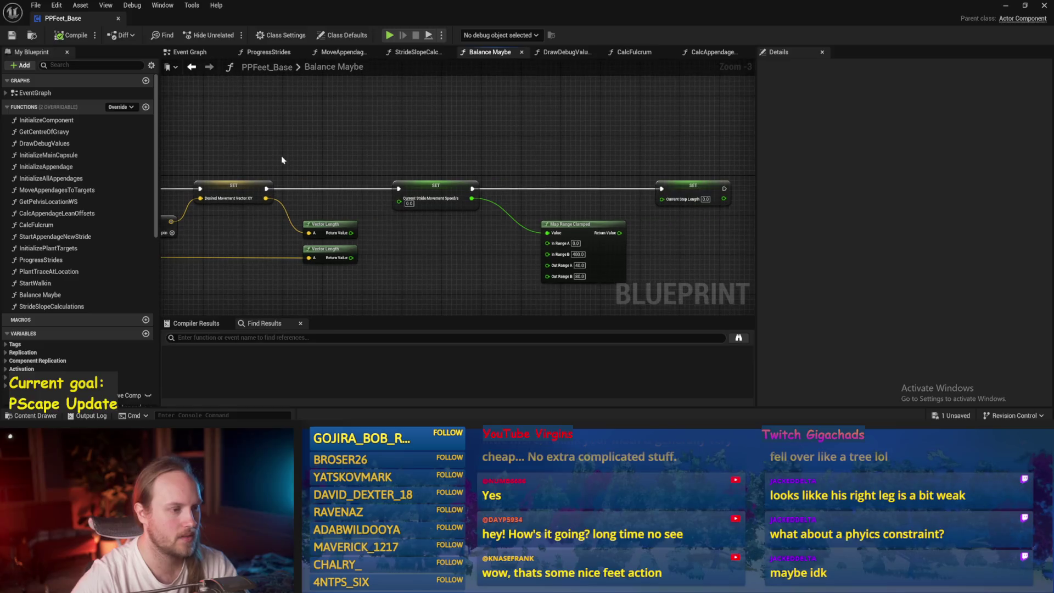
# - Open the ProgressStrides function graph from PPFeet_Base's Event Graph
pyautogui.click(184, 54)
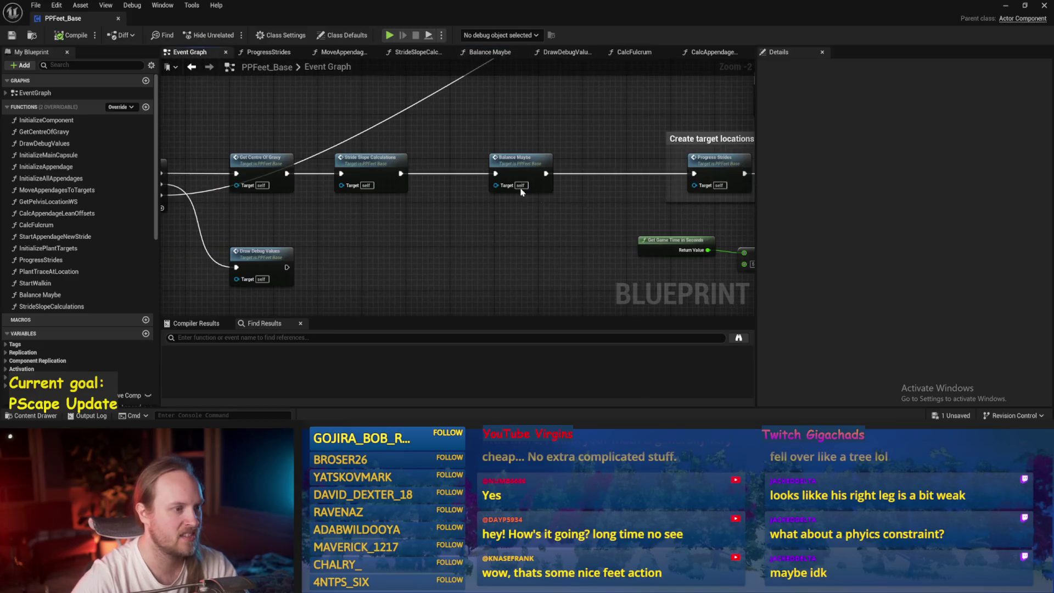
pyautogui.doubleClick(516, 172)
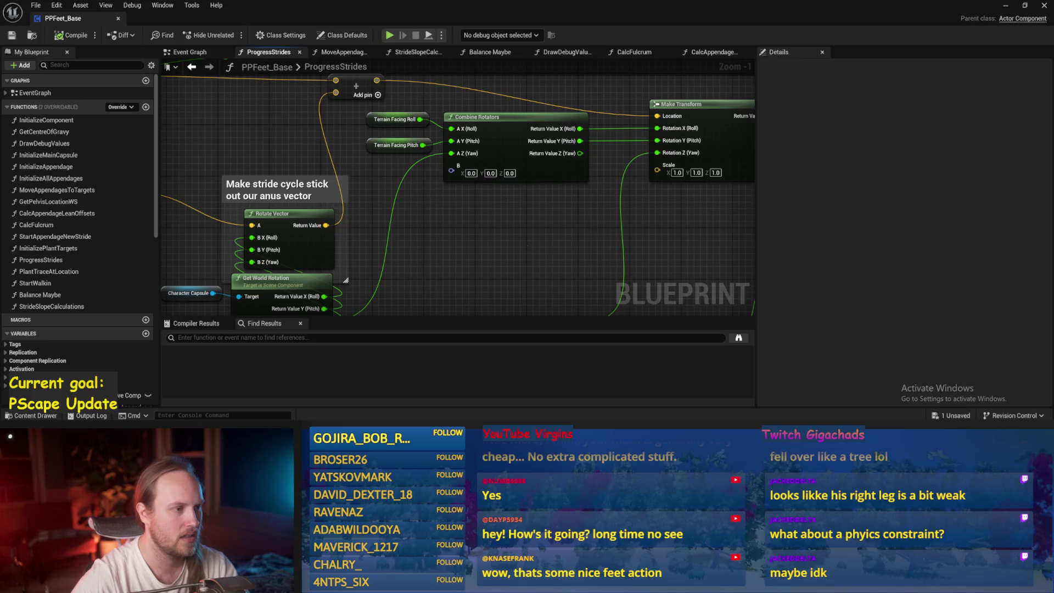
pyautogui.rightClick(607, 257)
pyautogui.press('Escape')
pyautogui.scroll(-1, 586, 220)
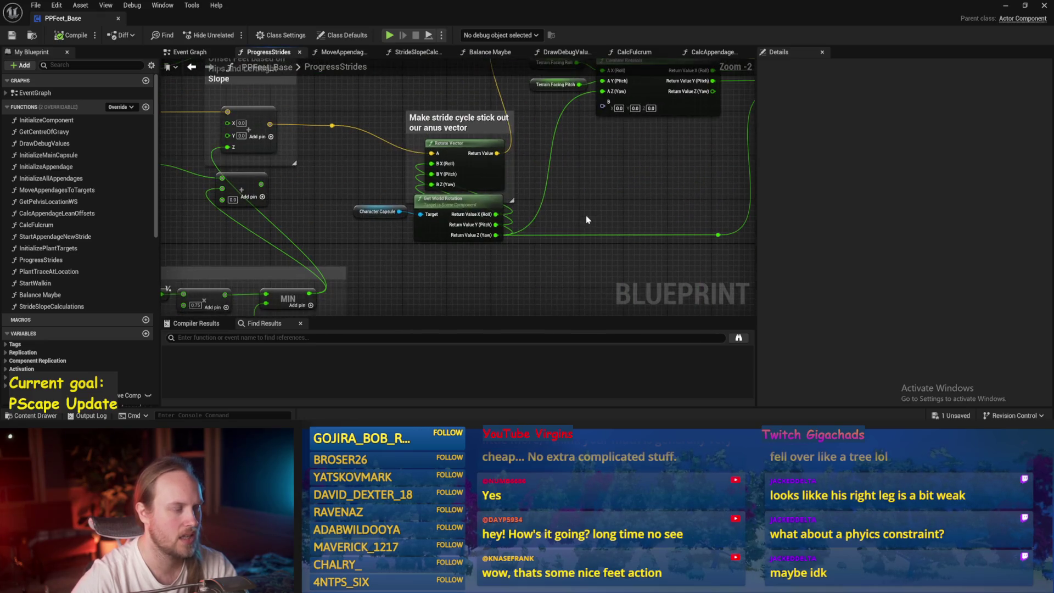
# - Select the rotate vector nodes and wrap them in a new comment
pyautogui.moveTo(508, 269)
pyautogui.mouseDown()
pyautogui.moveTo(332, 206)
pyautogui.moveTo(252, 300)
pyautogui.mouseUp()
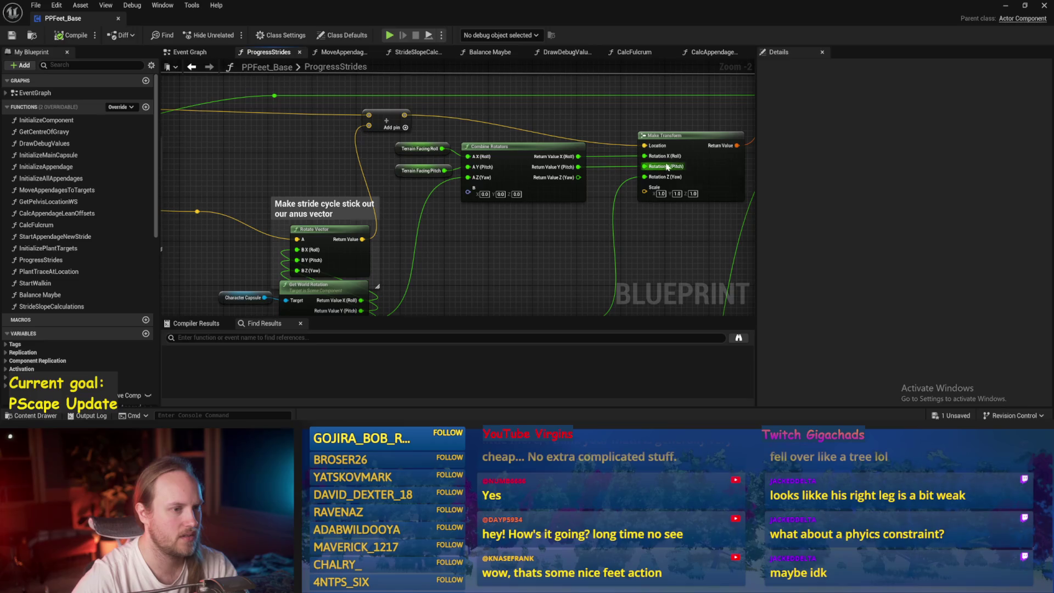
pyautogui.moveTo(702, 156)
pyautogui.mouseDown()
pyautogui.moveTo(468, 233)
pyautogui.moveTo(482, 192)
pyautogui.mouseUp()
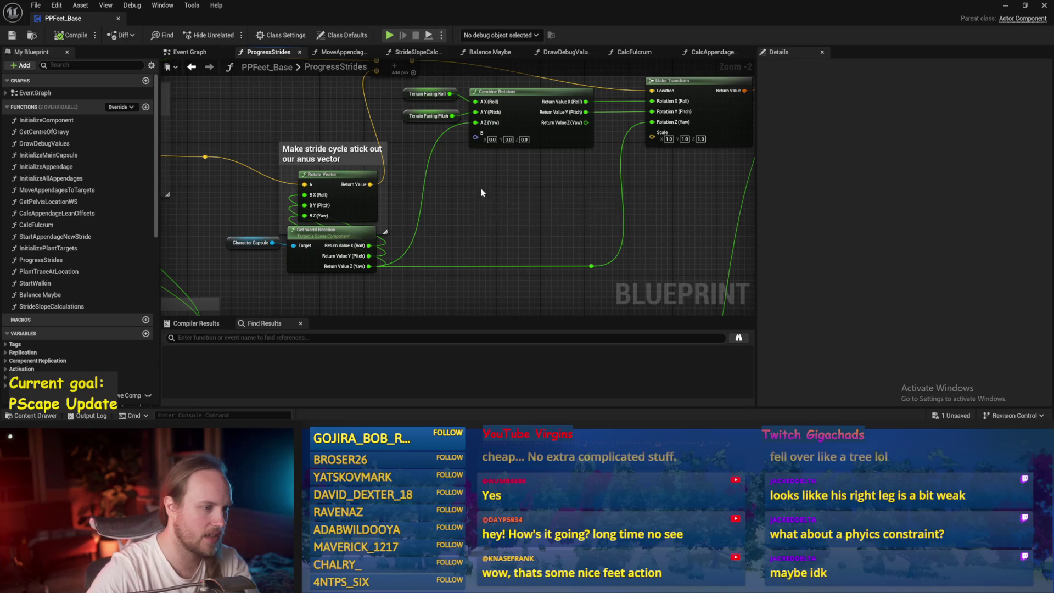
pyautogui.press('c')
pyautogui.click(489, 206)
# - Delete the stray comment and add a Character Facing Pitch getter via 'character face'
pyautogui.press('Delete')
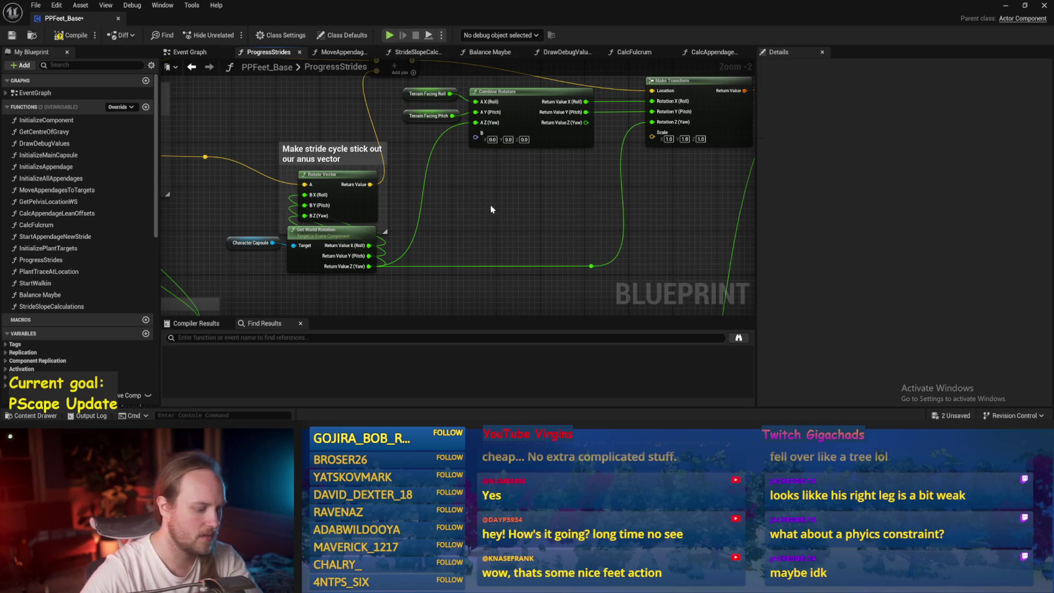
pyautogui.rightClick(490, 205)
pyautogui.write('character')
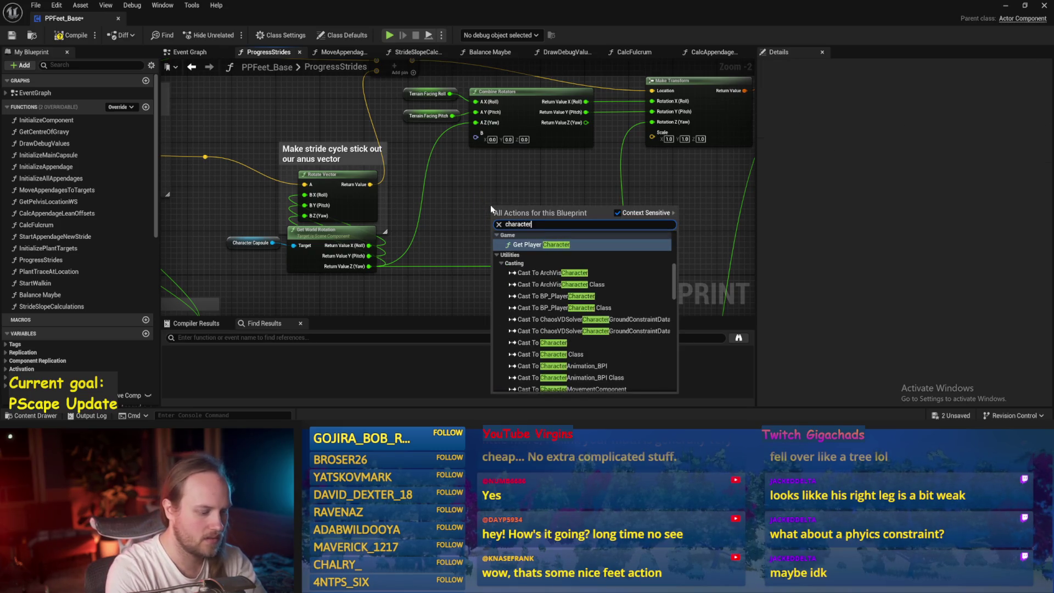
pyautogui.write(' face')
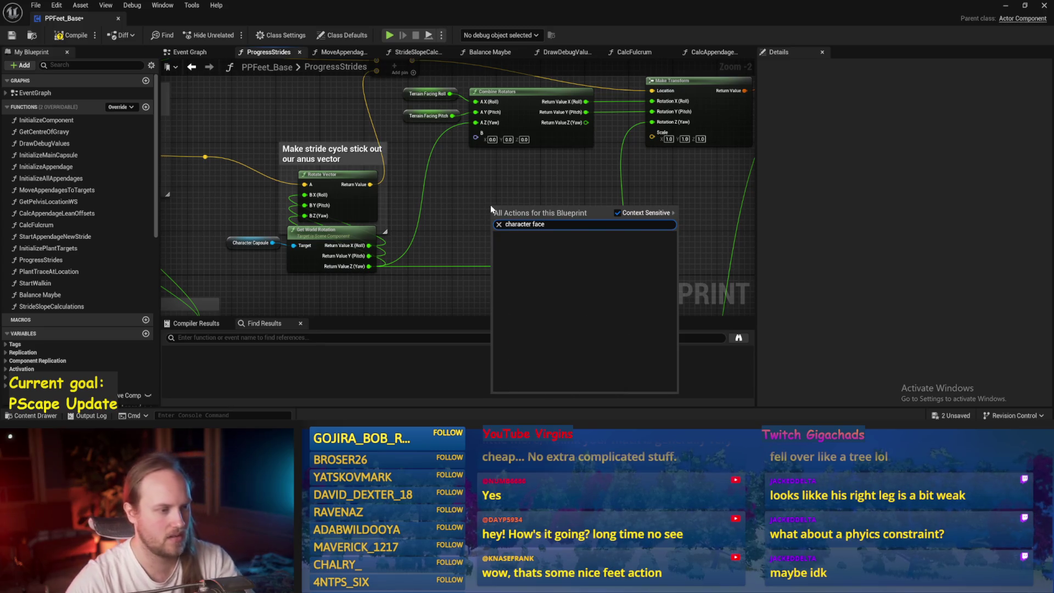
pyautogui.click(538, 240)
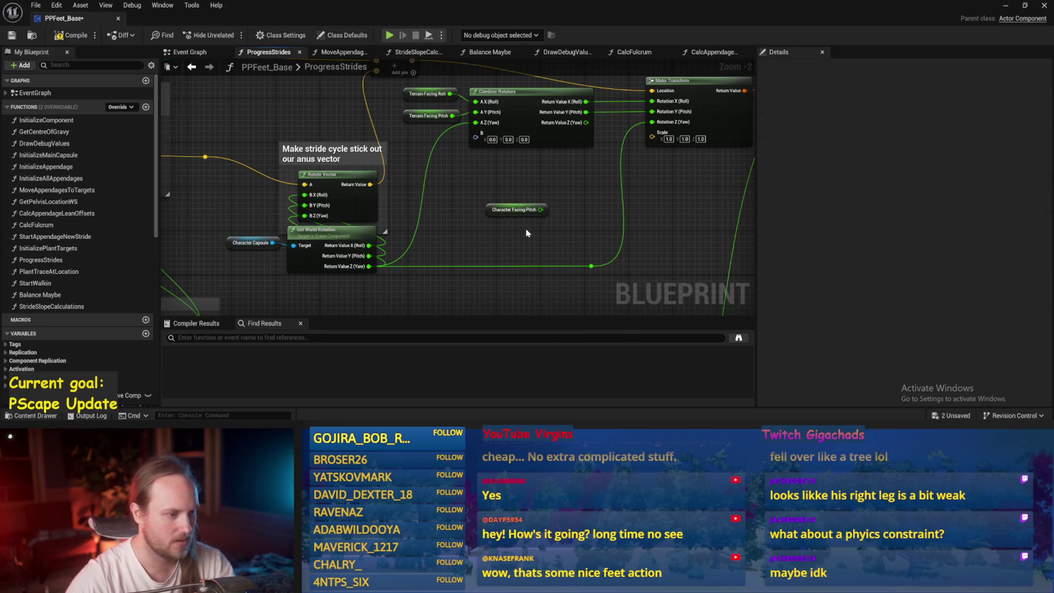
# - Add a Character Facing Roll getter, stack it beneath Pitch, and save
pyautogui.rightClick(526, 233)
pyautogui.write('facing roll')
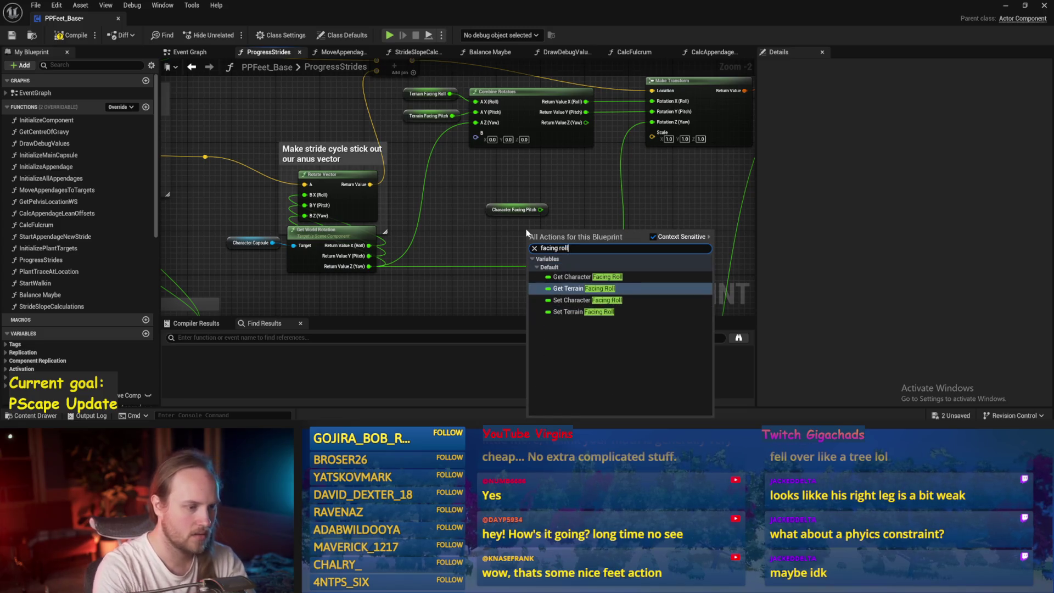
pyautogui.click(530, 277)
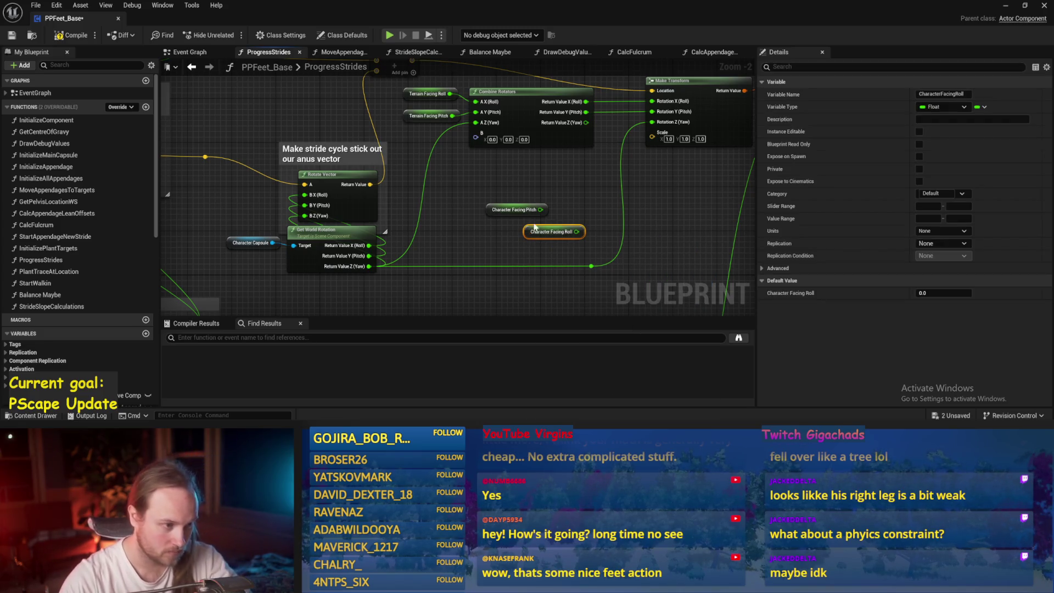
pyautogui.scroll(1, 543, 219)
pyautogui.moveTo(527, 240); pyautogui.dragTo(453, 215)
pyautogui.hotkey('ctrl', 's')
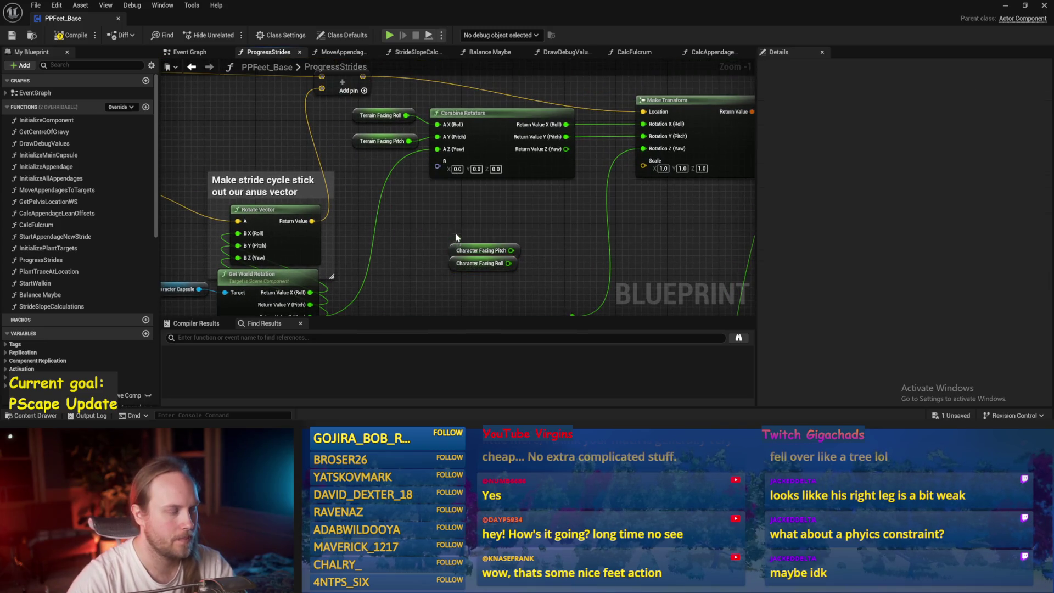
pyautogui.moveTo(466, 251); pyautogui.dragTo(467, 231)
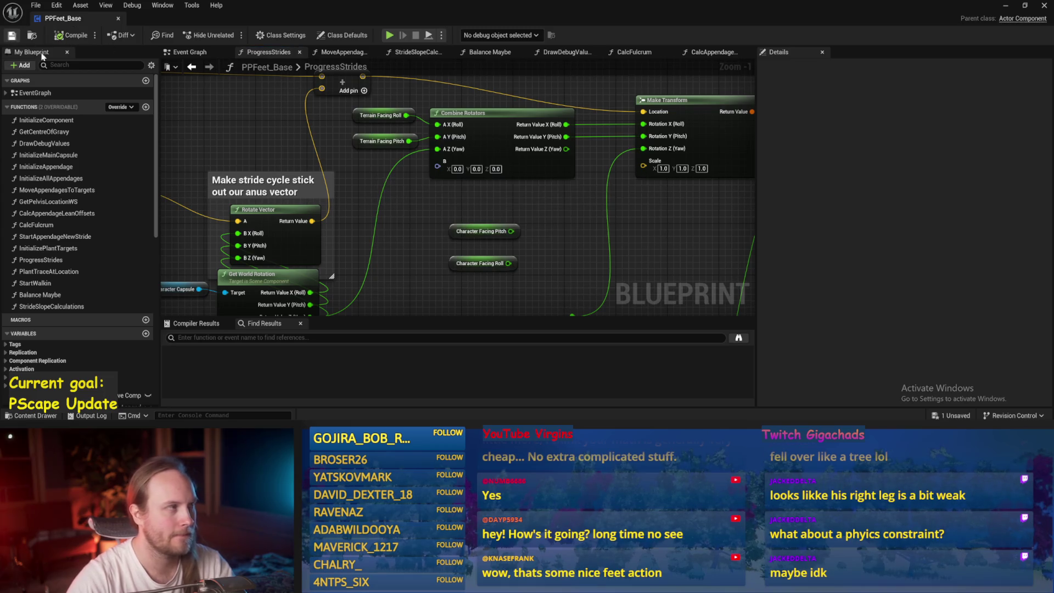
# - Compile, then add a math node off Character Facing Pitch's output and save
pyautogui.click(7, 36)
pyautogui.moveTo(510, 231); pyautogui.dragTo(556, 236)
pyautogui.write('+')
pyautogui.press('Return')
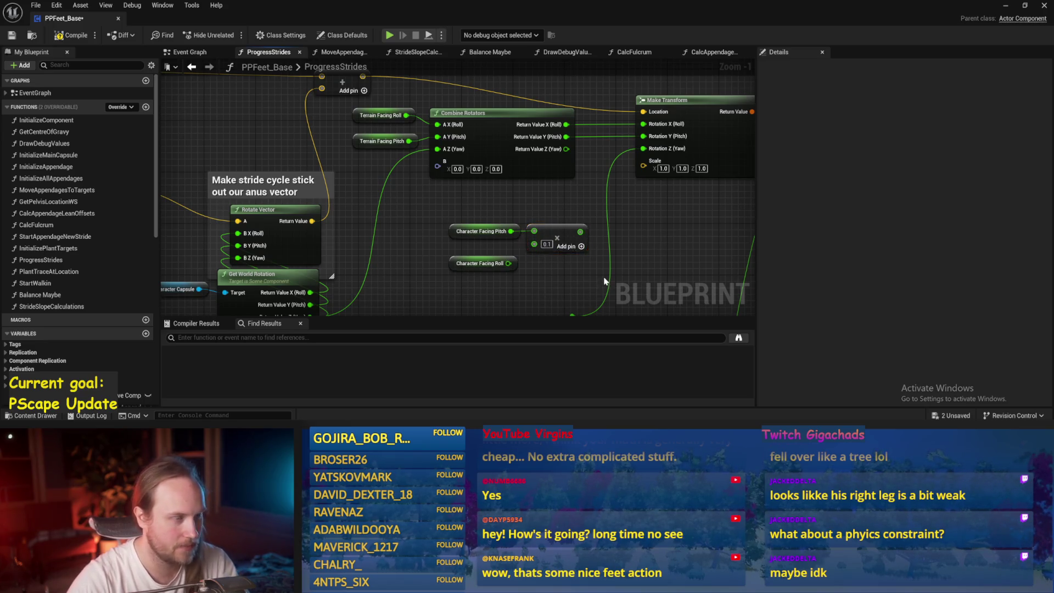
pyautogui.hotkey('ctrl', 's')
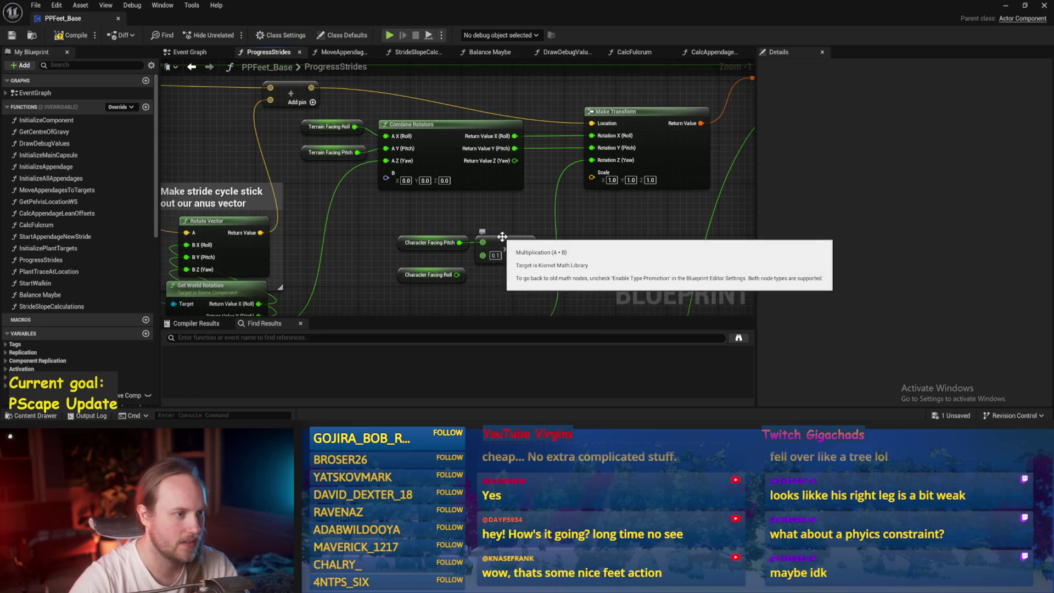
# - Shift Character Facing Pitch and its multiply left and Combine Rotators right, then compile and save
pyautogui.moveTo(447, 254)
pyautogui.mouseDown()
pyautogui.moveTo(440, 222)
pyautogui.moveTo(435, 232)
pyautogui.mouseUp()
pyautogui.click(436, 211)
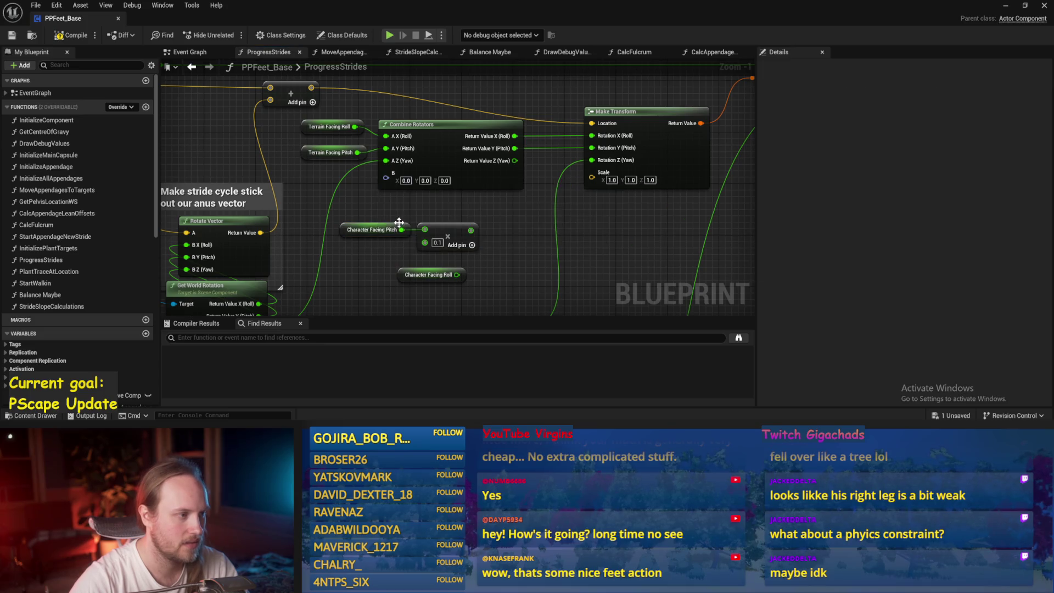
pyautogui.moveTo(368, 144); pyautogui.dragTo(452, 130)
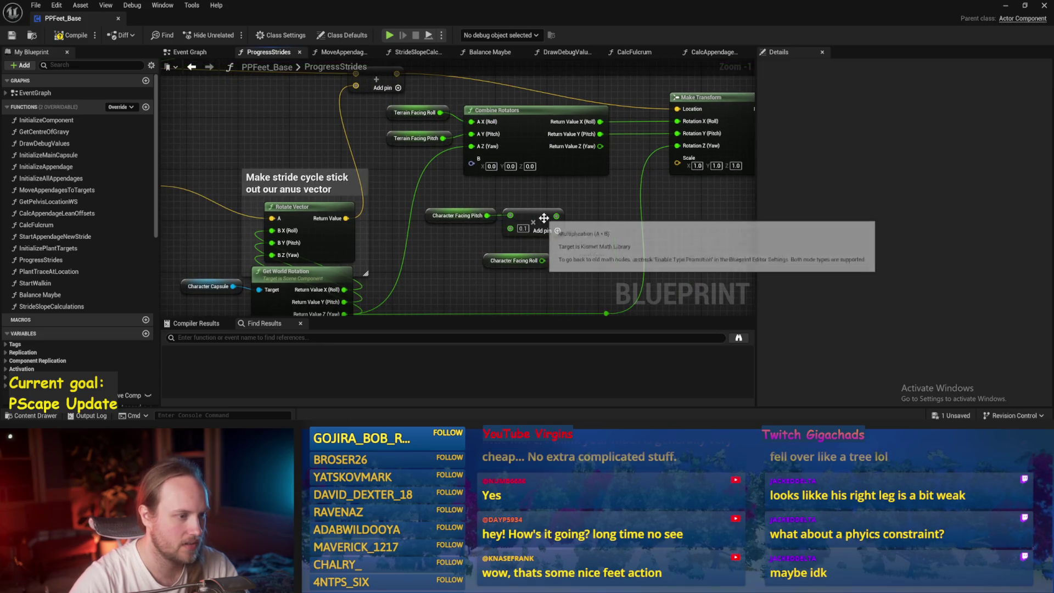
pyautogui.scroll(-2, 424, 172)
pyautogui.moveTo(427, 179); pyautogui.dragTo(470, 181)
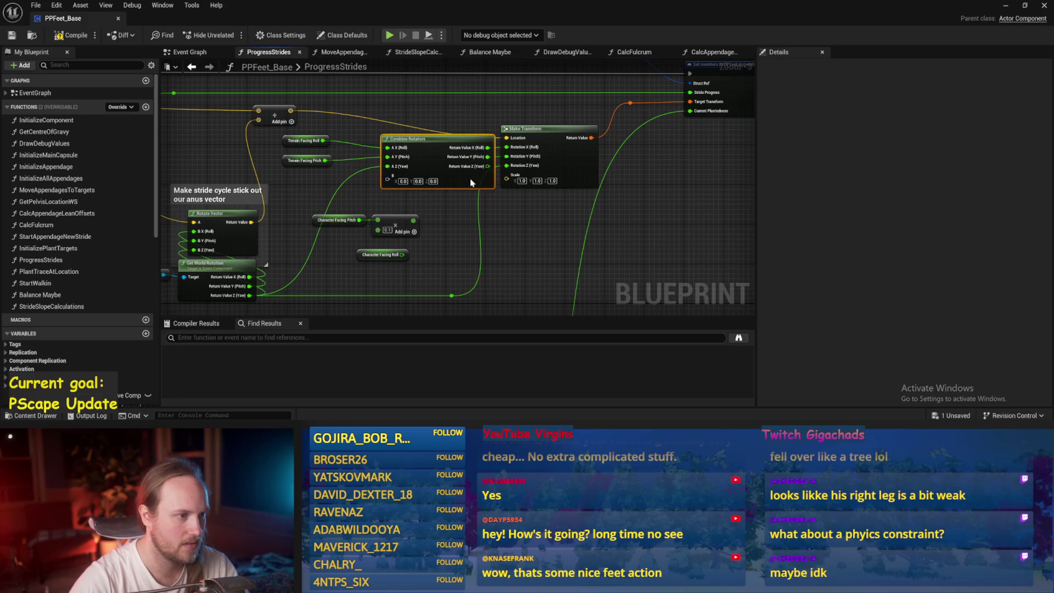
pyautogui.hotkey('ctrl', 's')
pyautogui.moveTo(332, 168); pyautogui.dragTo(289, 142)
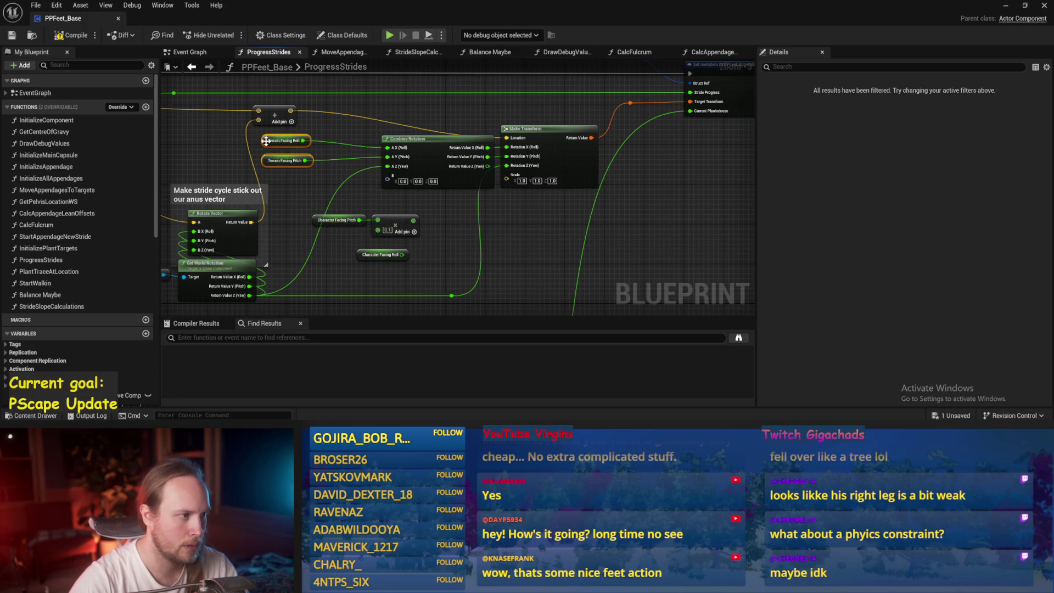
pyautogui.scroll(2, 265, 141)
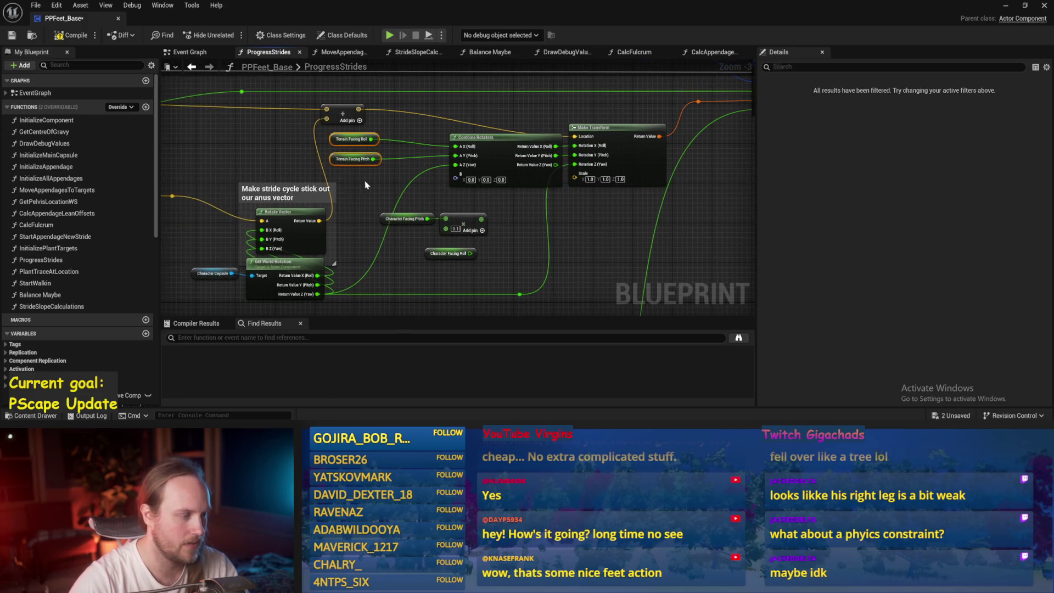
pyautogui.click(10, 35)
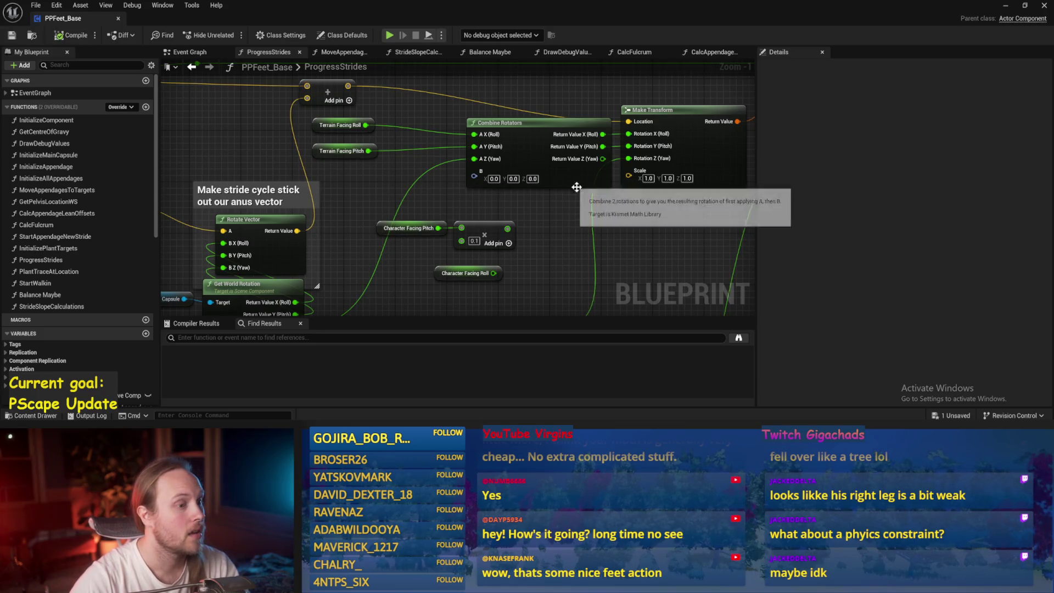
# - Add an Add node after the 0.1 multiply node
pyautogui.moveTo(576, 187)
pyautogui.mouseDown()
pyautogui.moveTo(510, 235)
pyautogui.moveTo(584, 235)
pyautogui.mouseUp()
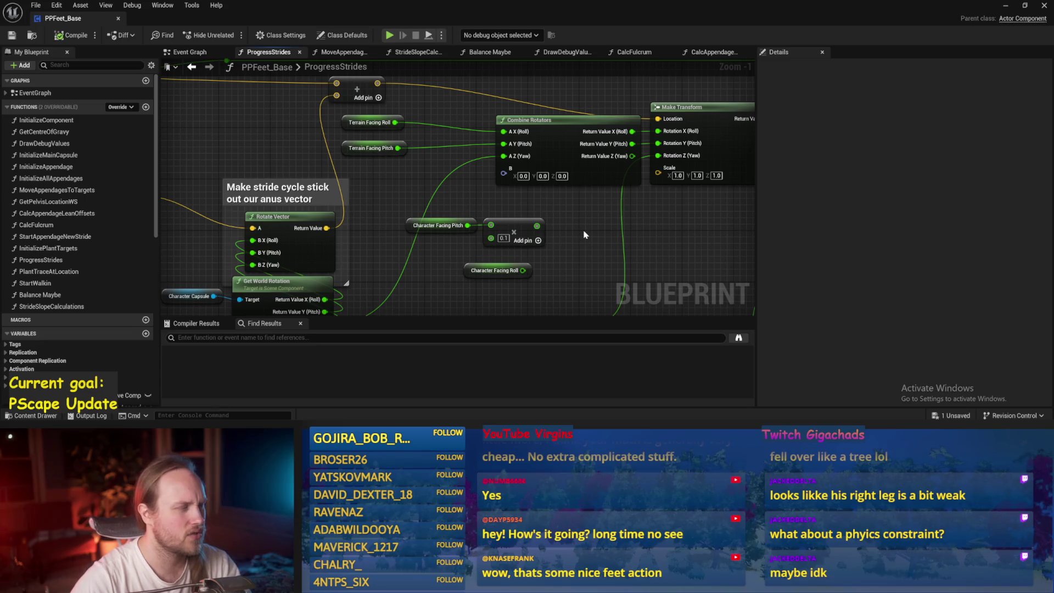
pyautogui.moveTo(447, 236); pyautogui.dragTo(450, 235)
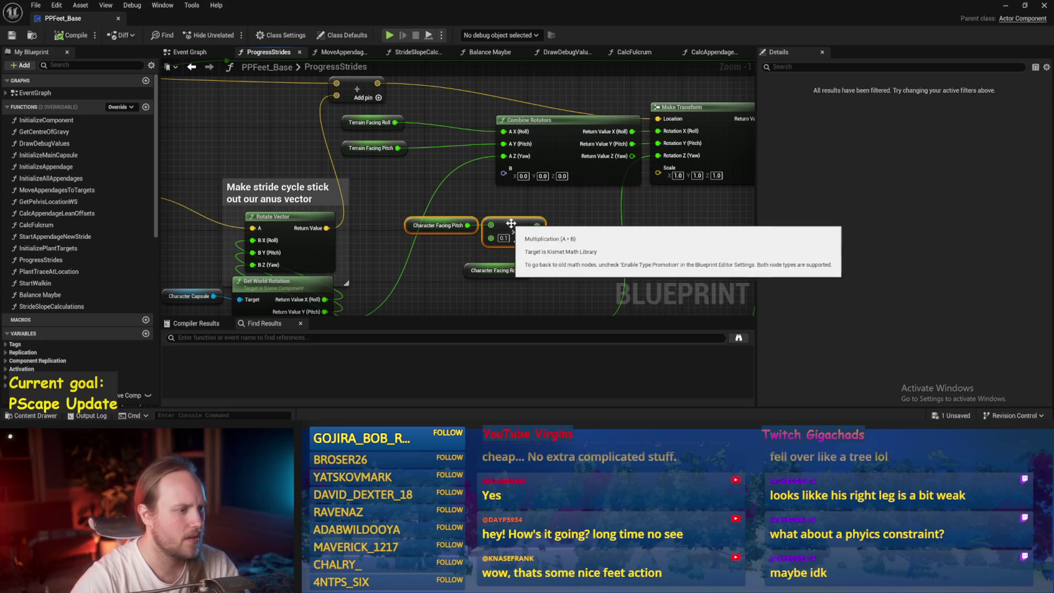
pyautogui.click(581, 230)
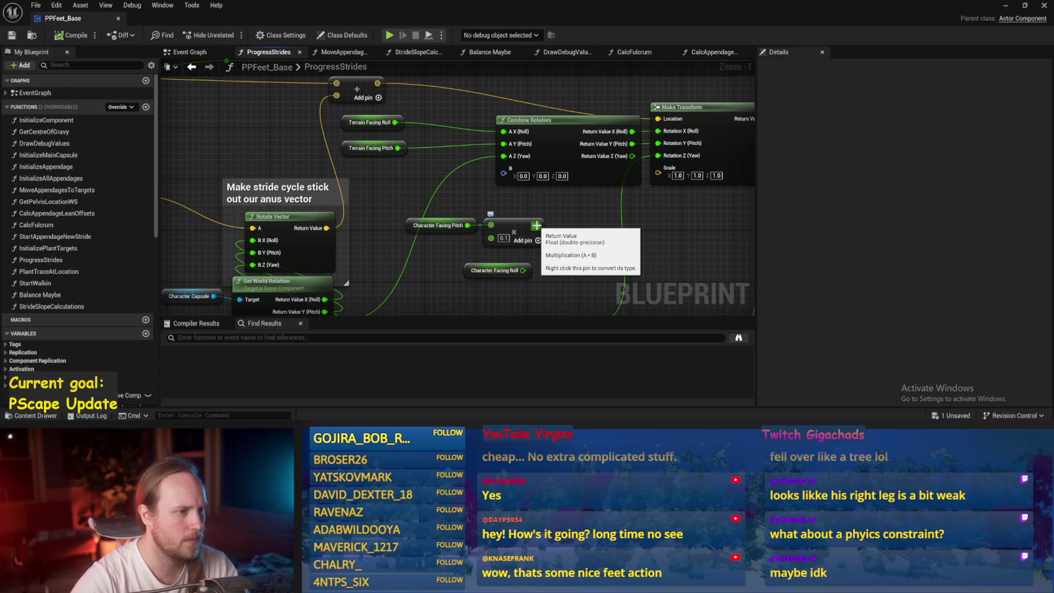
pyautogui.moveTo(567, 233)
pyautogui.mouseDown()
pyautogui.moveTo(554, 213)
pyautogui.moveTo(583, 227)
pyautogui.moveTo(545, 220)
pyautogui.moveTo(562, 220)
pyautogui.moveTo(562, 234)
pyautogui.mouseUp()
pyautogui.click(582, 242)
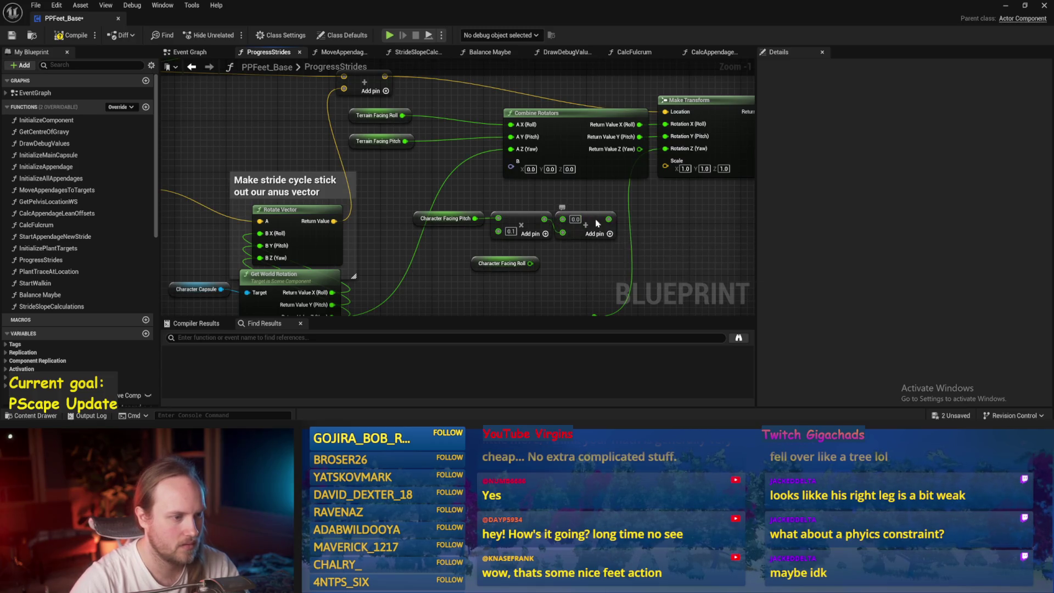
# - Duplicate the multiply node for Character Facing Roll and place an add node beside it
pyautogui.click(525, 219)
pyautogui.hotkey('ctrl', 'c')
pyautogui.hotkey('ctrl', 'v')
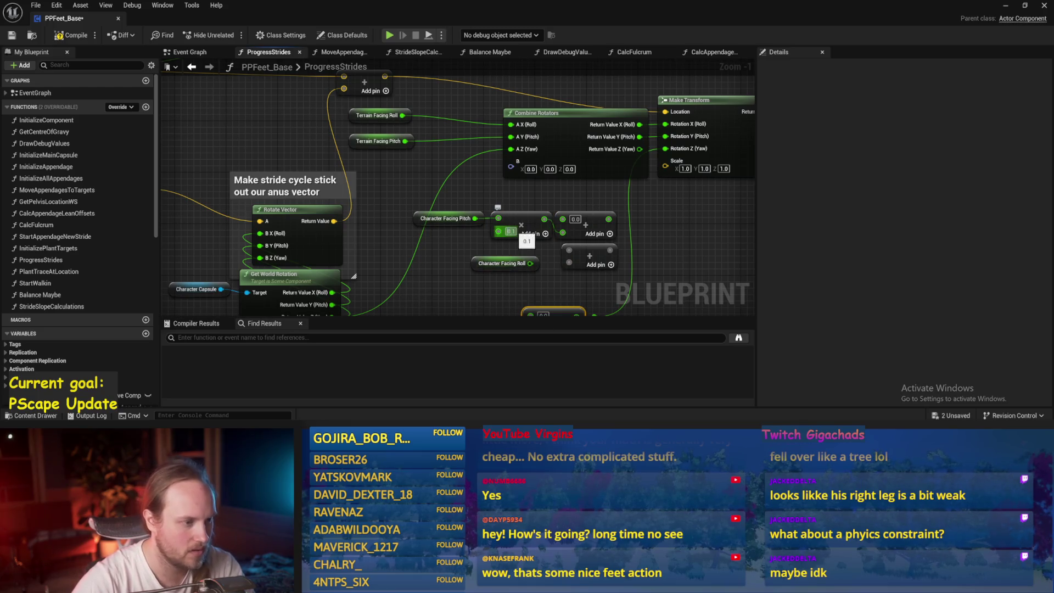
pyautogui.moveTo(483, 263)
pyautogui.mouseDown()
pyautogui.moveTo(444, 263)
pyautogui.moveTo(526, 299)
pyautogui.moveTo(546, 213)
pyautogui.mouseUp()
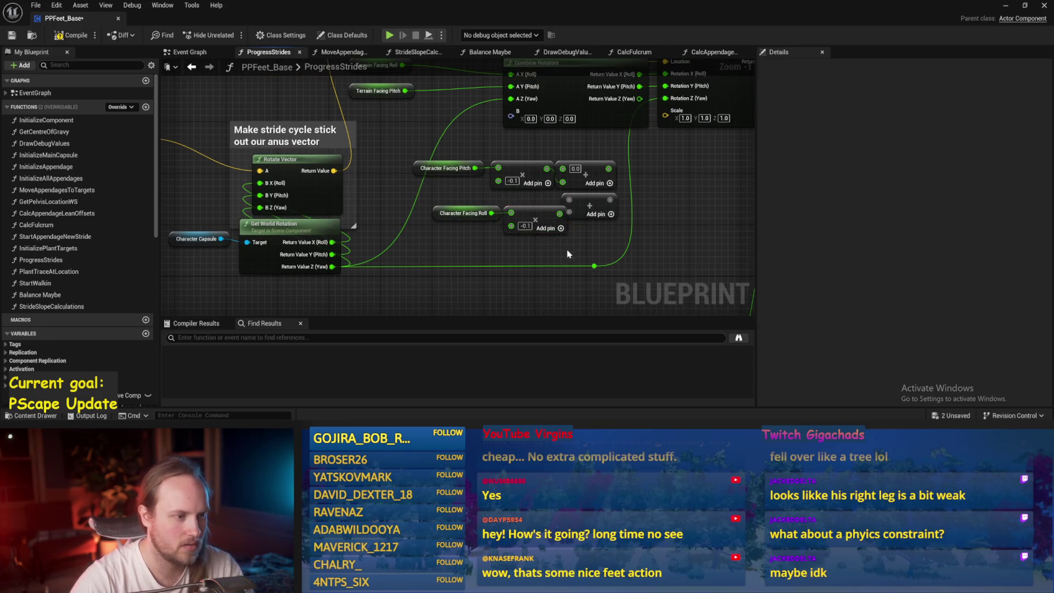
pyautogui.moveTo(546, 215)
pyautogui.mouseDown()
pyautogui.moveTo(547, 252)
pyautogui.moveTo(538, 247)
pyautogui.mouseUp()
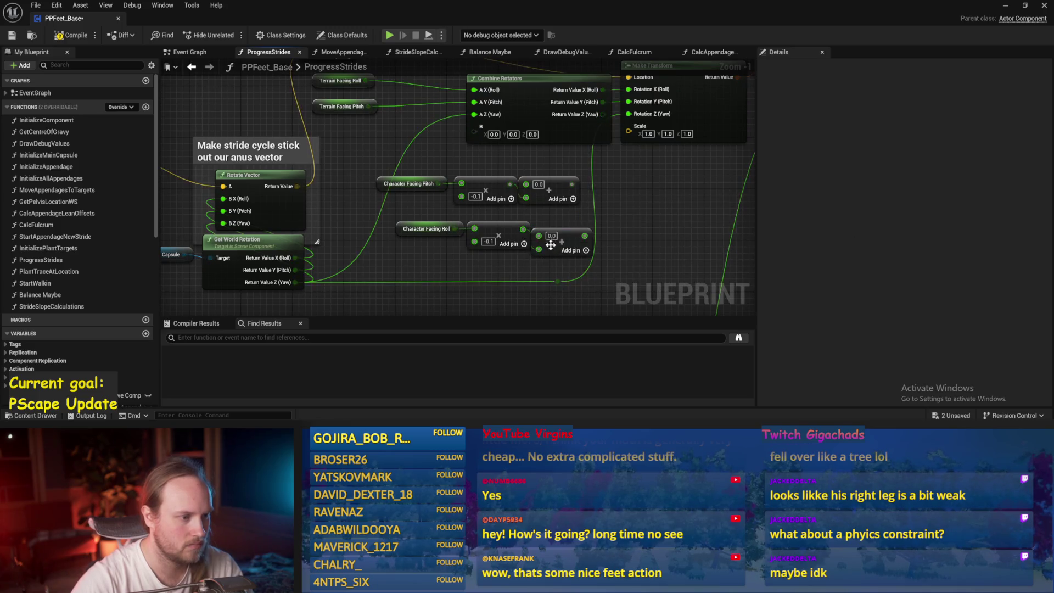
# - Rearrange Combine Rotators, Make Transform and the roll nodes, saving along the way
pyautogui.scroll(-2, 590, 220)
pyautogui.hotkey('ctrl', 's')
pyautogui.moveTo(584, 200)
pyautogui.mouseDown()
pyautogui.moveTo(534, 183)
pyautogui.moveTo(392, 196)
pyautogui.mouseUp()
pyautogui.moveTo(513, 201); pyautogui.dragTo(538, 166)
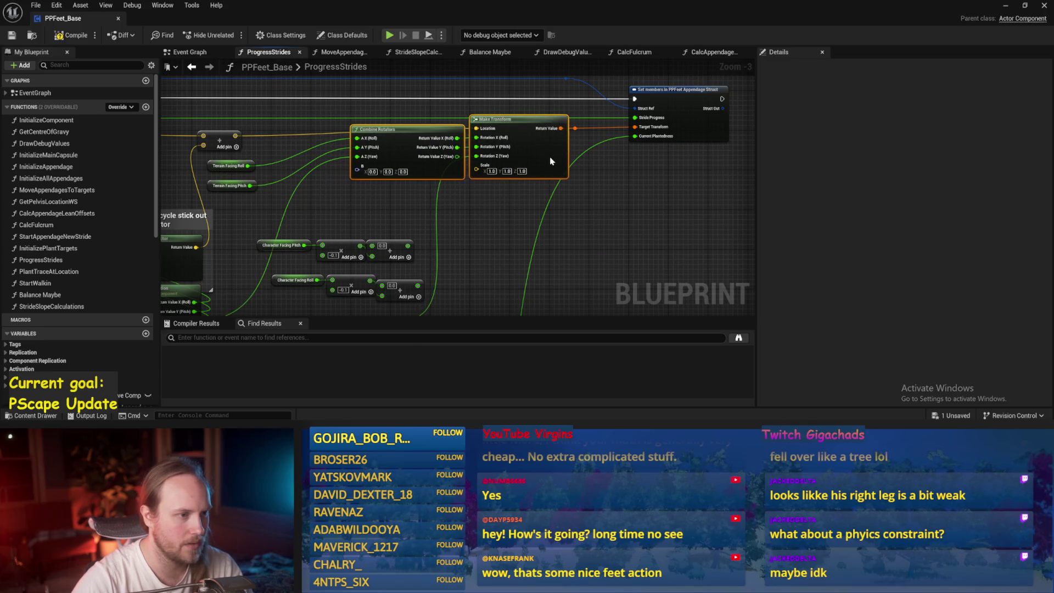
pyautogui.scroll(1, 425, 228)
pyautogui.hotkey('ctrl', 's')
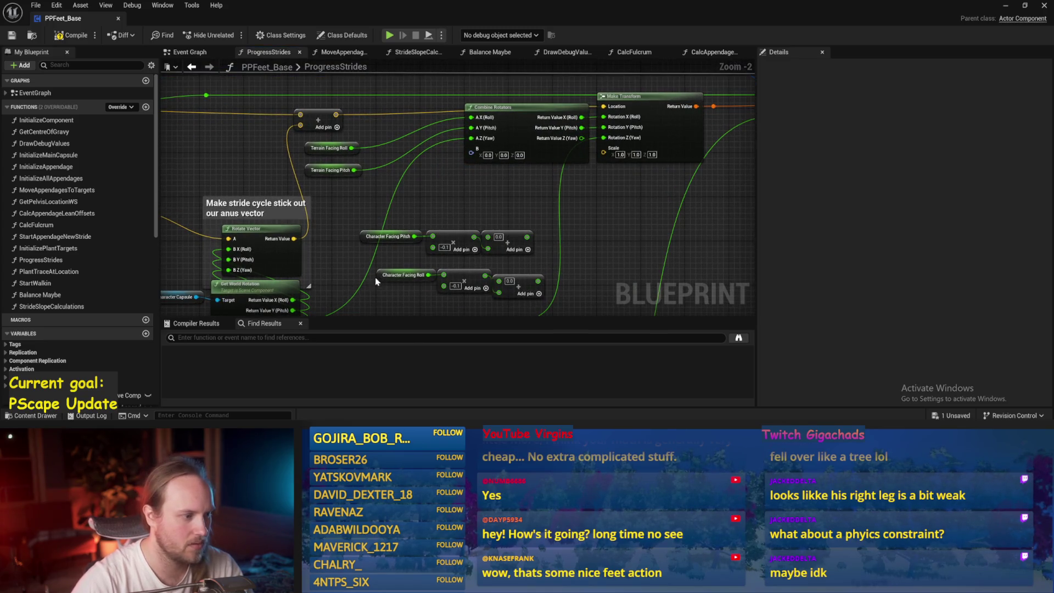
pyautogui.moveTo(378, 276); pyautogui.dragTo(362, 276)
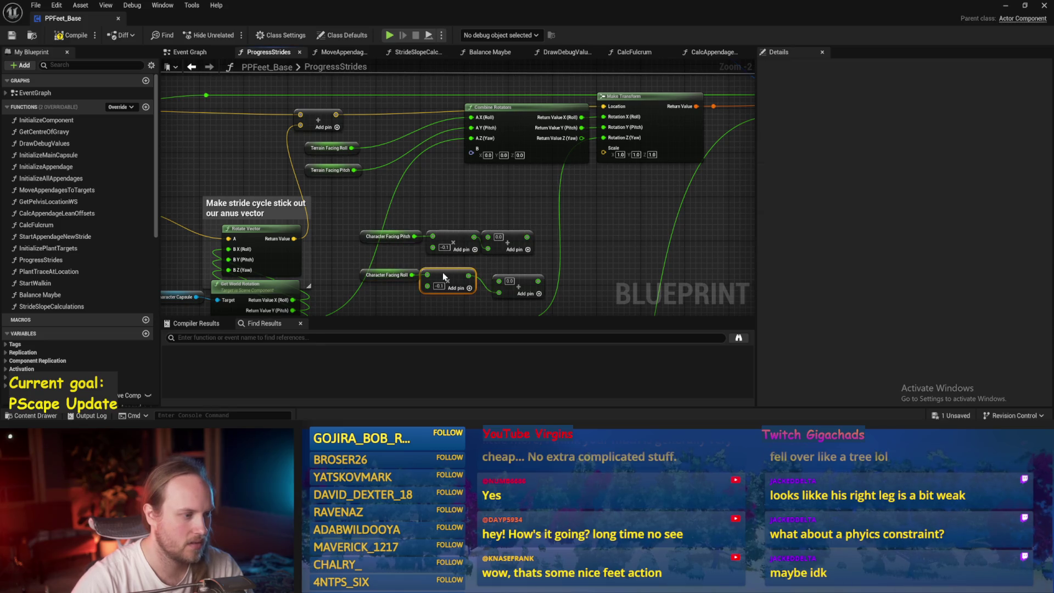
pyautogui.moveTo(445, 276); pyautogui.dragTo(456, 276)
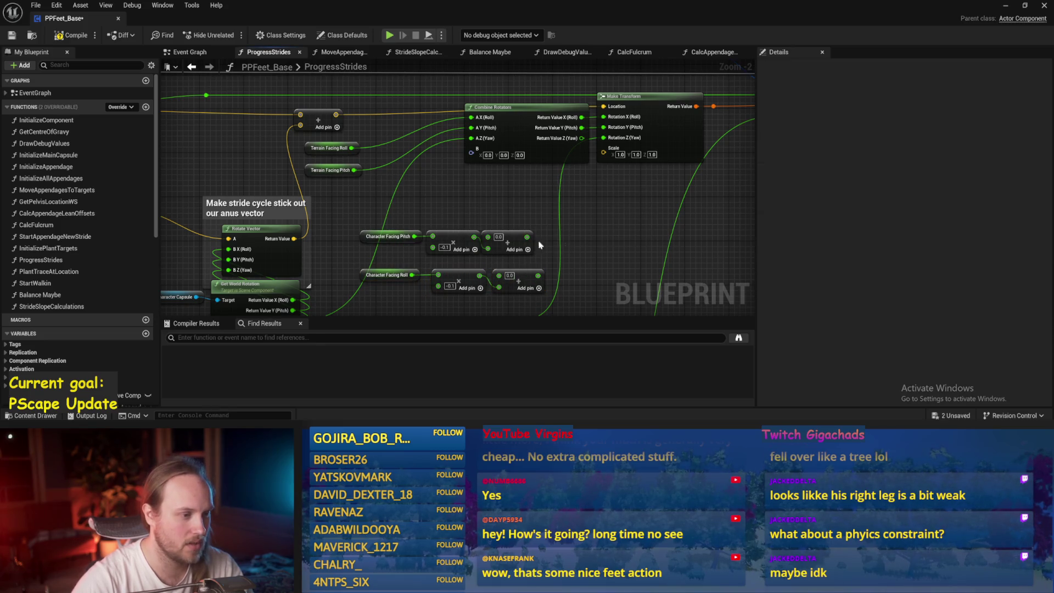
pyautogui.hotkey('ctrl', 's')
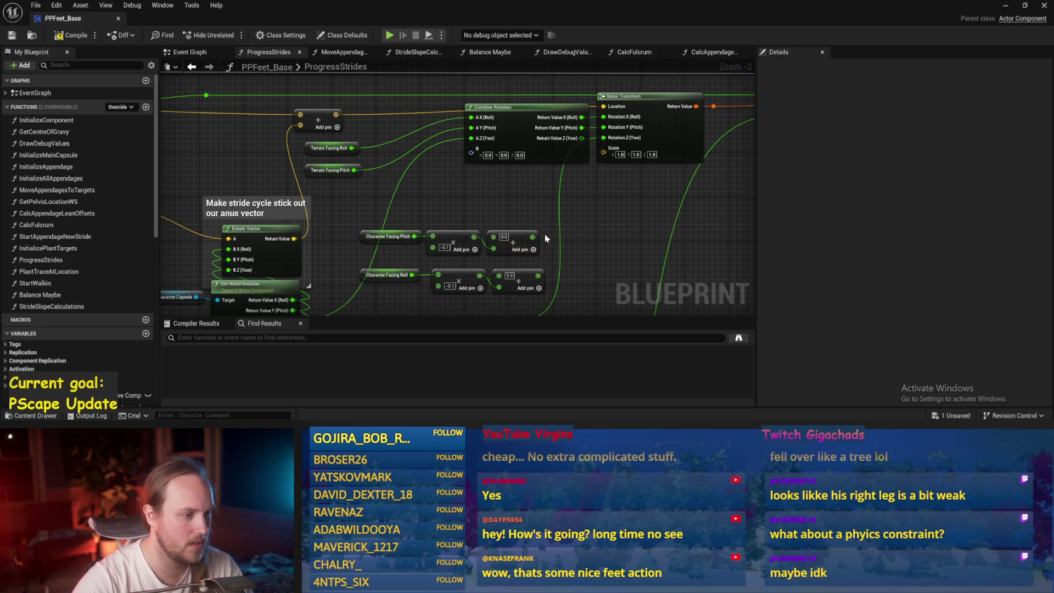
pyautogui.moveTo(532, 237)
pyautogui.mouseDown()
pyautogui.moveTo(424, 183)
pyautogui.moveTo(434, 186)
pyautogui.mouseUp()
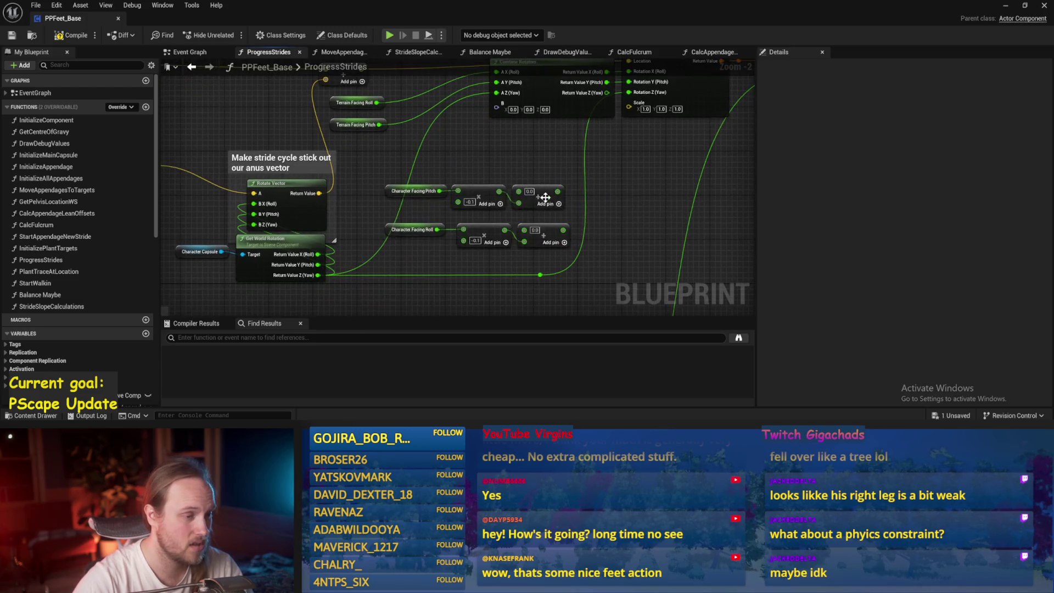
# - Wire Terrain Facing Roll and Pitch into the adds, and the adds into Combine Rotators, then save
pyautogui.moveTo(372, 124); pyautogui.dragTo(431, 154)
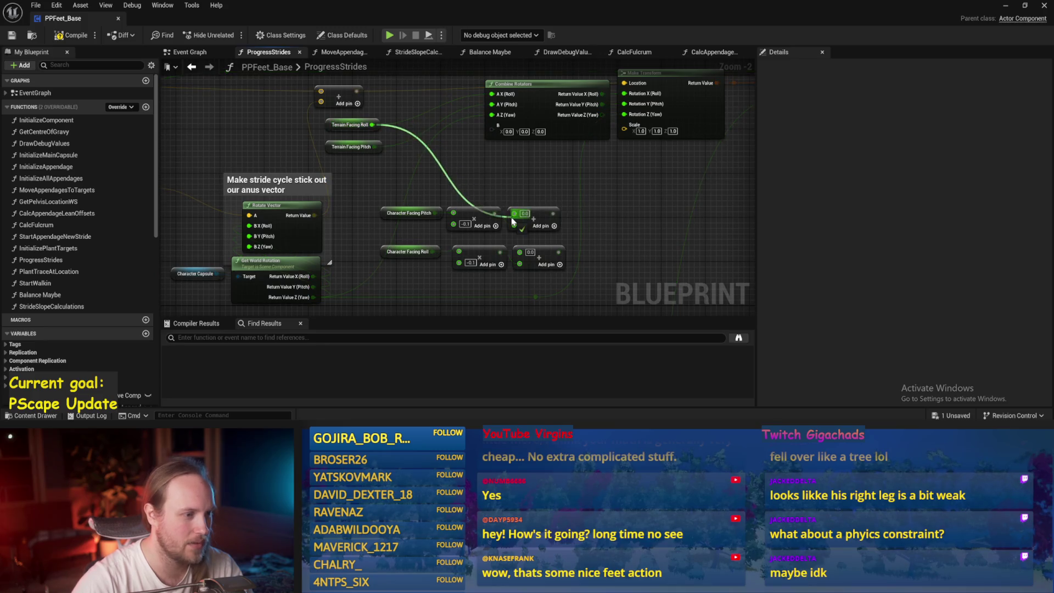
pyautogui.moveTo(514, 221); pyautogui.dragTo(515, 215)
pyautogui.moveTo(519, 252); pyautogui.dragTo(384, 174)
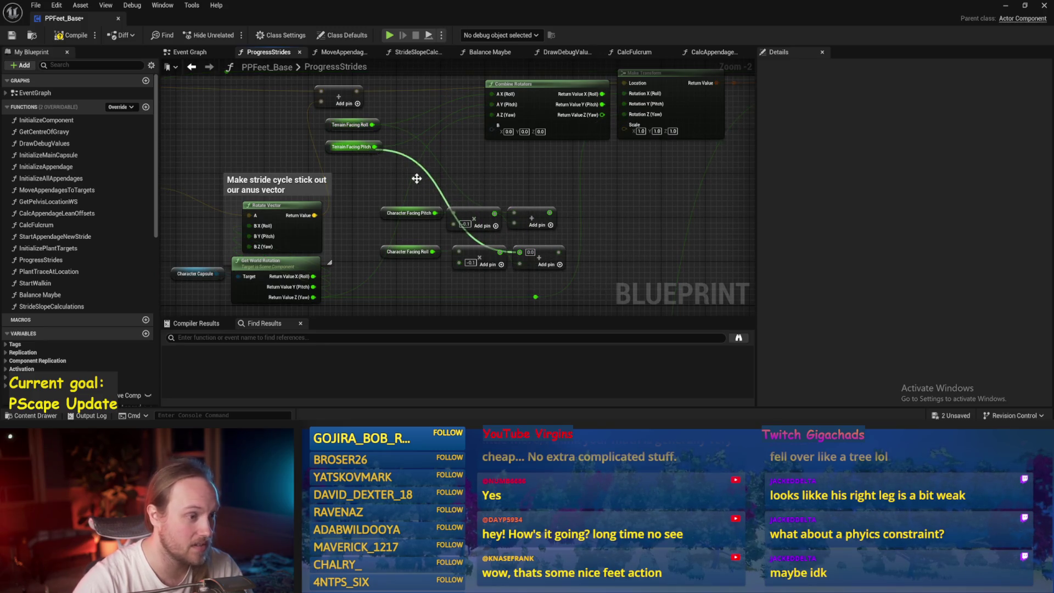
pyautogui.scroll(2, 548, 208)
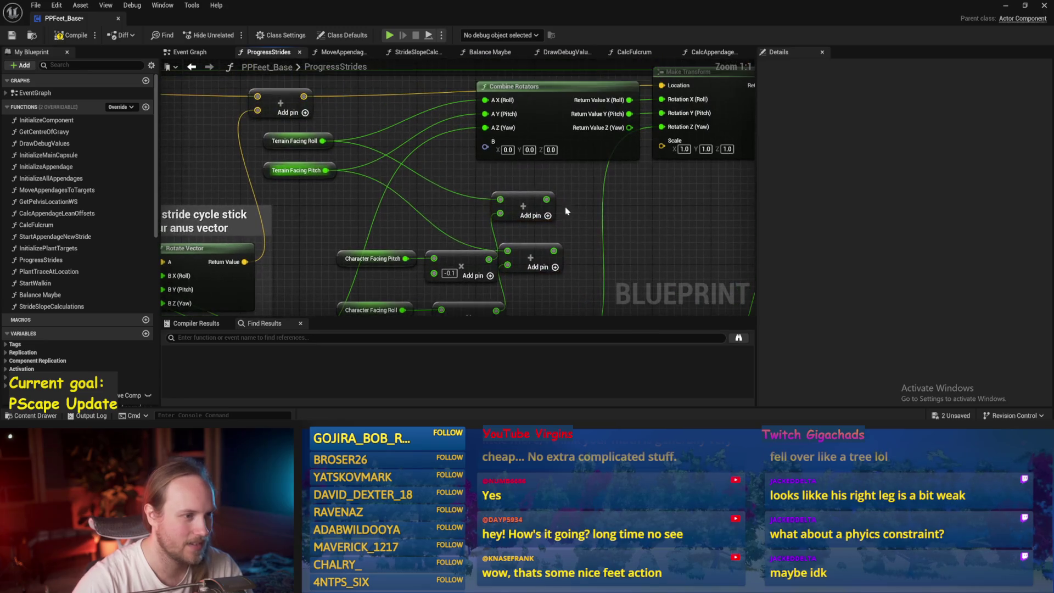
pyautogui.moveTo(546, 199)
pyautogui.mouseDown()
pyautogui.moveTo(549, 181)
pyautogui.moveTo(485, 127)
pyautogui.mouseUp()
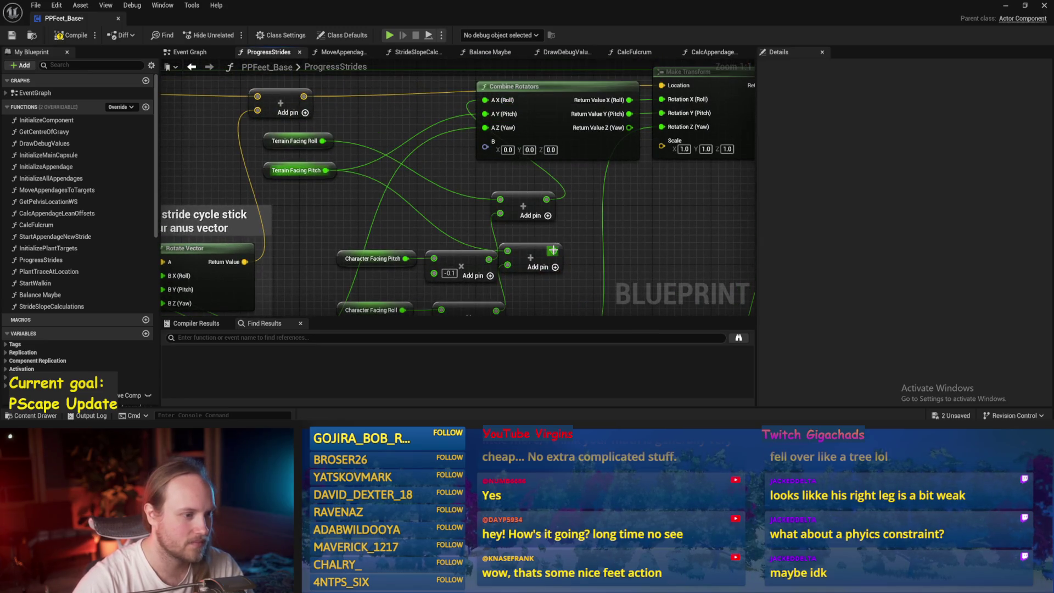
pyautogui.moveTo(553, 250); pyautogui.dragTo(485, 114)
pyautogui.hotkey('ctrl', 's')
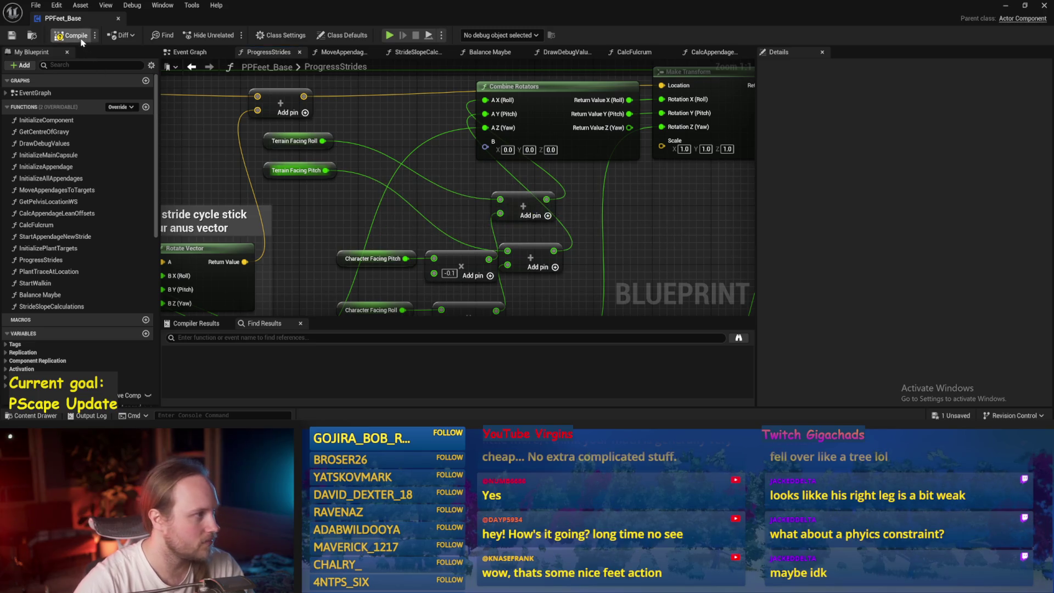
# - Set the multiplier to -0.1 and minimize the Blueprint editor to return to the level
pyautogui.moveTo(230, 197); pyautogui.dragTo(345, 162)
pyautogui.click(566, 238)
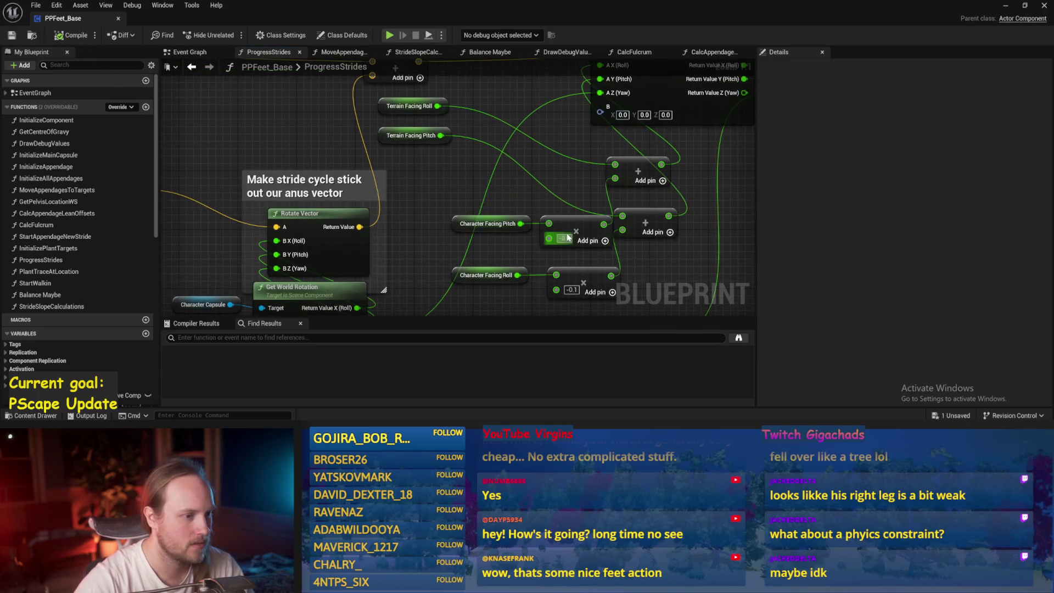
pyautogui.moveTo(568, 240); pyautogui.dragTo(452, 243)
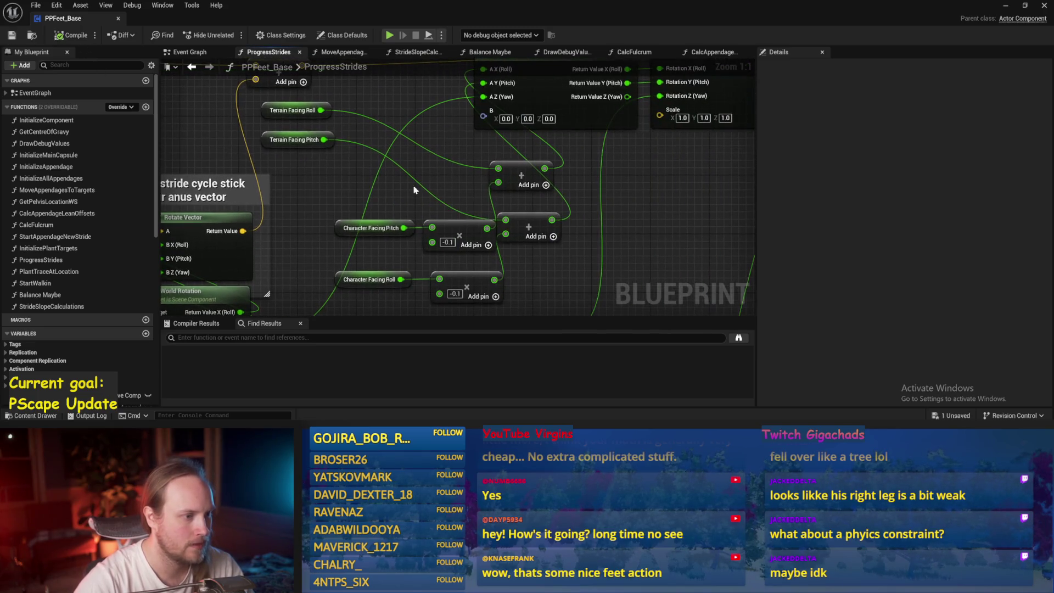
pyautogui.click(1002, 6)
# - Simulate PPFeet_TestLevel twice to check the ragdoll, then reopen PPFeet_Base
pyautogui.click(268, 35)
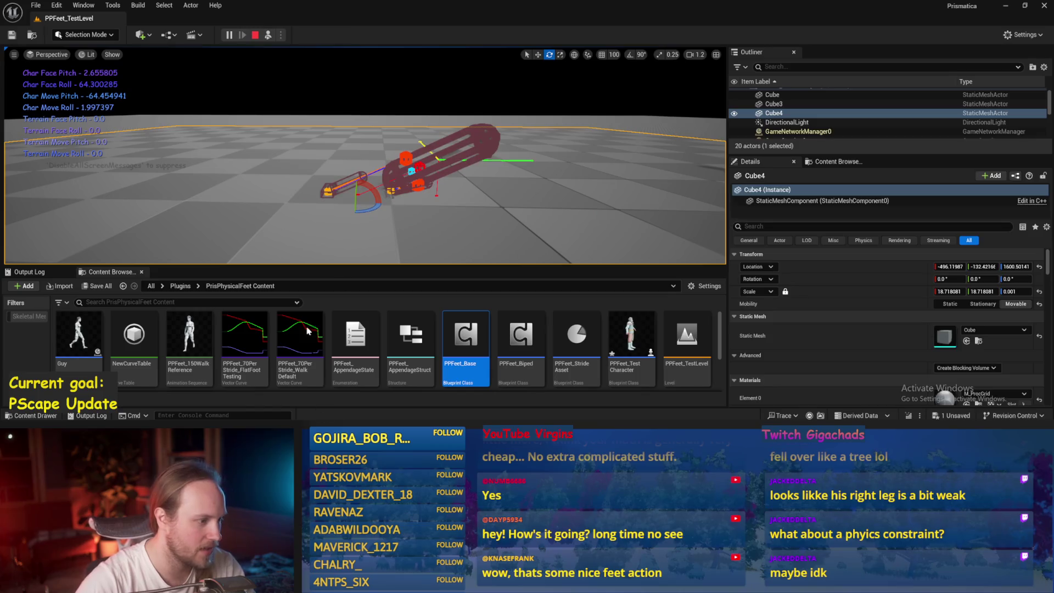
pyautogui.press('Escape')
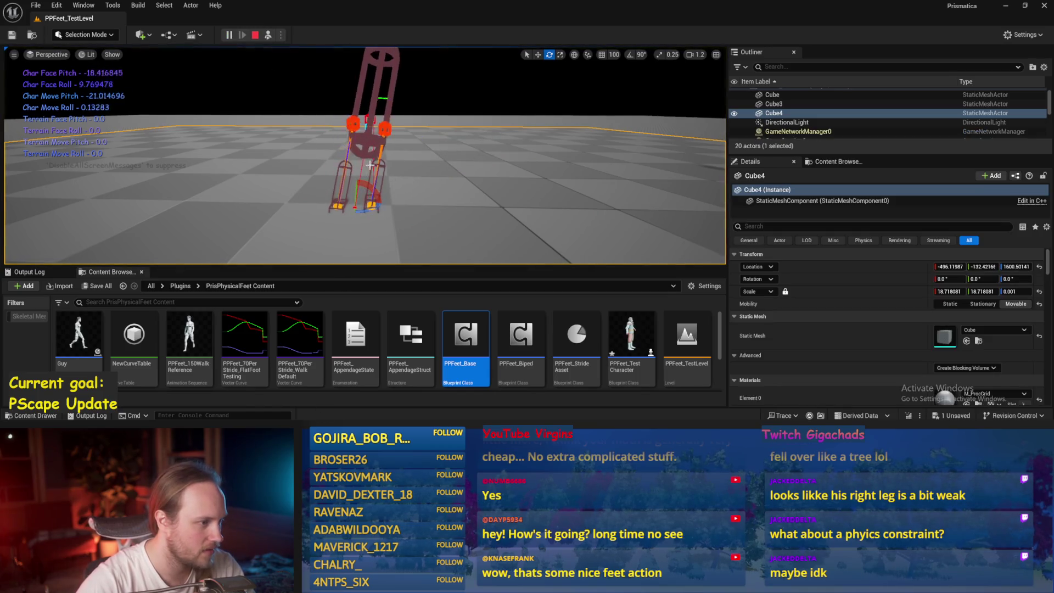
pyautogui.press('Escape')
pyautogui.doubleClick(465, 335)
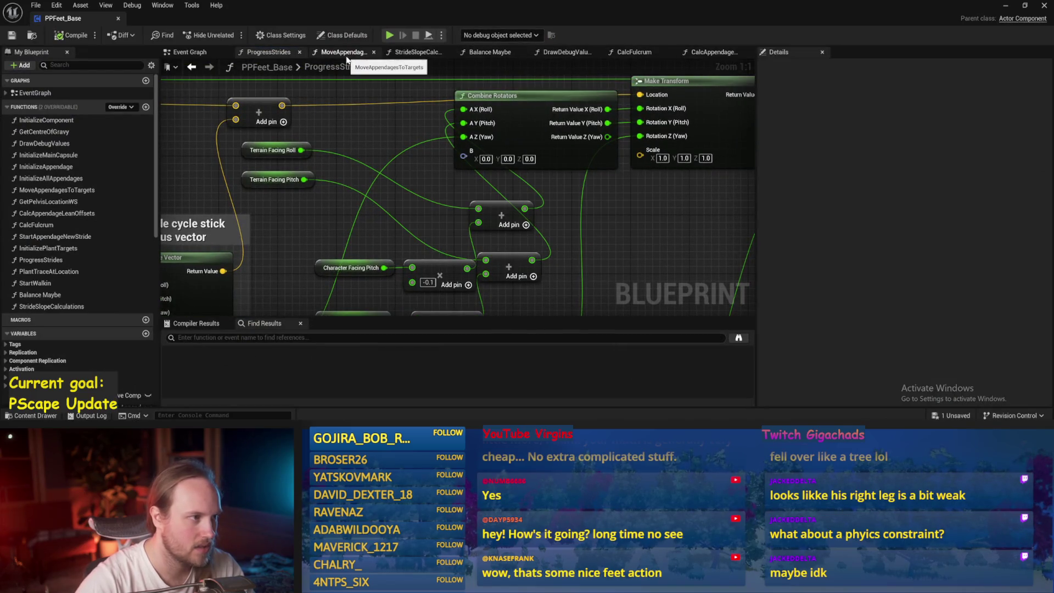
# - Look through MoveAppendagesToTargets and the Event Graph, saving, then open InitializeAppendage
pyautogui.click(344, 55)
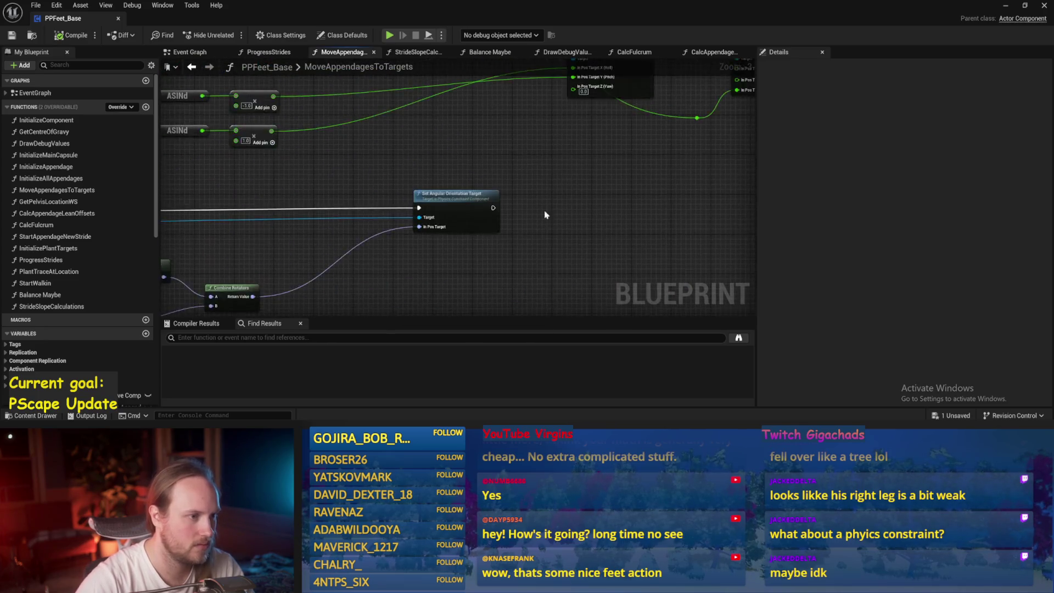
pyautogui.hotkey('ctrl', 's')
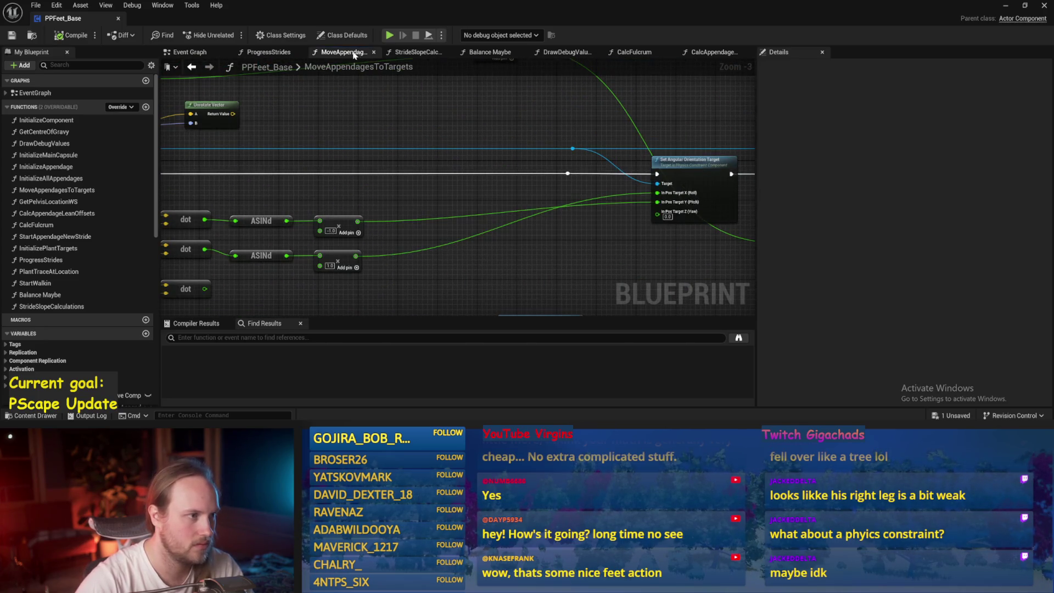
pyautogui.click(203, 52)
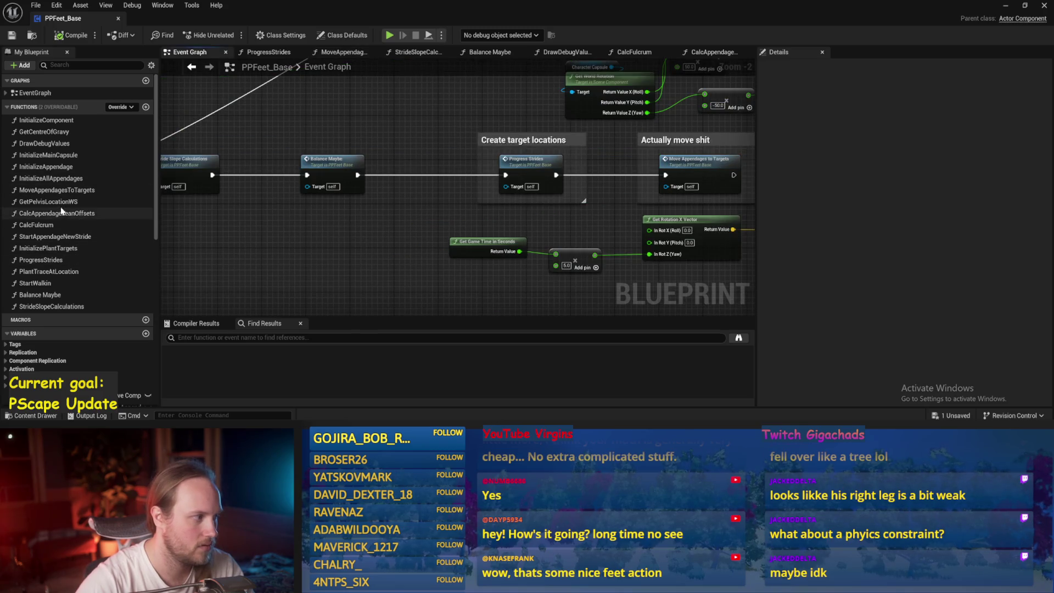
pyautogui.doubleClick(44, 166)
# - Save PPFeet_Base and view the Set Linear ZLimit and drive nodes in InitializeAppendage
pyautogui.scroll(8, 434, 217)
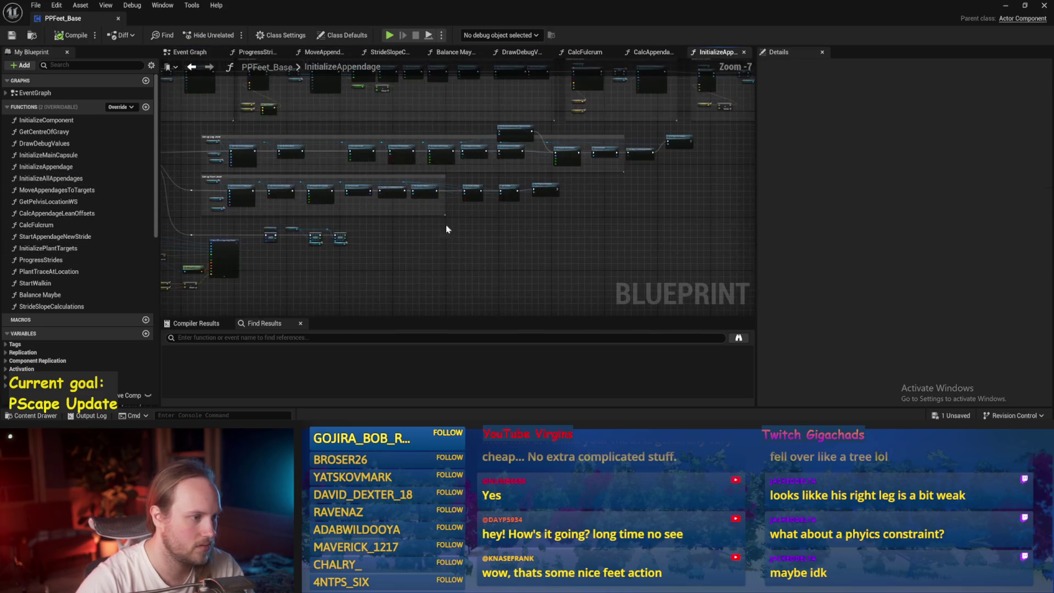
pyautogui.moveTo(452, 261); pyautogui.dragTo(498, 254)
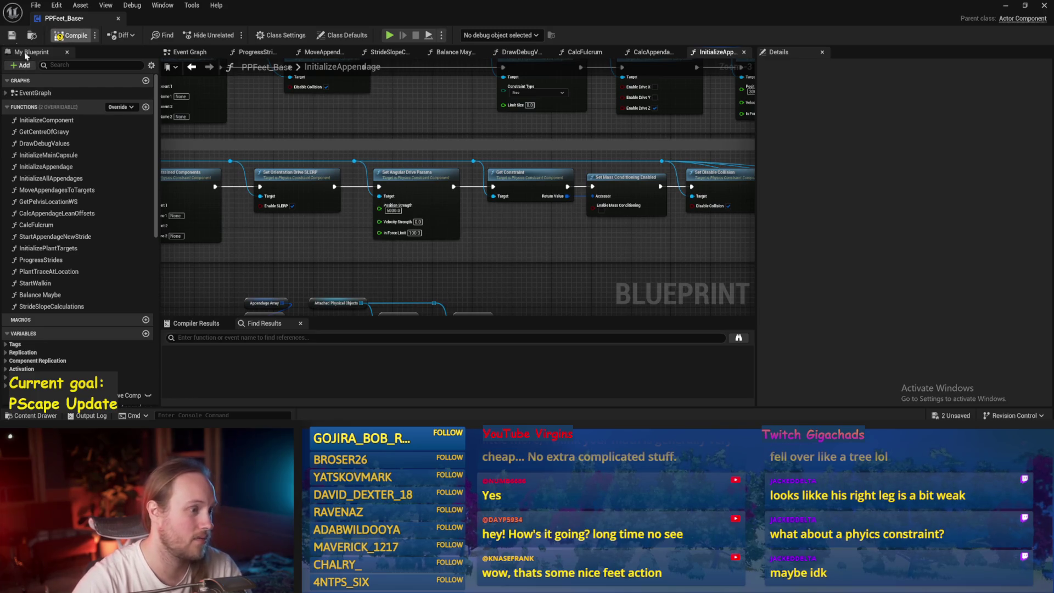
pyautogui.hotkey('ctrl', 's')
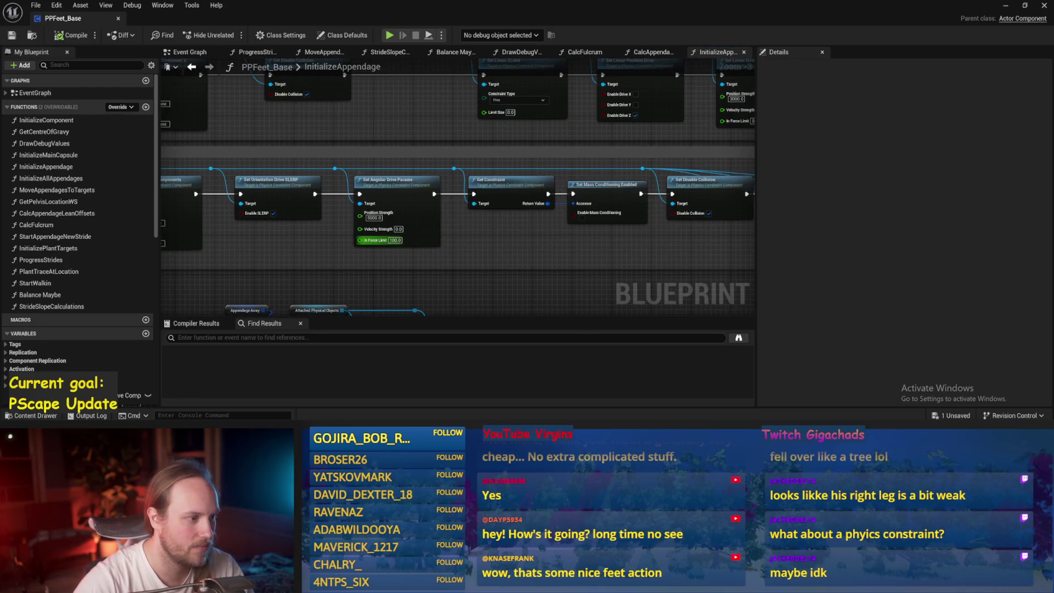
pyautogui.moveTo(460, 242); pyautogui.dragTo(247, 319)
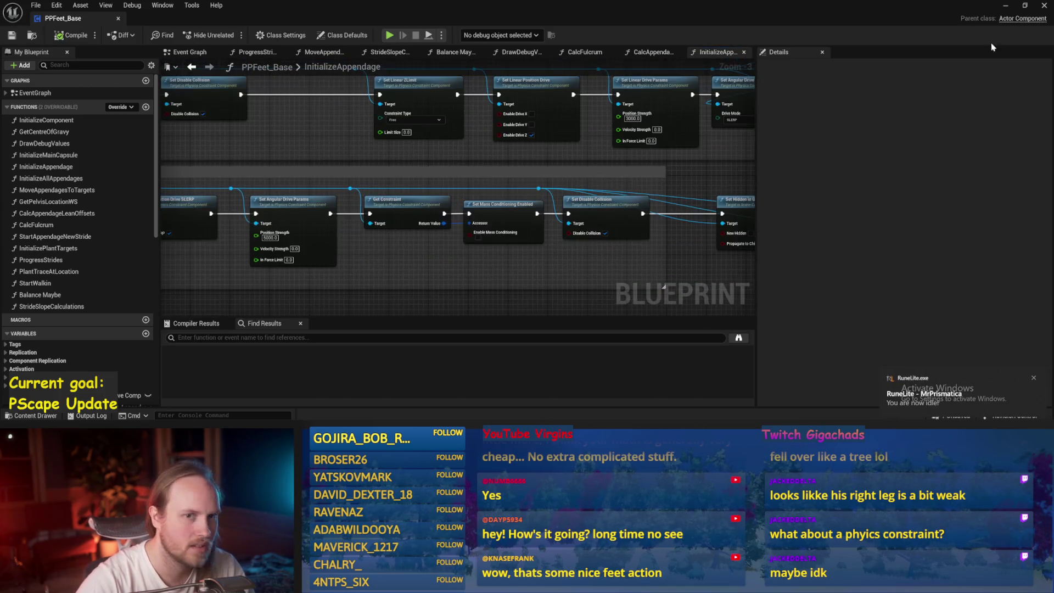
# - Play-test the level, stop it, and reopen PPFeet_Base on the CalcFulcrum graph
pyautogui.click(1006, 7)
pyautogui.hotkey('alt', 'p')
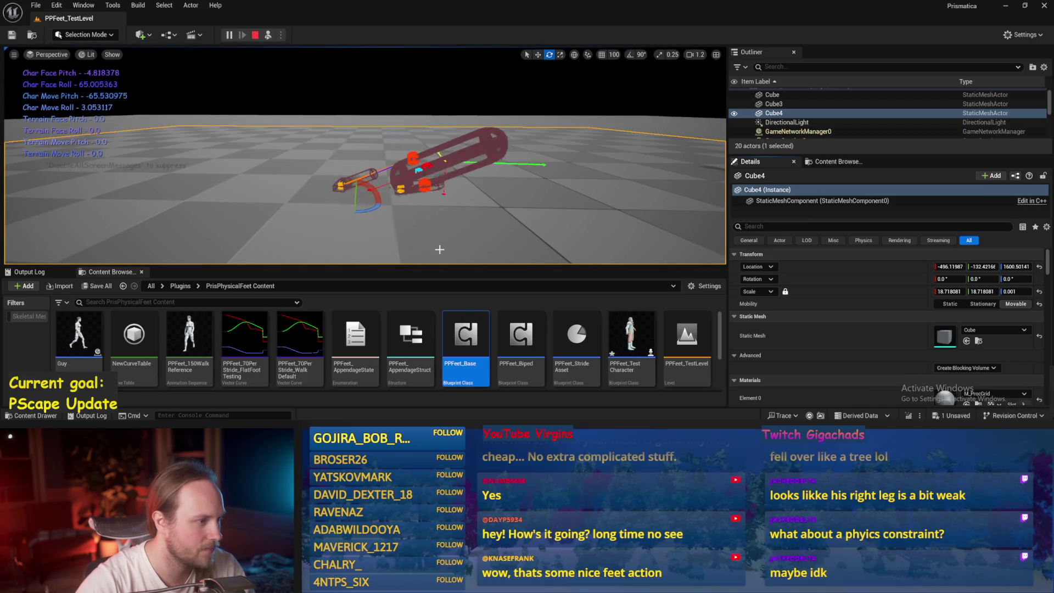
pyautogui.press('Escape')
pyautogui.doubleClick(465, 333)
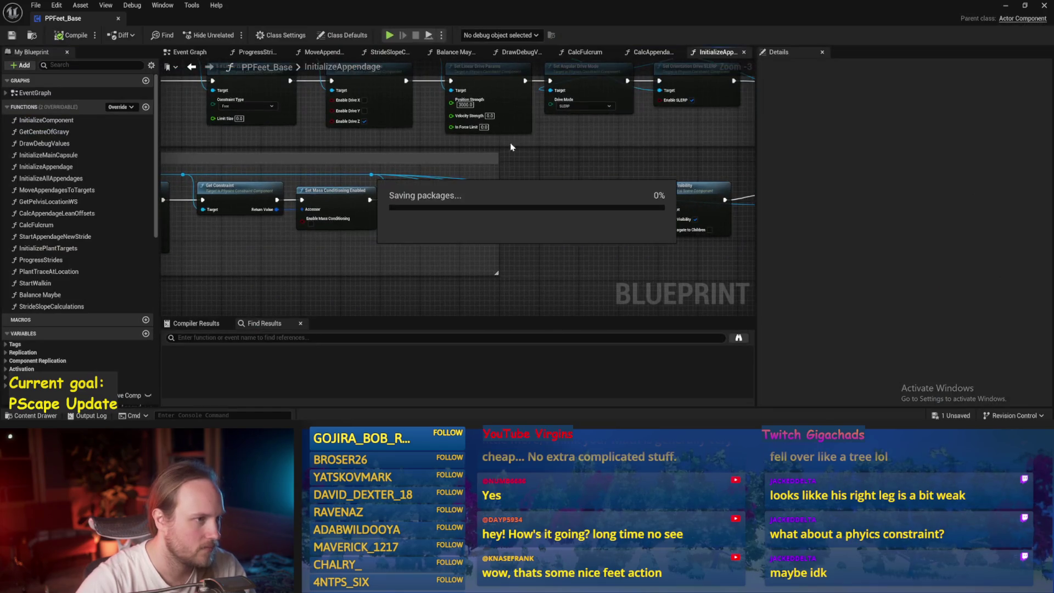
pyautogui.click(576, 52)
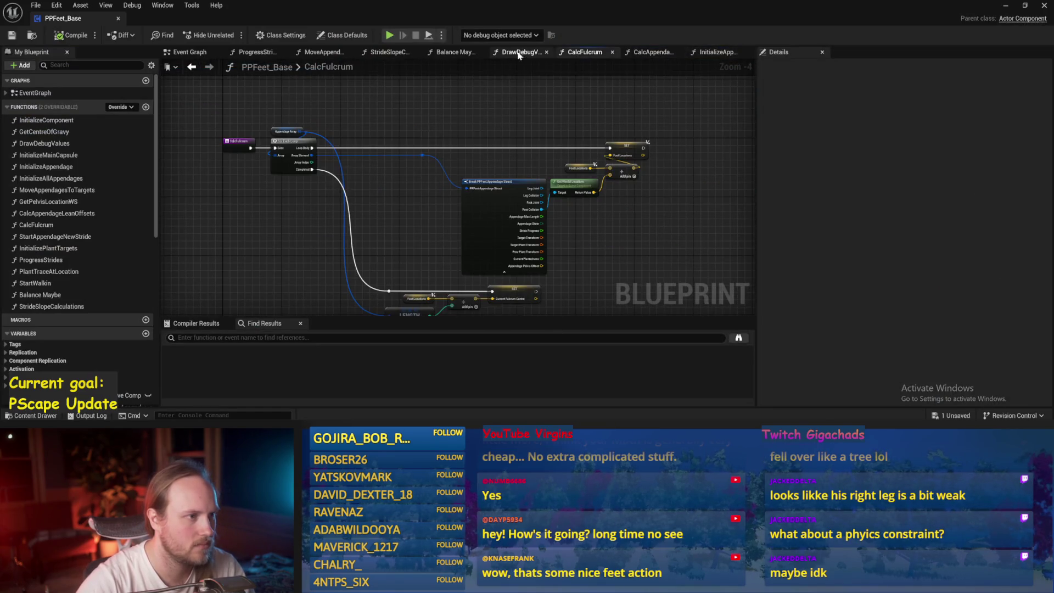
# - In ProgressStrides, change the character facing multipliers to -0.5 and compile
pyautogui.moveTo(518, 52); pyautogui.dragTo(584, 52)
pyautogui.click(387, 52)
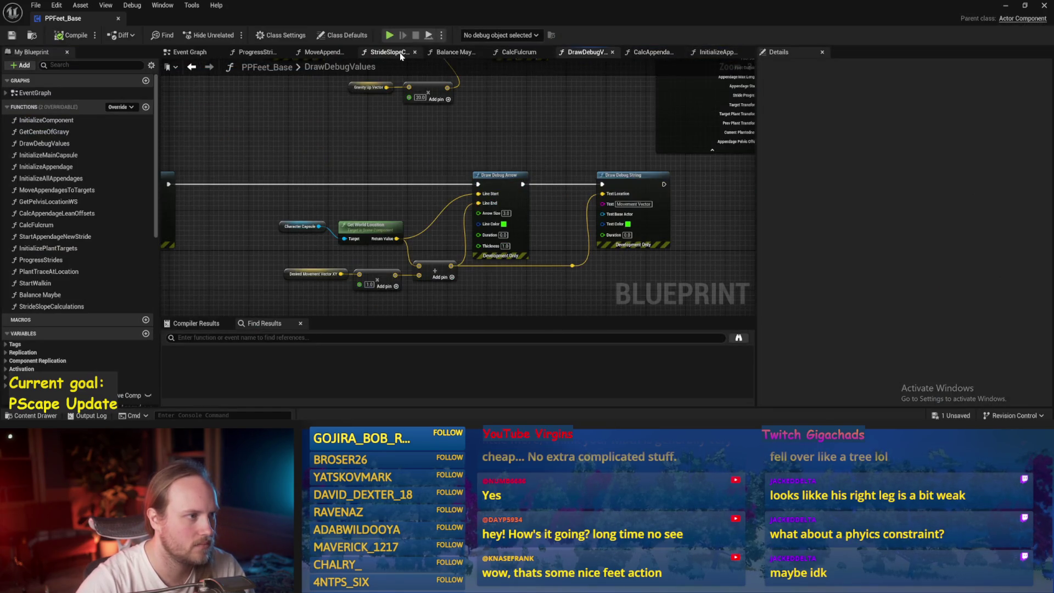
pyautogui.click(270, 52)
pyautogui.scroll(2, 417, 203)
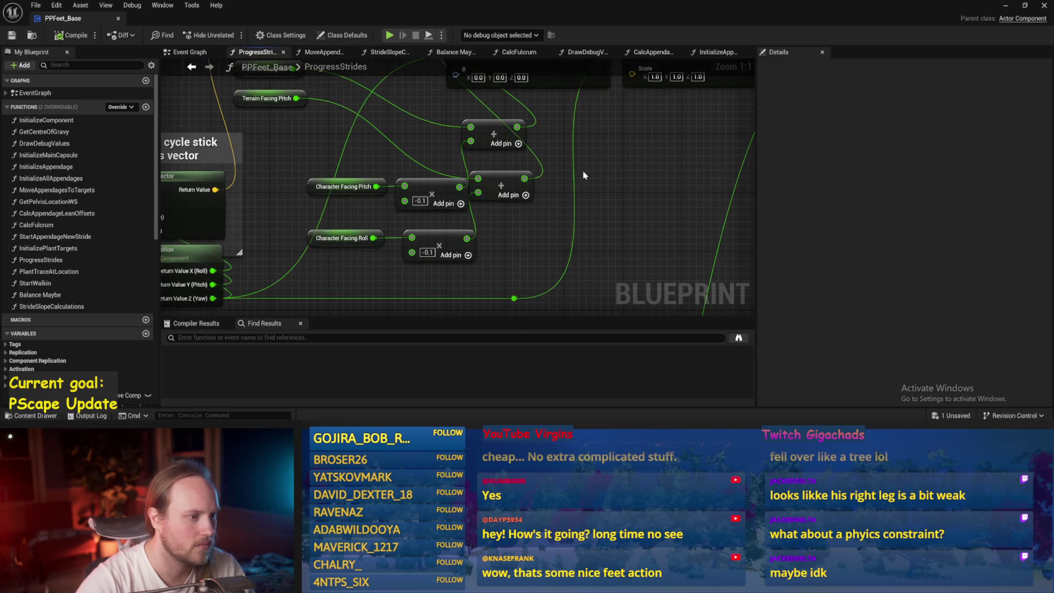
pyautogui.click(420, 200)
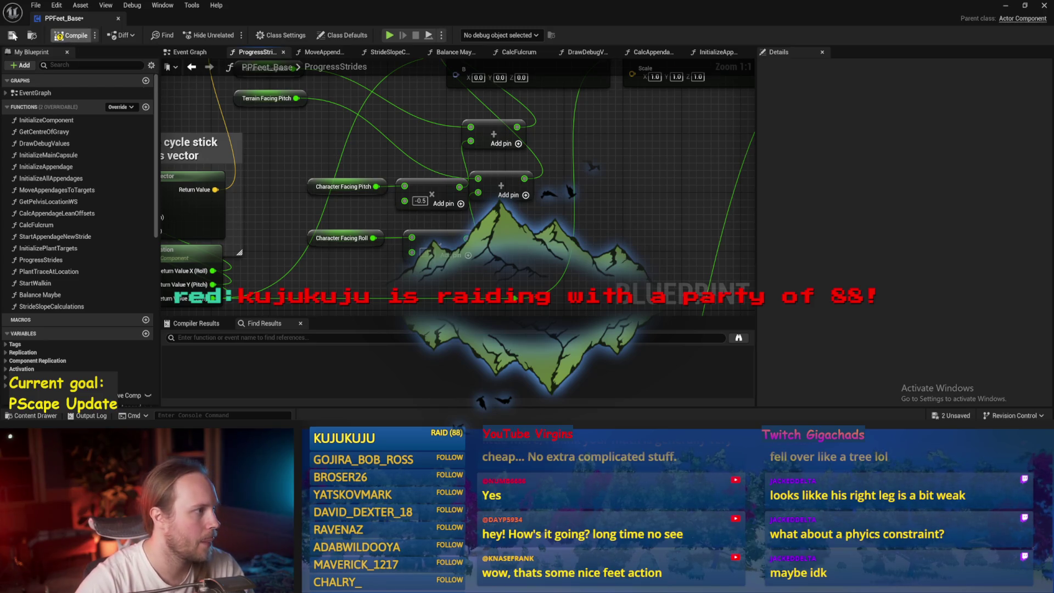
pyautogui.click(72, 35)
pyautogui.scroll(-1, 533, 217)
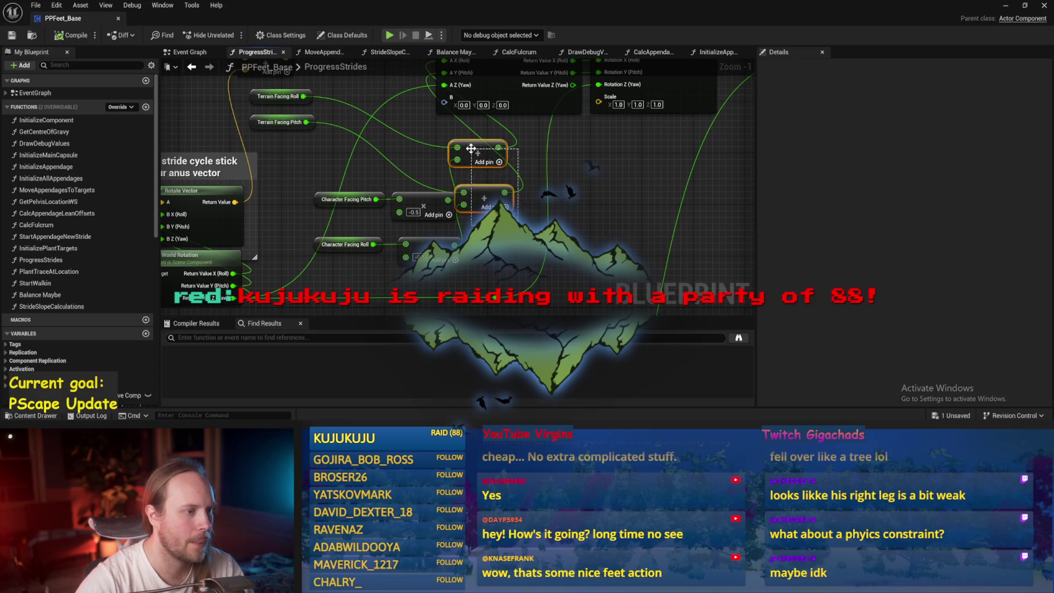
# - Split Combine Rotators' B pin and wire world rotation yaw into B Z (Yaw)
pyautogui.moveTo(471, 148); pyautogui.dragTo(528, 174)
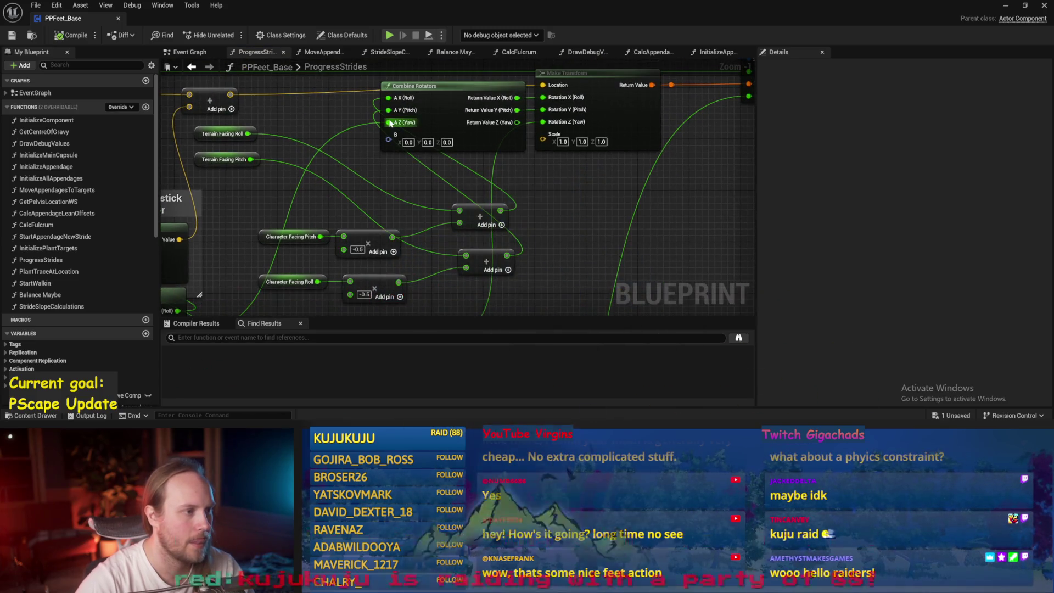
pyautogui.scroll(-1, 473, 177)
pyautogui.moveTo(473, 177)
pyautogui.mouseDown()
pyautogui.moveTo(471, 137)
pyautogui.moveTo(443, 181)
pyautogui.mouseUp()
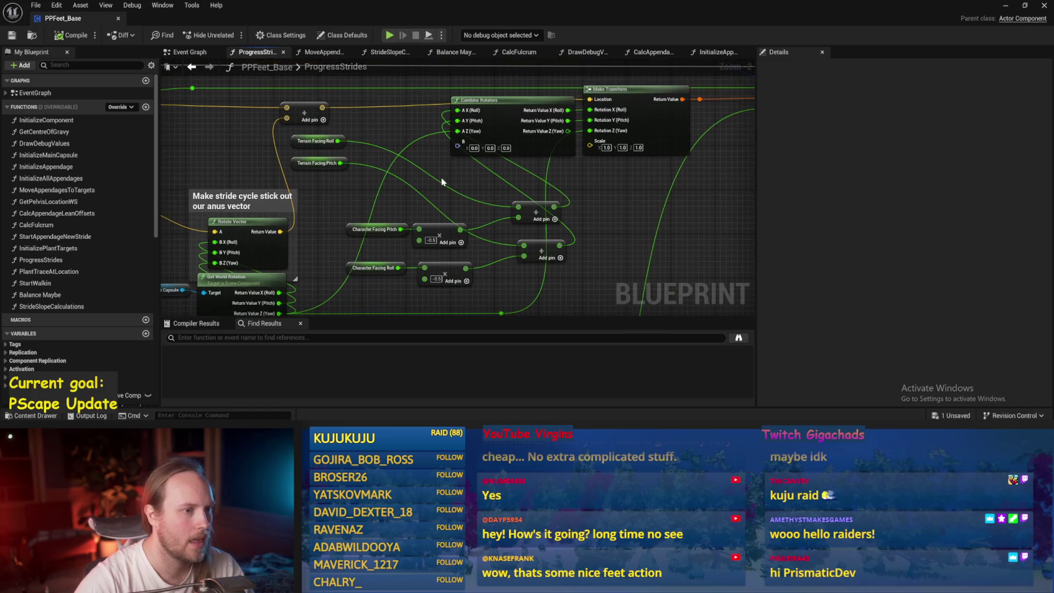
pyautogui.rightClick(457, 147)
pyautogui.click(472, 198)
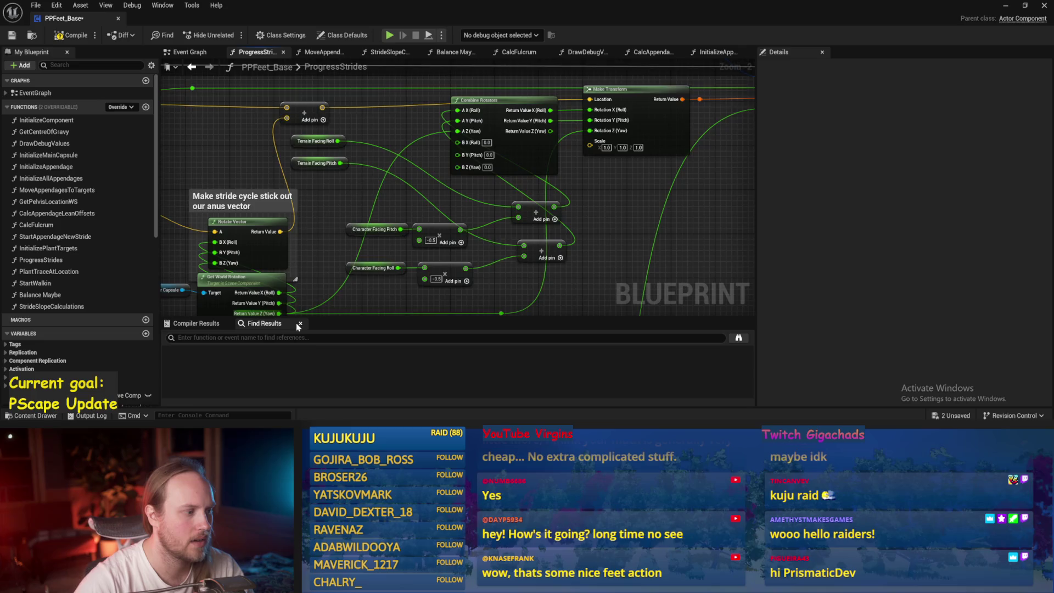
pyautogui.moveTo(298, 326)
pyautogui.mouseDown()
pyautogui.moveTo(282, 257)
pyautogui.moveTo(318, 274)
pyautogui.moveTo(463, 134)
pyautogui.moveTo(464, 105)
pyautogui.mouseUp()
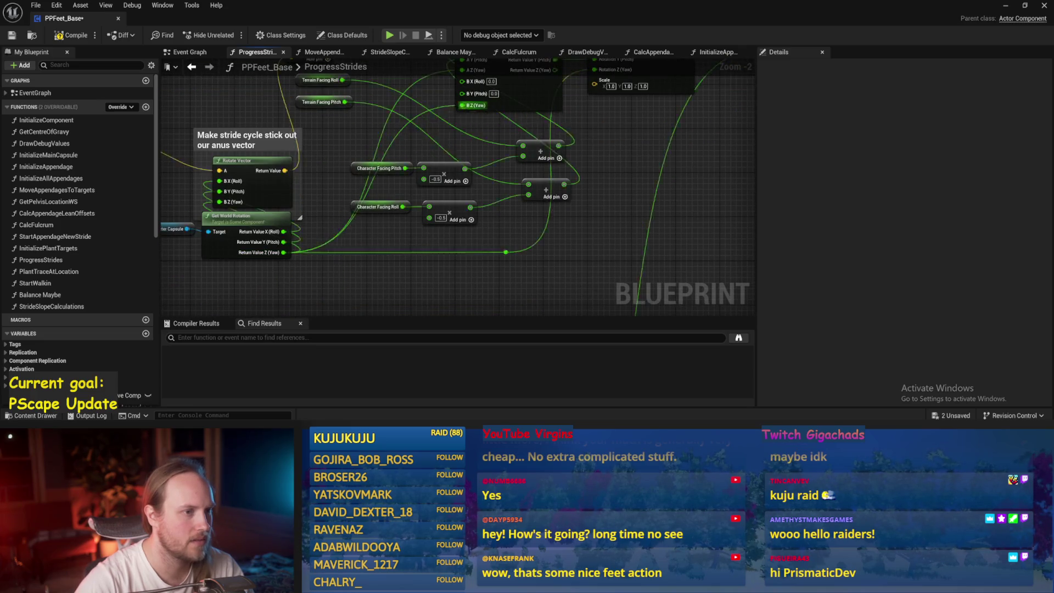
pyautogui.moveTo(614, 133); pyautogui.dragTo(563, 225)
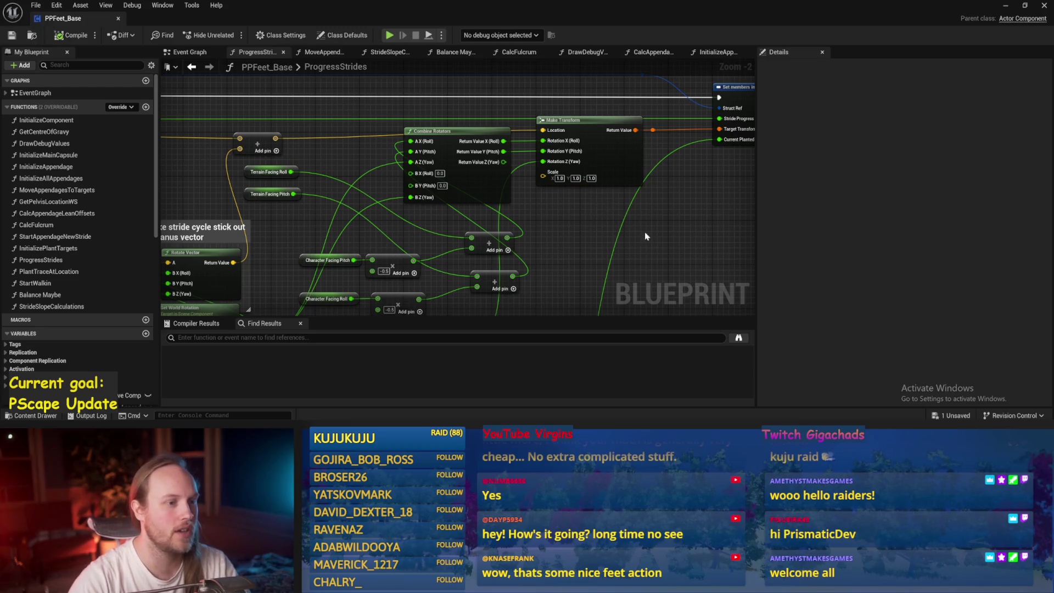
pyautogui.hotkey('alt', 'Tab')
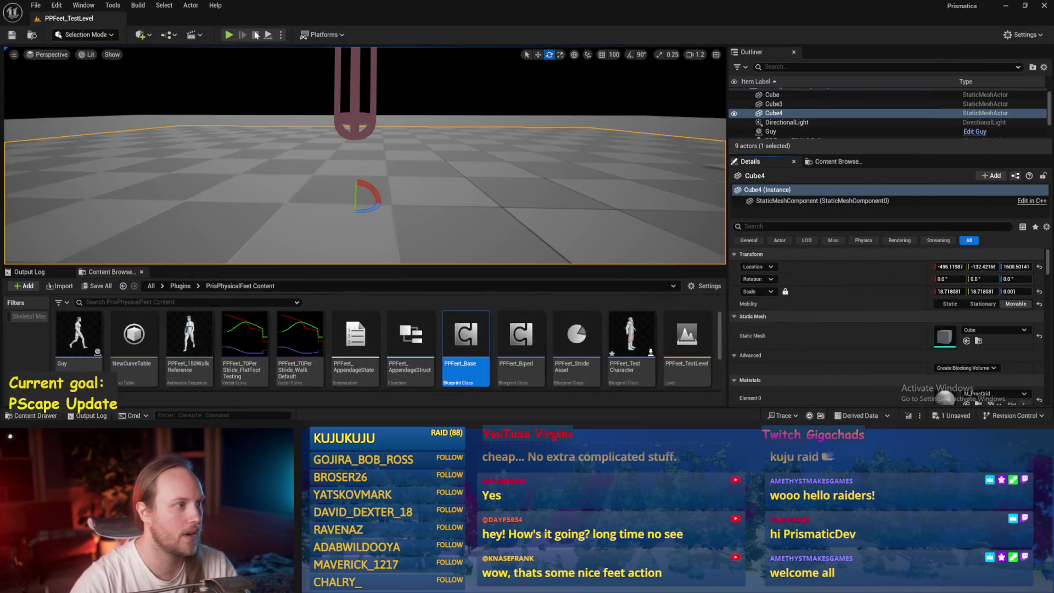
# - Play and stop PPFeet_TestLevel twice, then return to PPFeet_Base's ProgressStrides graph
pyautogui.hotkey('alt', 'p')
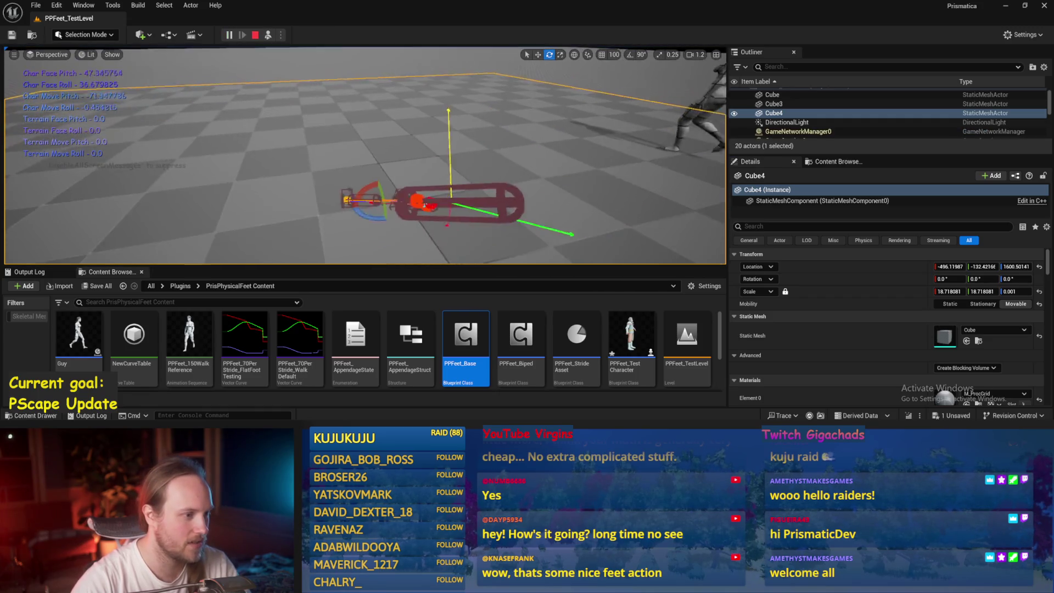
pyautogui.click(254, 36)
pyautogui.hotkey('alt', 'p')
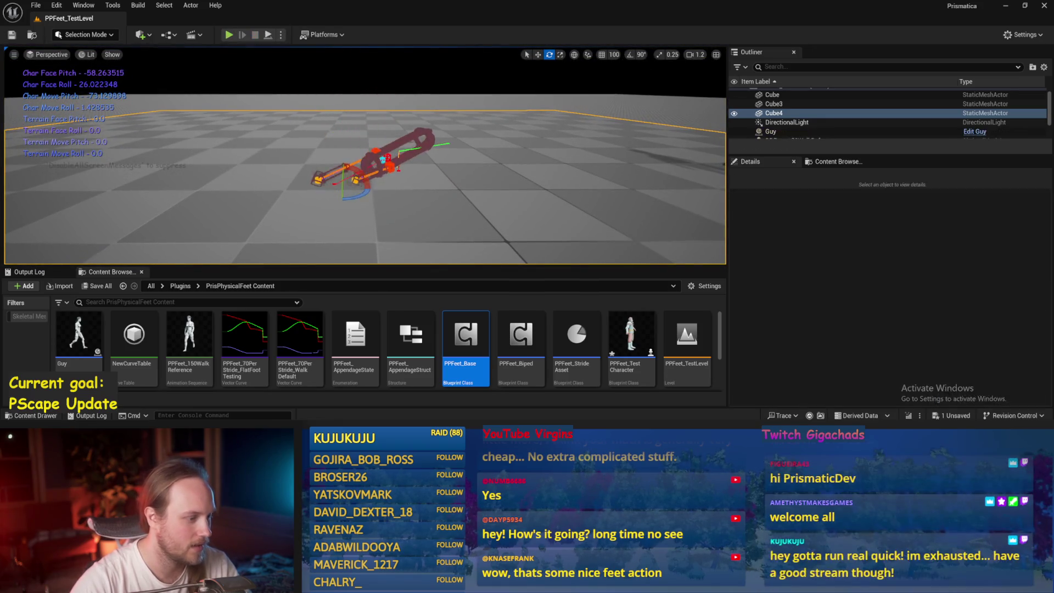
pyautogui.press('Escape')
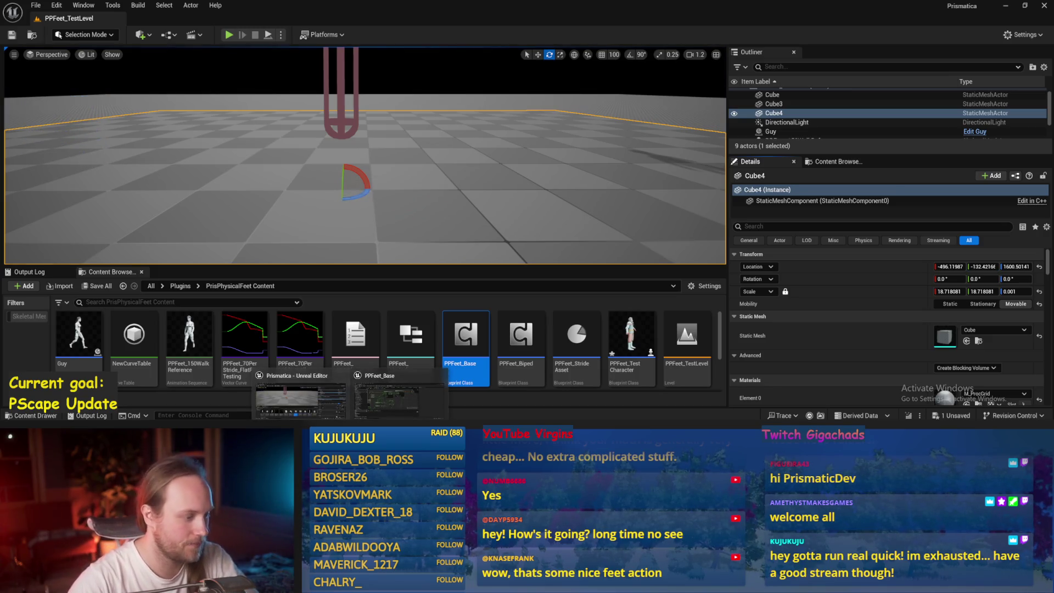
pyautogui.click(399, 398)
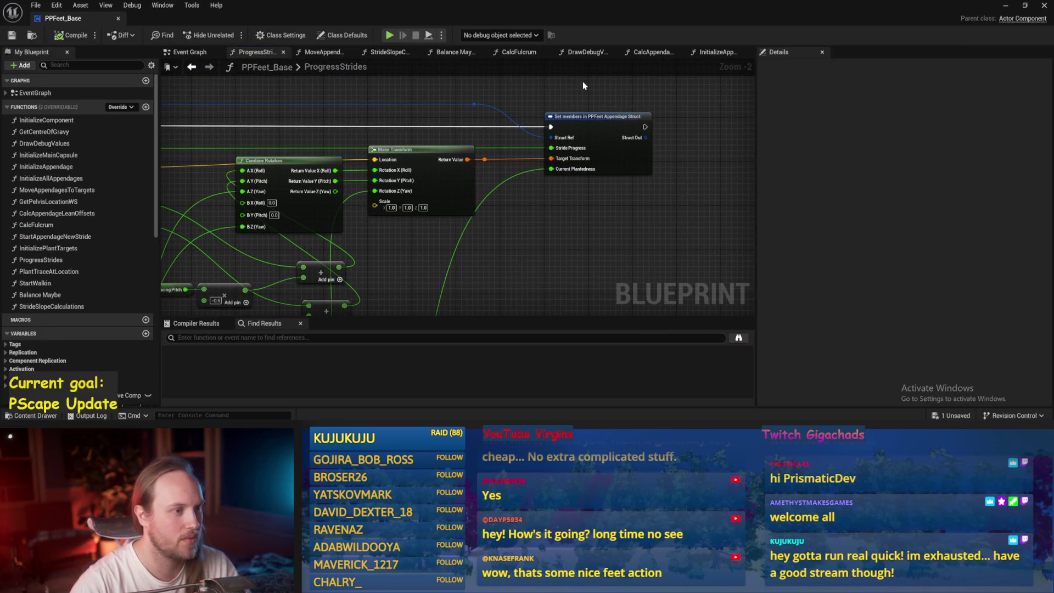
# - Shift the Set members node and reroute right, review the multiply nodes, and save PPFeet_Base
pyautogui.moveTo(479, 177); pyautogui.dragTo(478, 177)
pyautogui.moveTo(590, 134); pyautogui.dragTo(634, 135)
pyautogui.hotkey('ctrl', 's')
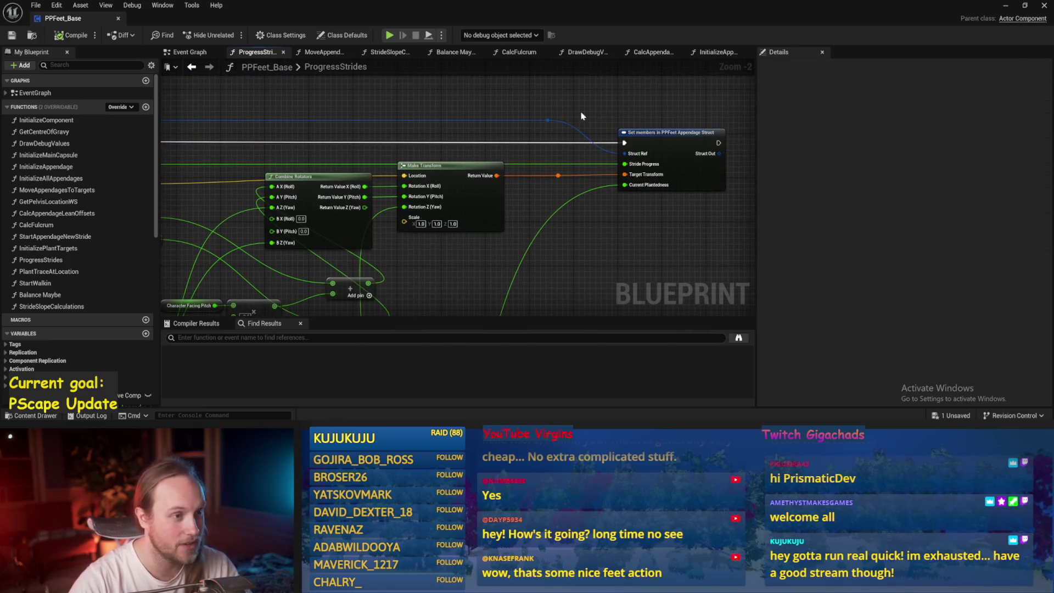
pyautogui.moveTo(552, 121); pyautogui.dragTo(565, 131)
pyautogui.moveTo(494, 99); pyautogui.dragTo(602, 99)
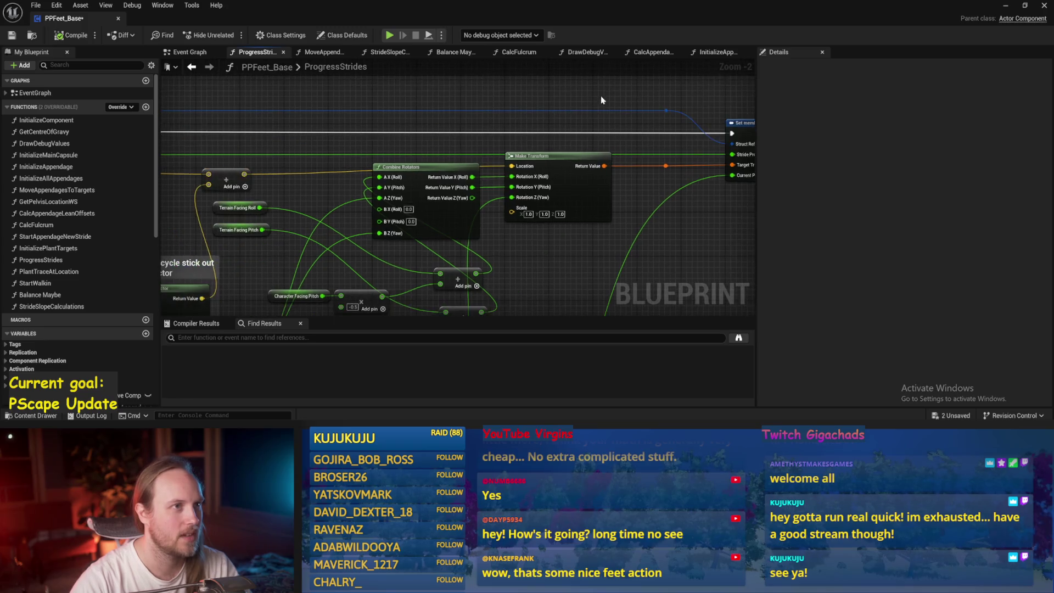
pyautogui.moveTo(545, 280); pyautogui.dragTo(559, 222)
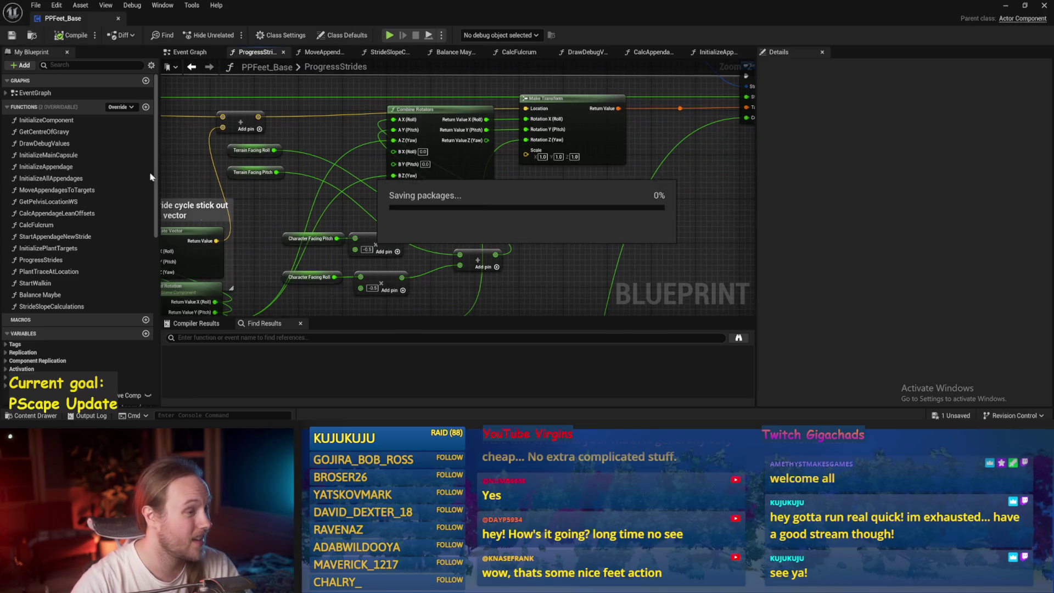
pyautogui.scroll(2, 464, 223)
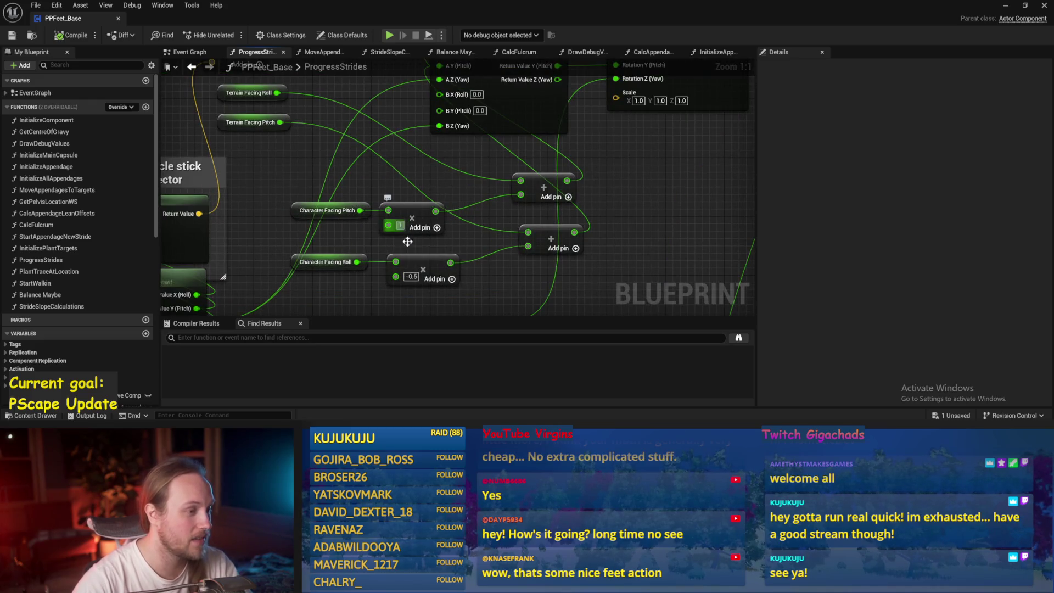
pyautogui.scroll(-3, 506, 295)
pyautogui.hotkey('ctrl', 's')
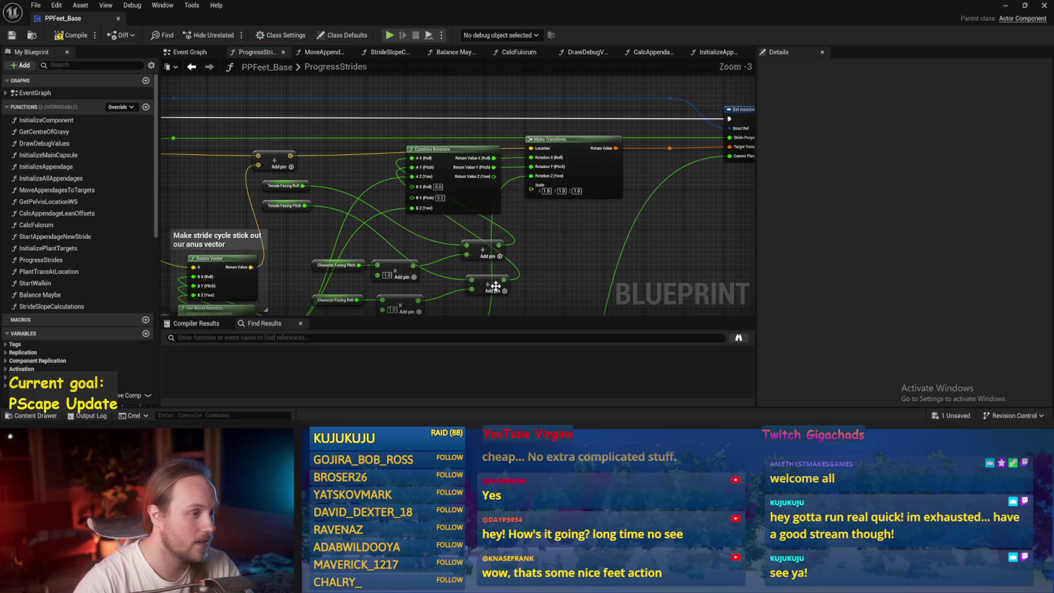
pyautogui.scroll(-1, 411, 192)
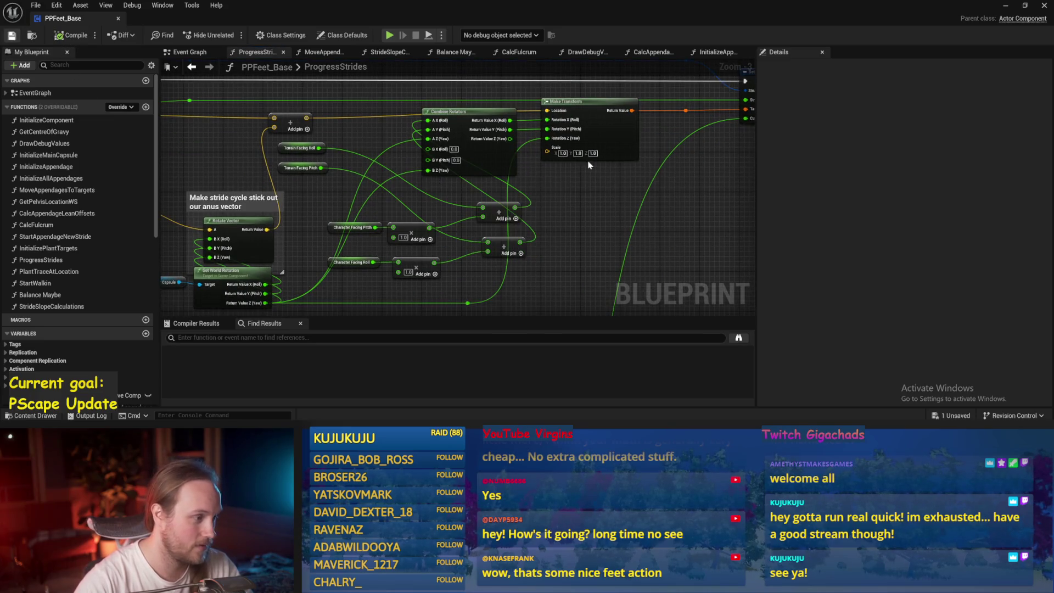
# - Play the test level once, then simulate it to watch the walking character
pyautogui.click(1004, 5)
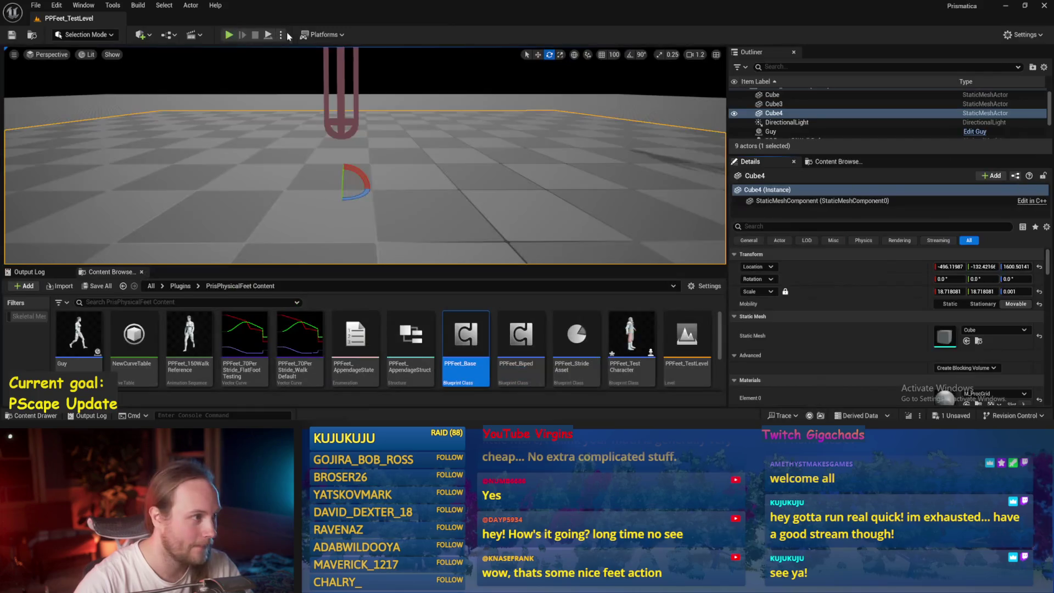
pyautogui.hotkey('alt', 'p')
pyautogui.rightClick(412, 110)
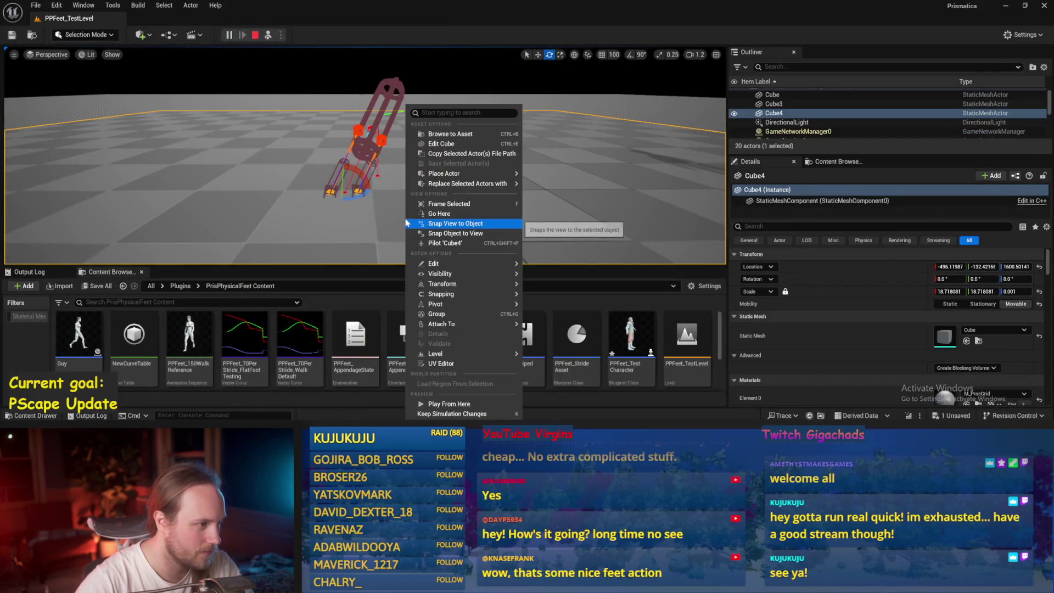
pyautogui.click(347, 193)
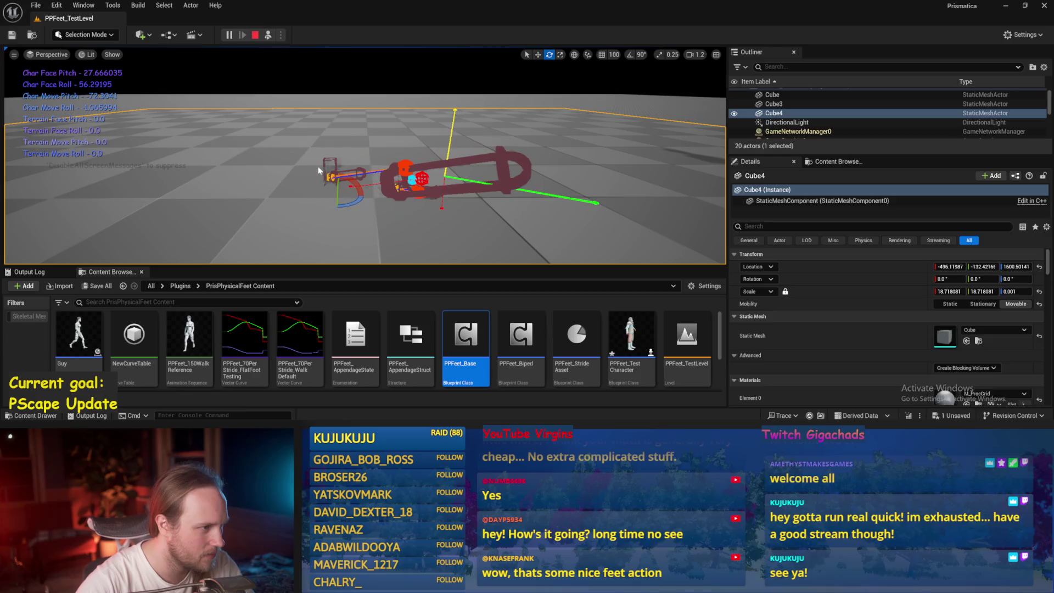
pyautogui.press('Escape')
pyautogui.click(267, 35)
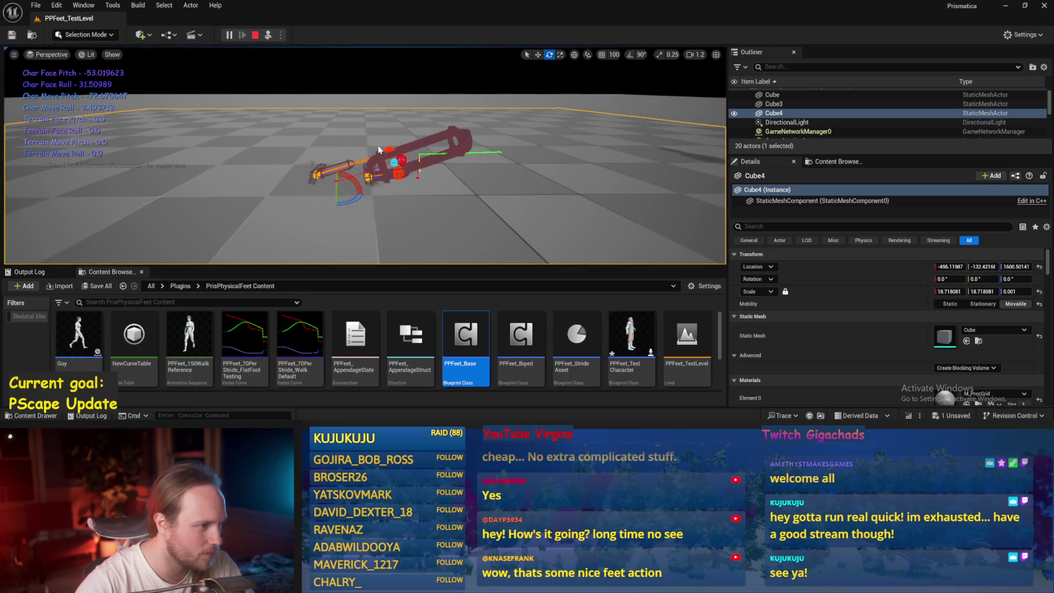
pyautogui.press('Escape')
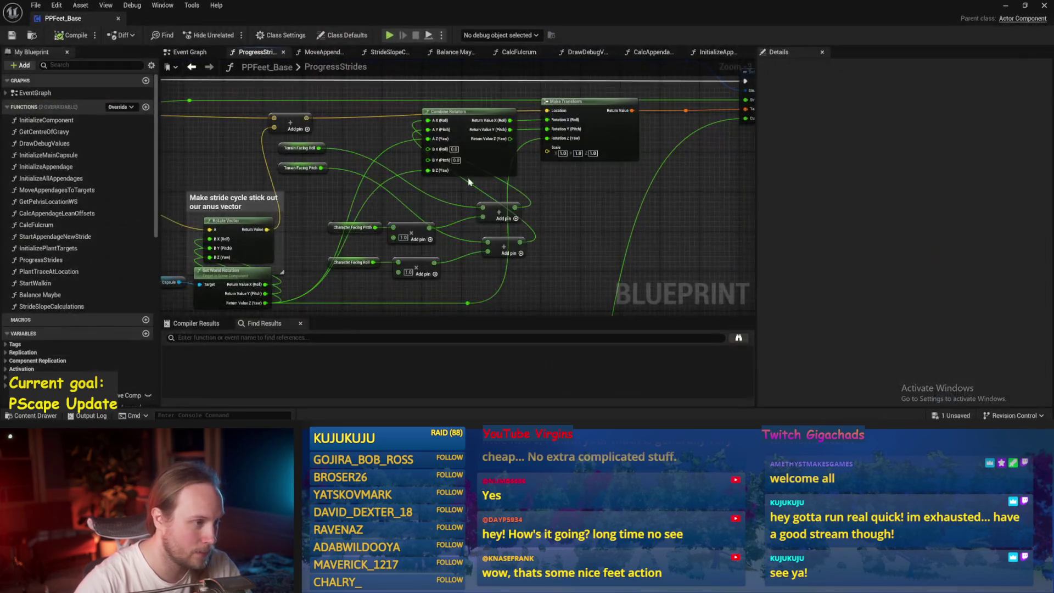
# - Wire Start Walkin's exec output into Add Physics Handle Component and compile PPFeet_Base
pyautogui.click(189, 52)
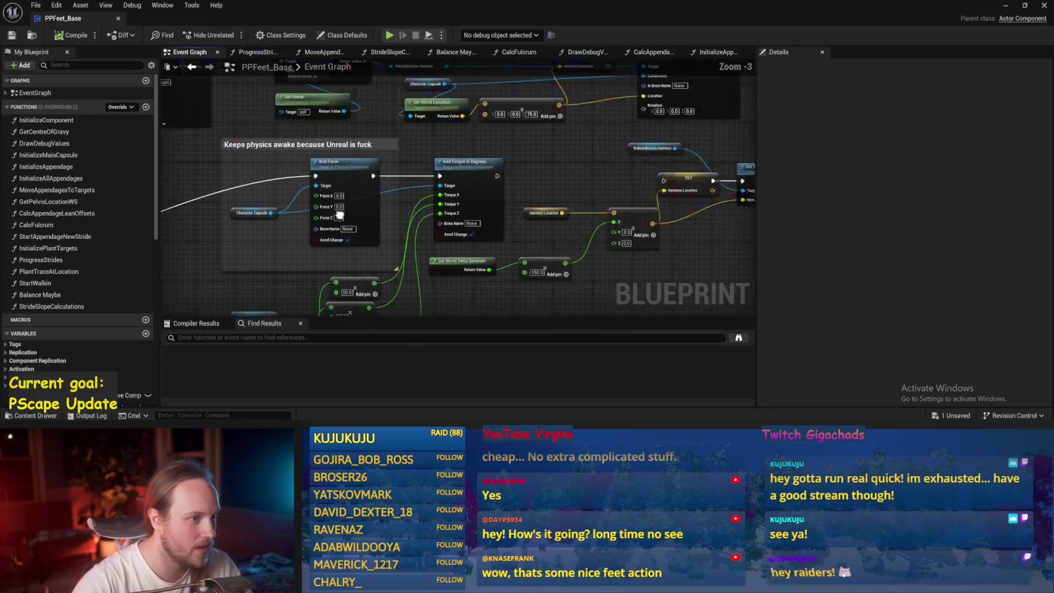
pyautogui.scroll(2, 428, 247)
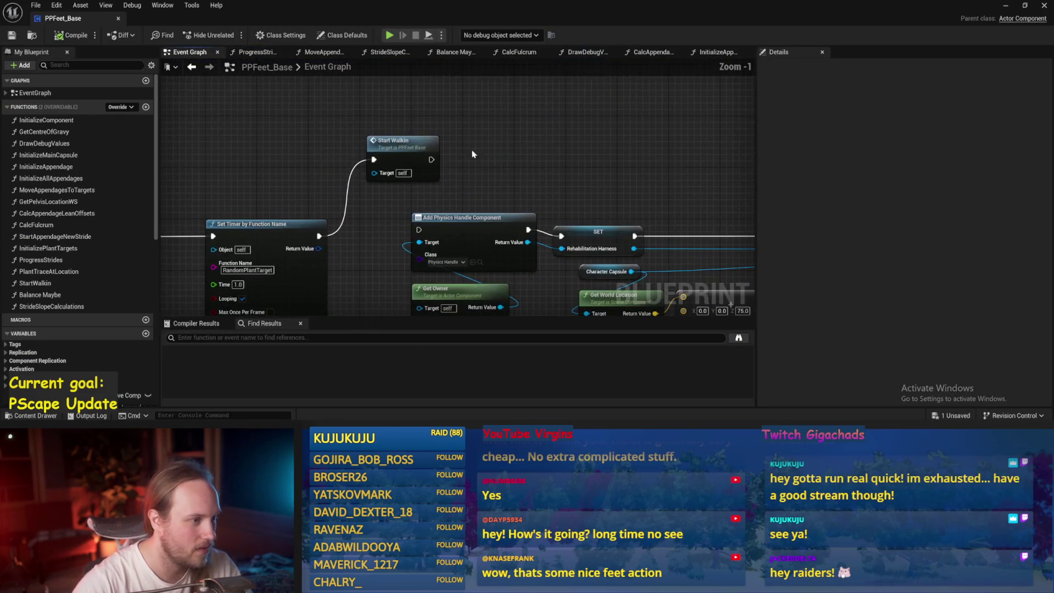
pyautogui.moveTo(431, 159); pyautogui.dragTo(418, 229)
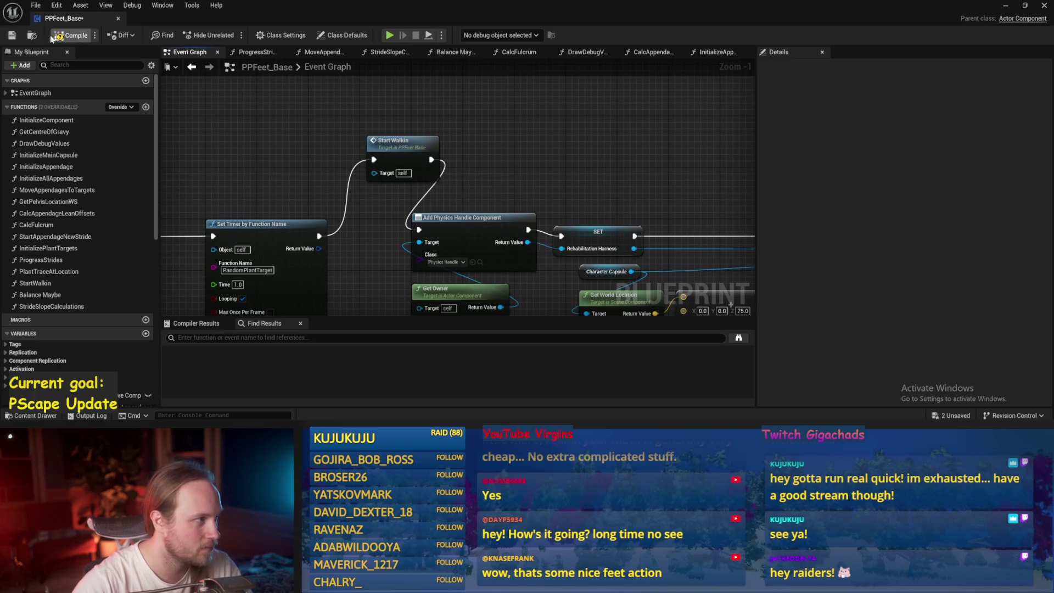
pyautogui.click(69, 36)
pyautogui.click(1006, 5)
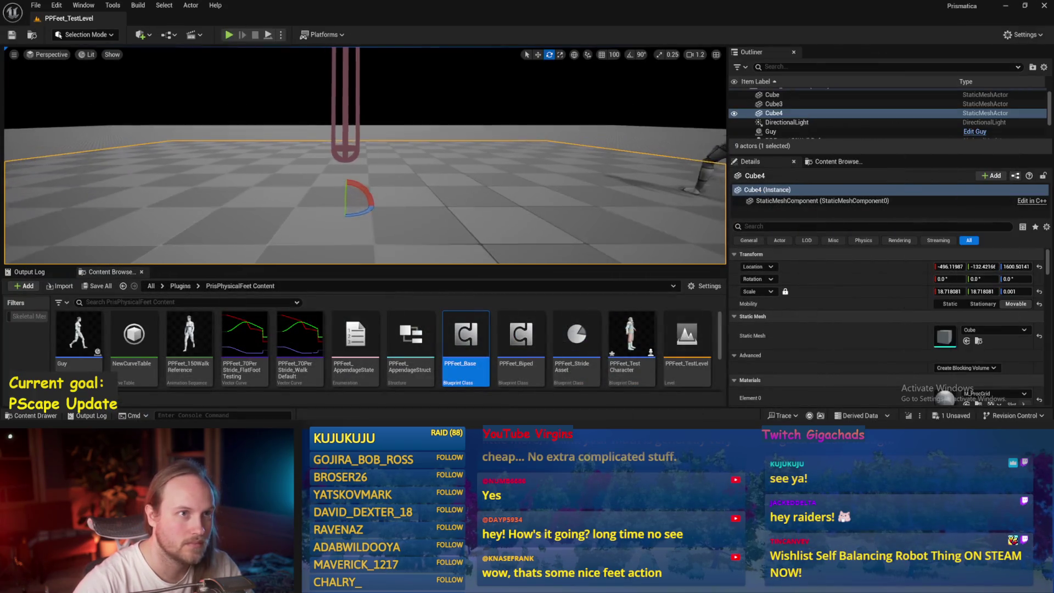
# - Select PPFeet_TestPlayer, play-test, then simulate and tilt the character about 25 degrees
pyautogui.click(346, 93)
pyautogui.press('w')
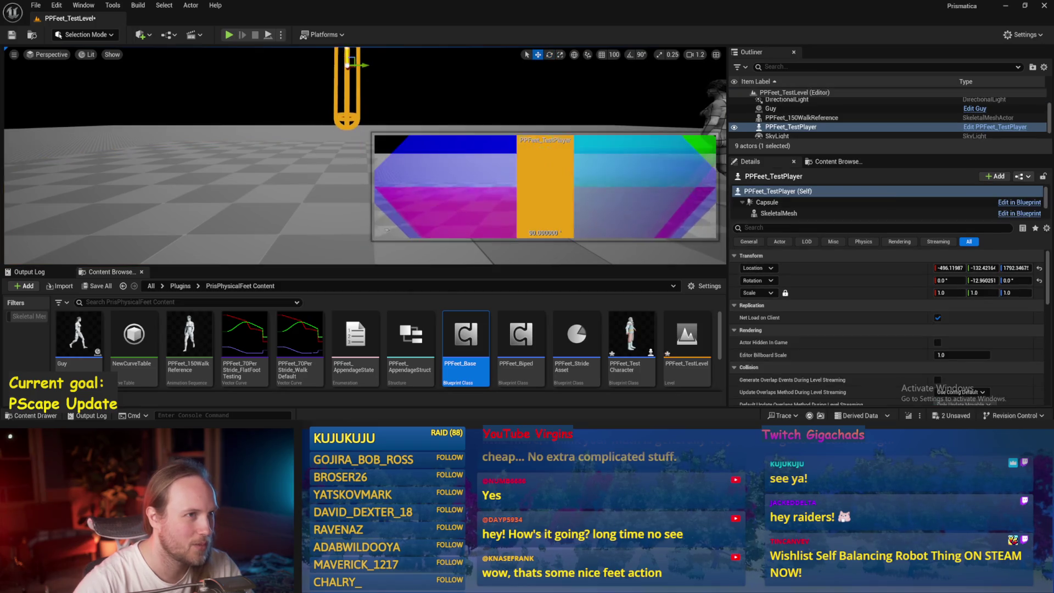
pyautogui.moveTo(307, 83); pyautogui.dragTo(274, 48)
pyautogui.hotkey('alt', 'p')
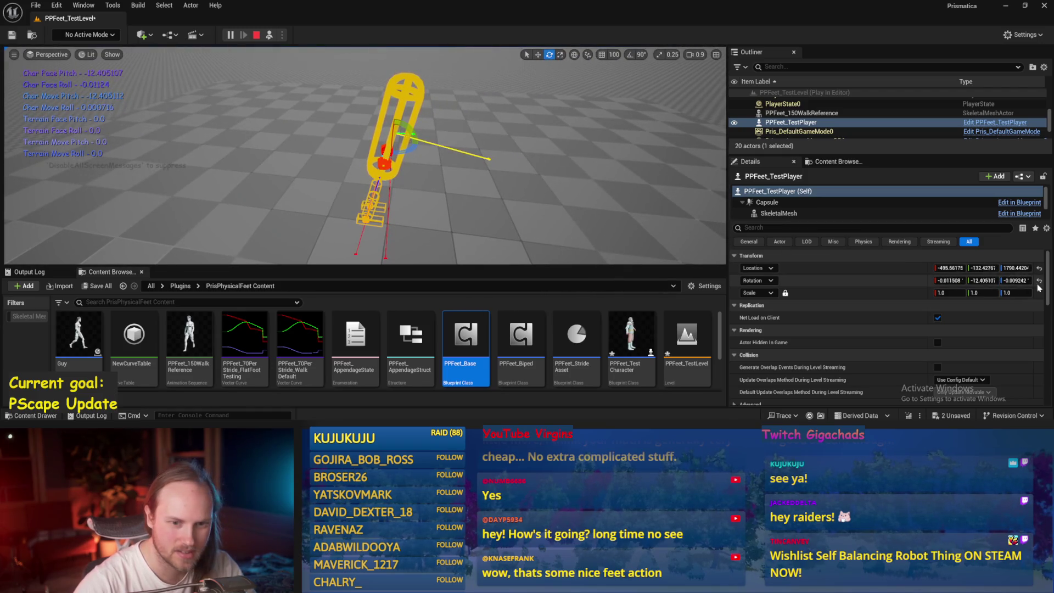
pyautogui.press('Escape')
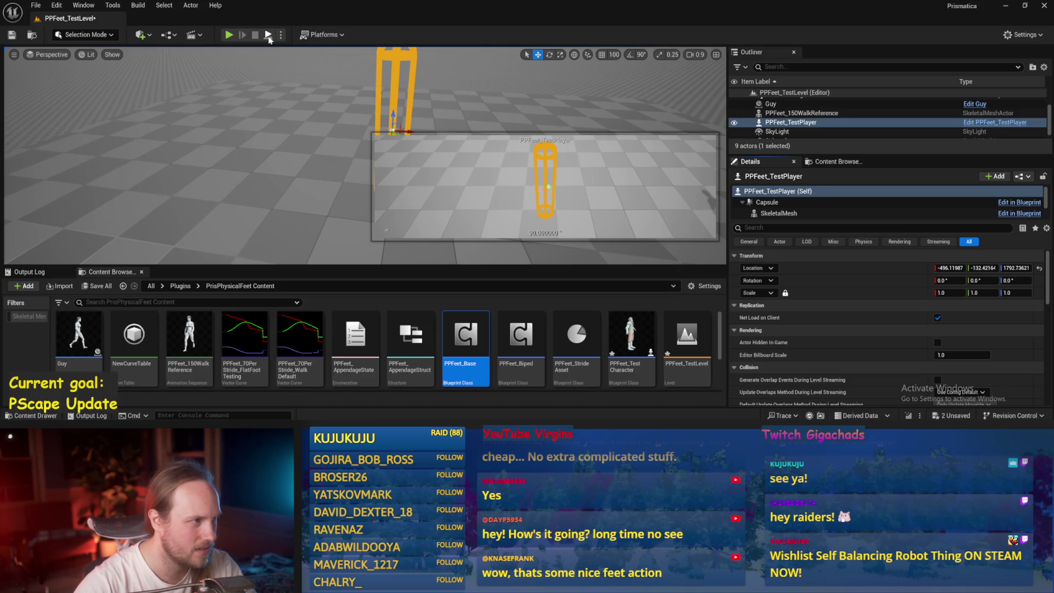
pyautogui.click(269, 35)
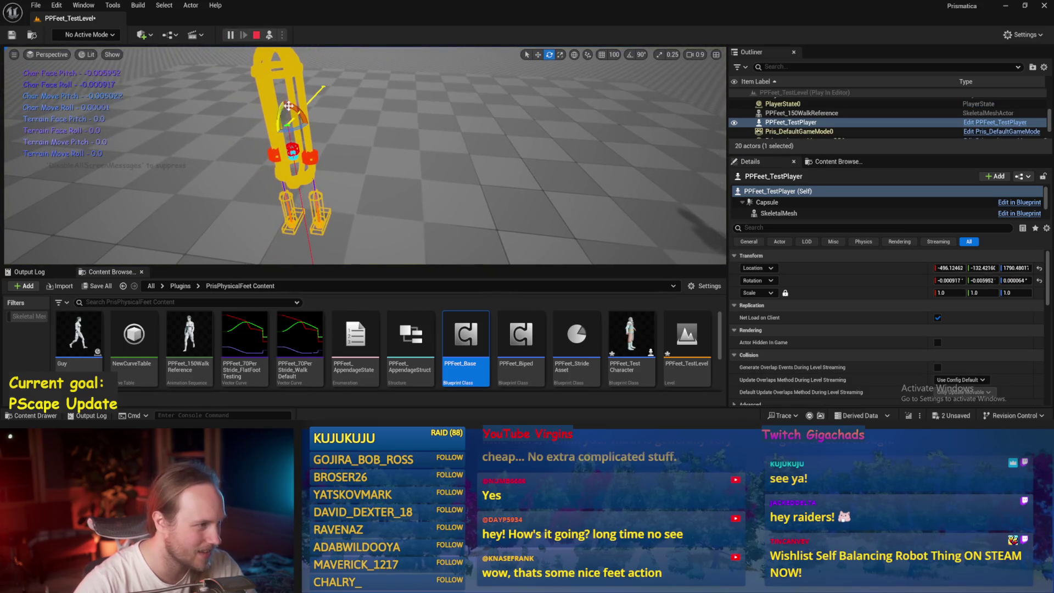
pyautogui.moveTo(288, 105)
pyautogui.mouseDown()
pyautogui.moveTo(318, 116)
pyautogui.moveTo(299, 109)
pyautogui.moveTo(268, 124)
pyautogui.moveTo(275, 132)
pyautogui.mouseUp()
# - Rewire Character Facing Roll into its Multiply node in ProgressStrides and save PPFeet_Base
pyautogui.doubleClick(465, 335)
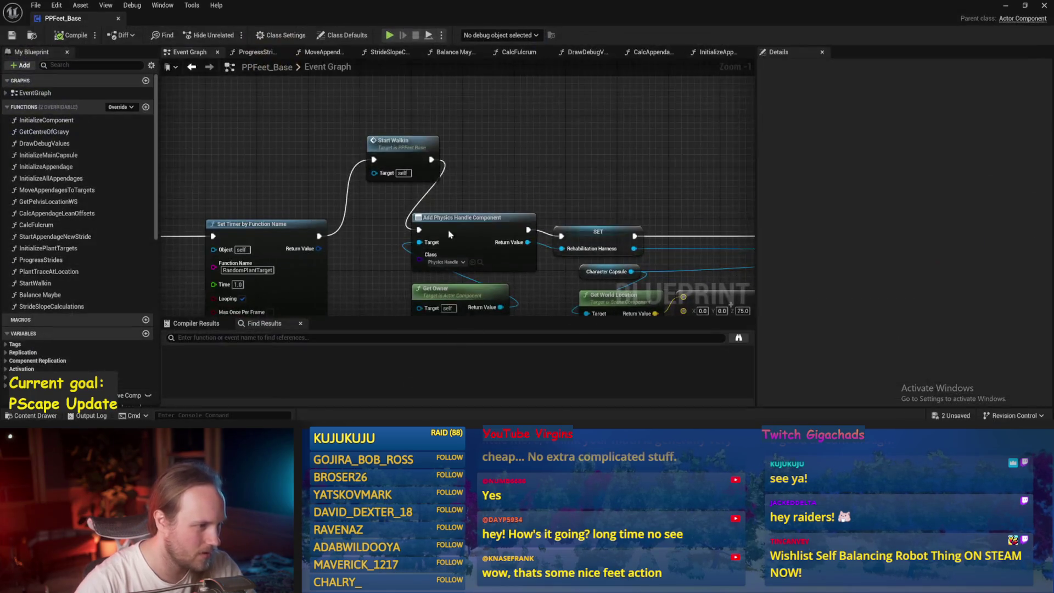
pyautogui.click(642, 54)
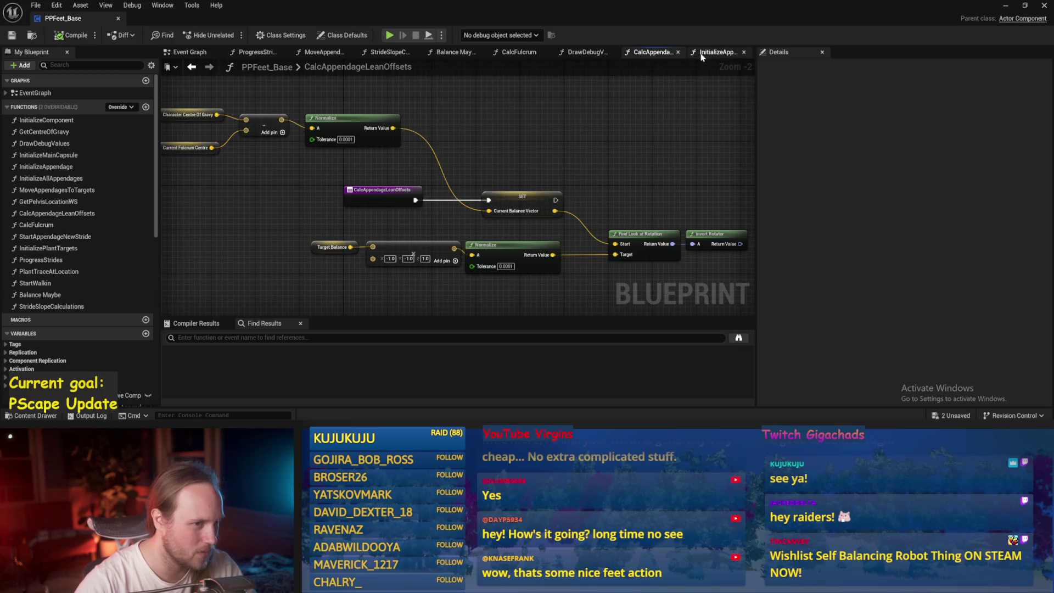
pyautogui.click(387, 52)
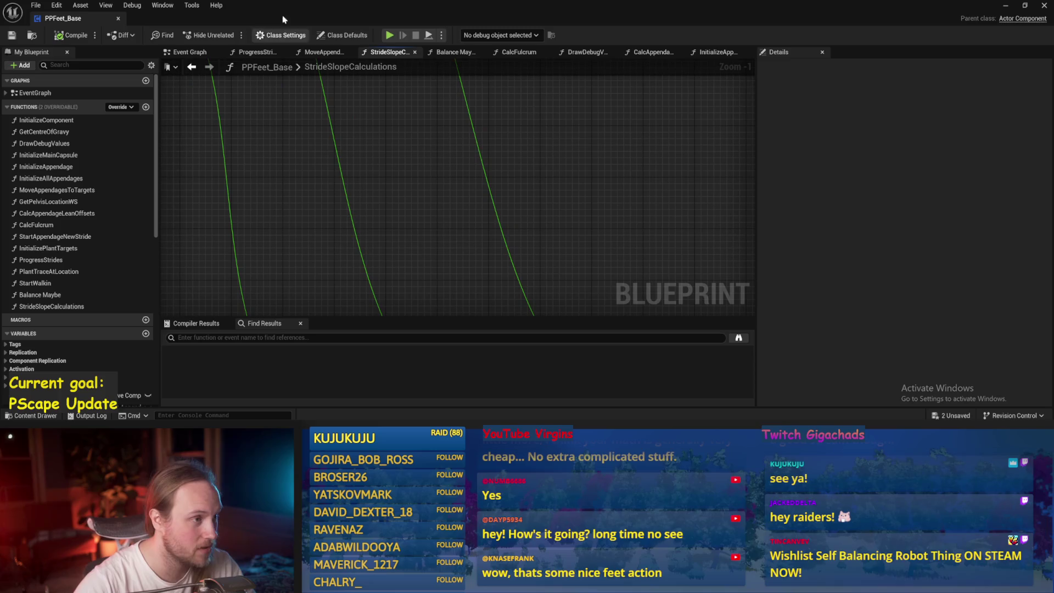
pyautogui.click(262, 51)
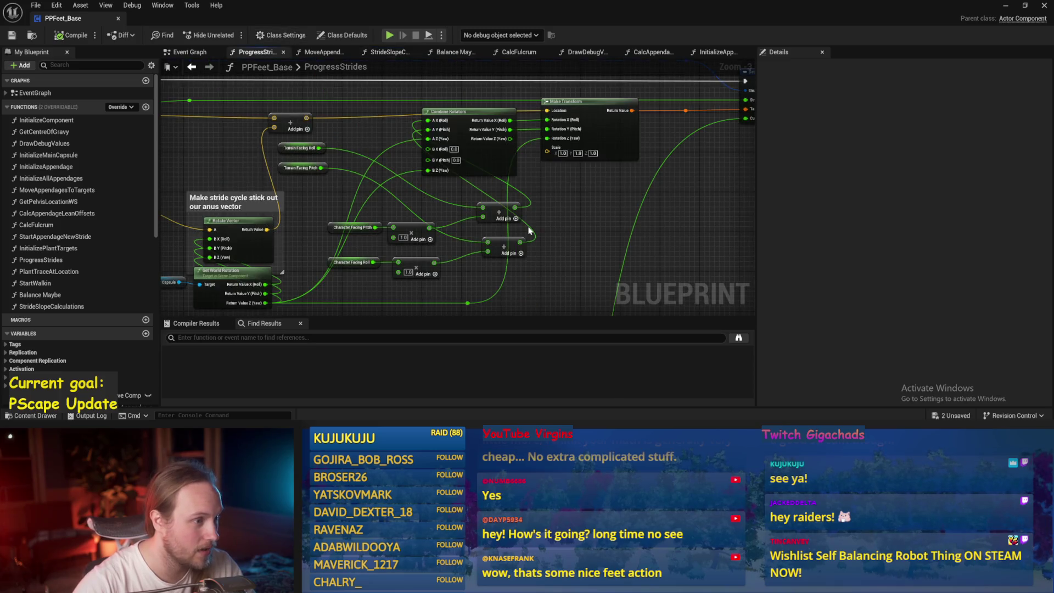
pyautogui.click(349, 233)
pyautogui.scroll(1, 449, 122)
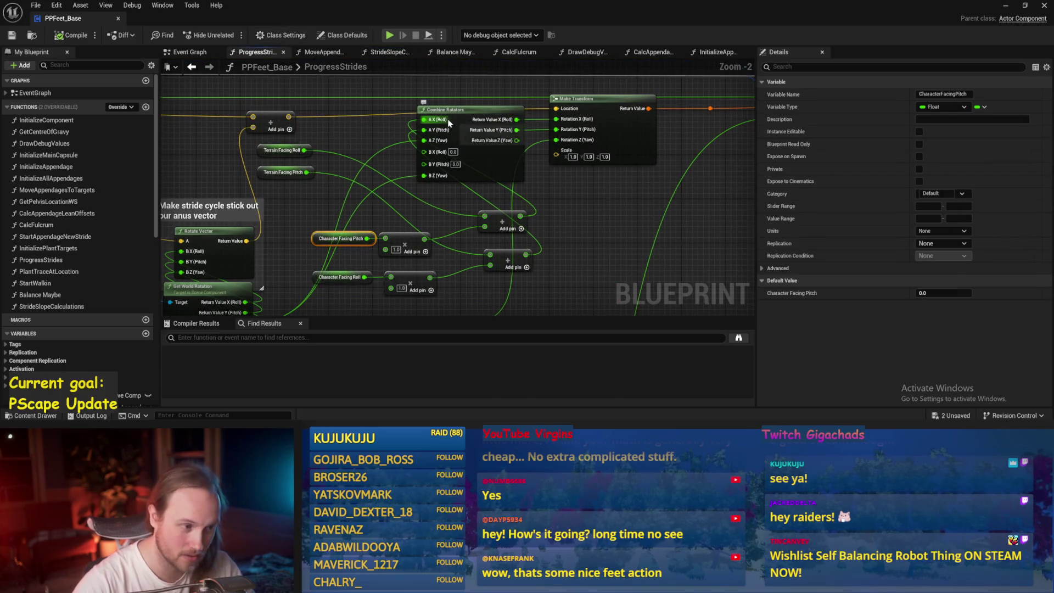
pyautogui.moveTo(446, 213); pyautogui.dragTo(471, 173)
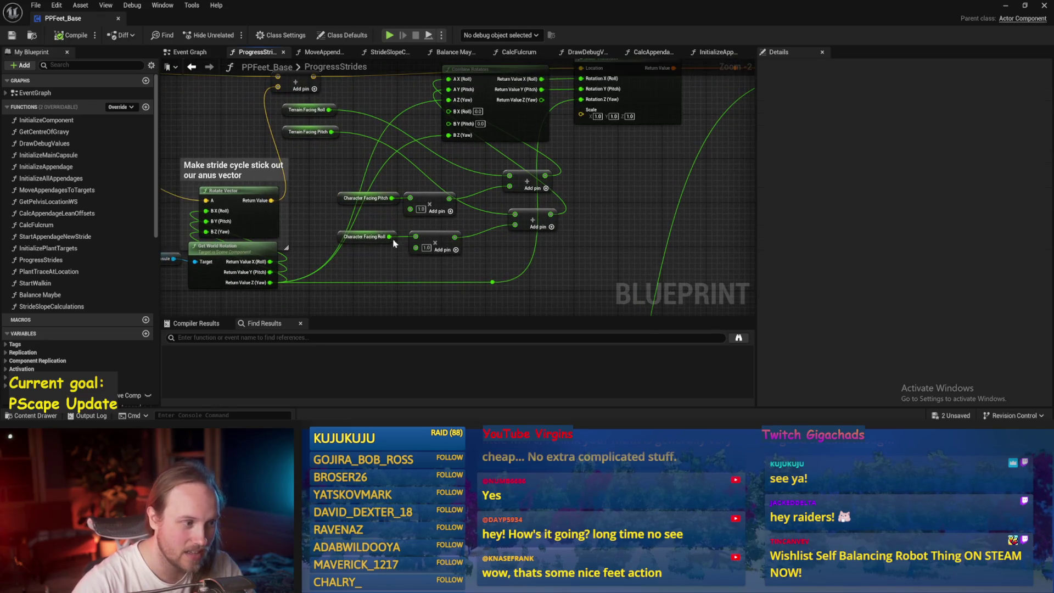
pyautogui.moveTo(390, 236); pyautogui.dragTo(410, 198)
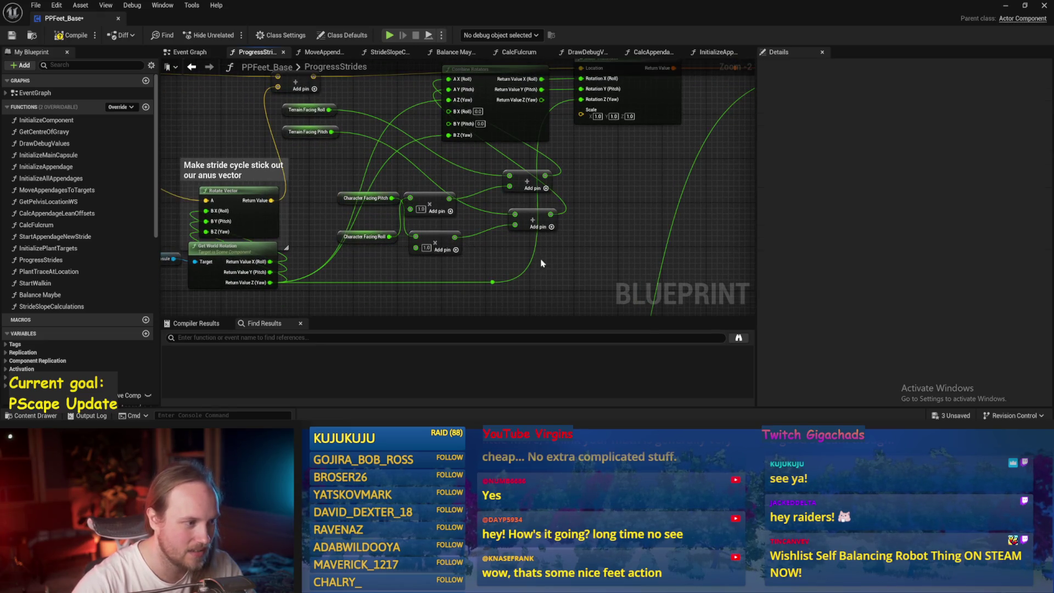
pyautogui.click(11, 36)
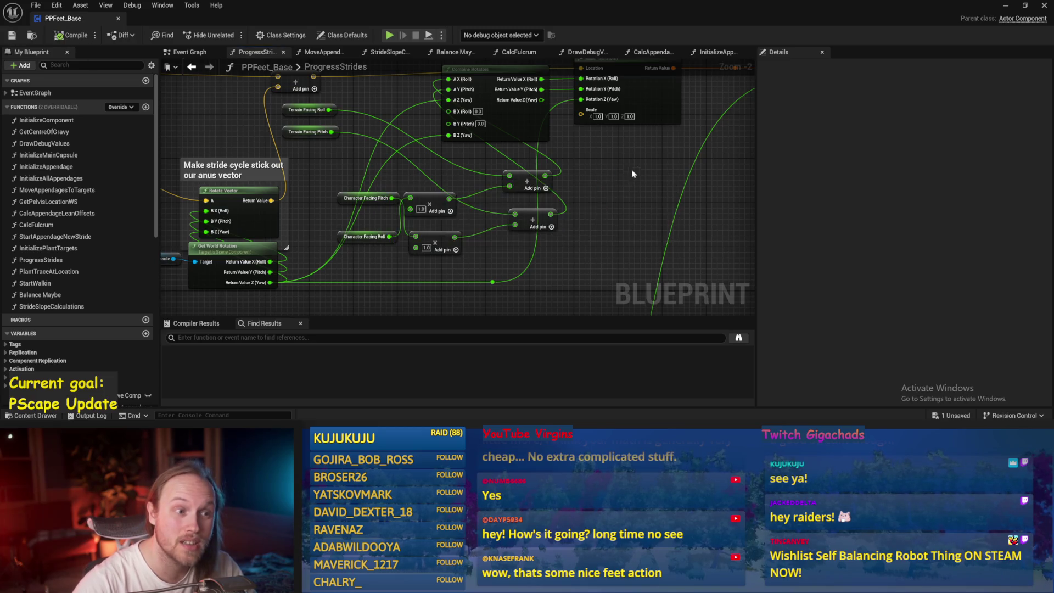
# - Play-test with the player character tilted forward about 28 degrees, then save PPFeet_Base
pyautogui.click(1005, 10)
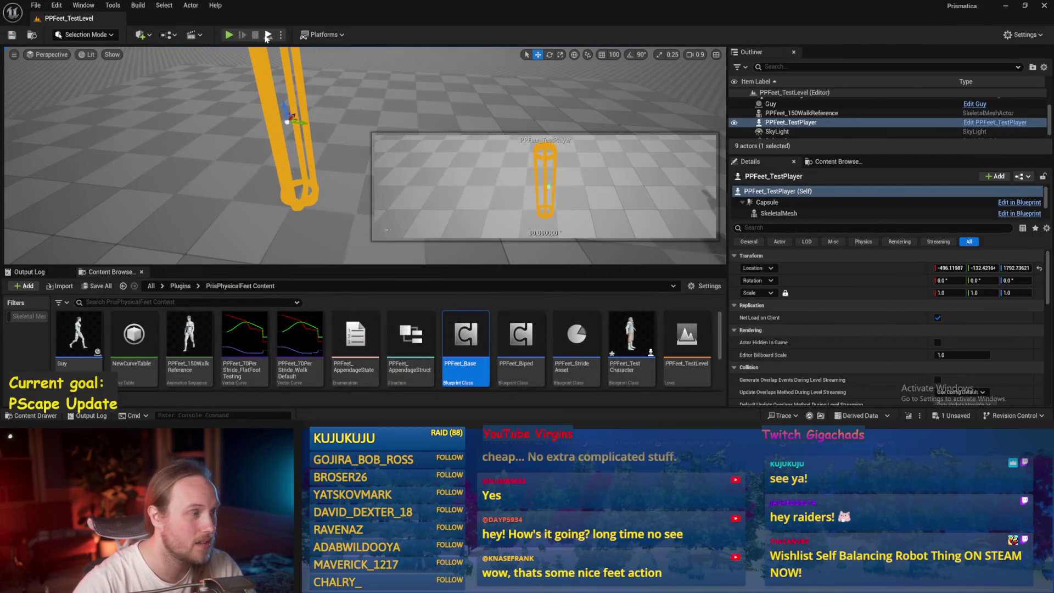
pyautogui.click(267, 35)
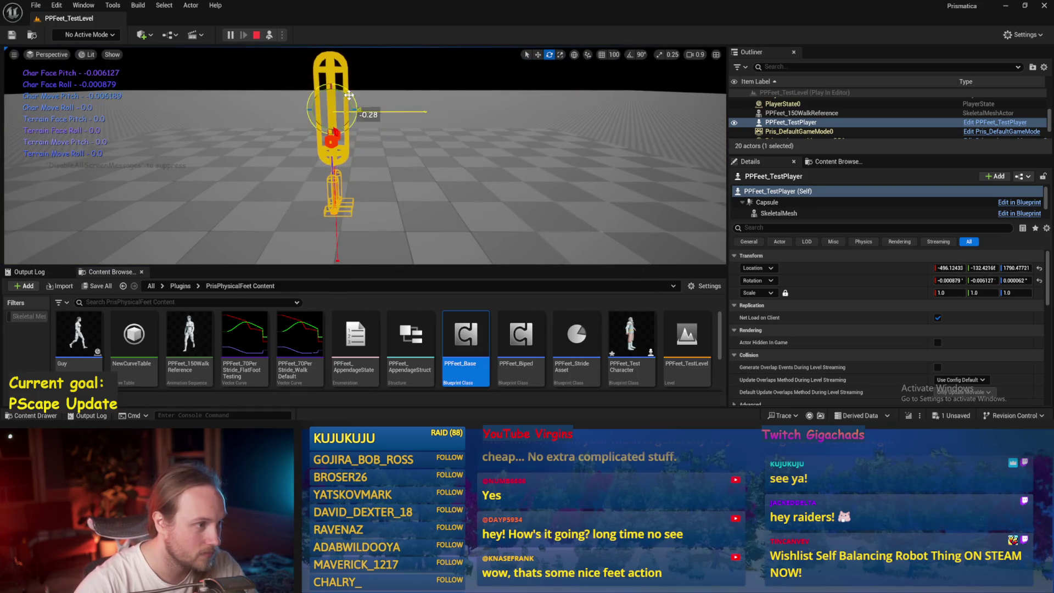
pyautogui.moveTo(349, 95)
pyautogui.mouseDown()
pyautogui.moveTo(387, 214)
pyautogui.moveTo(433, 166)
pyautogui.mouseUp()
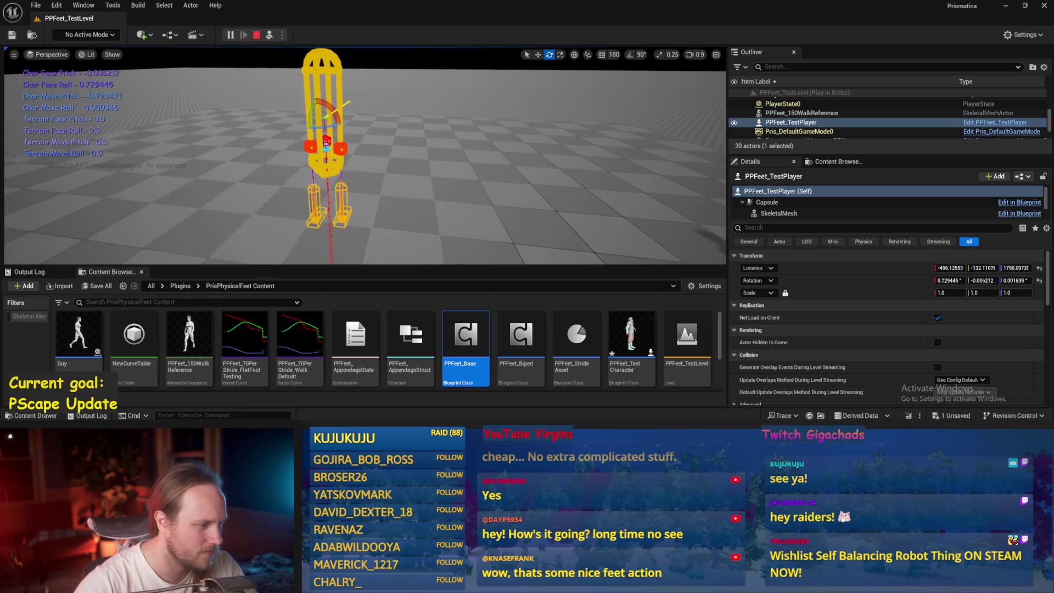
pyautogui.press('Escape')
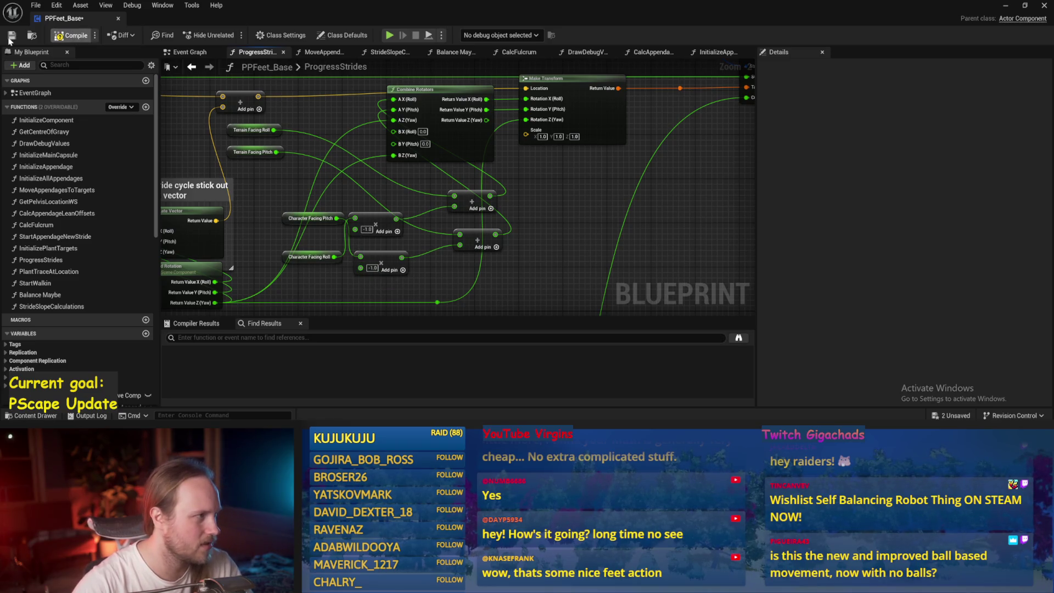
pyautogui.click(11, 36)
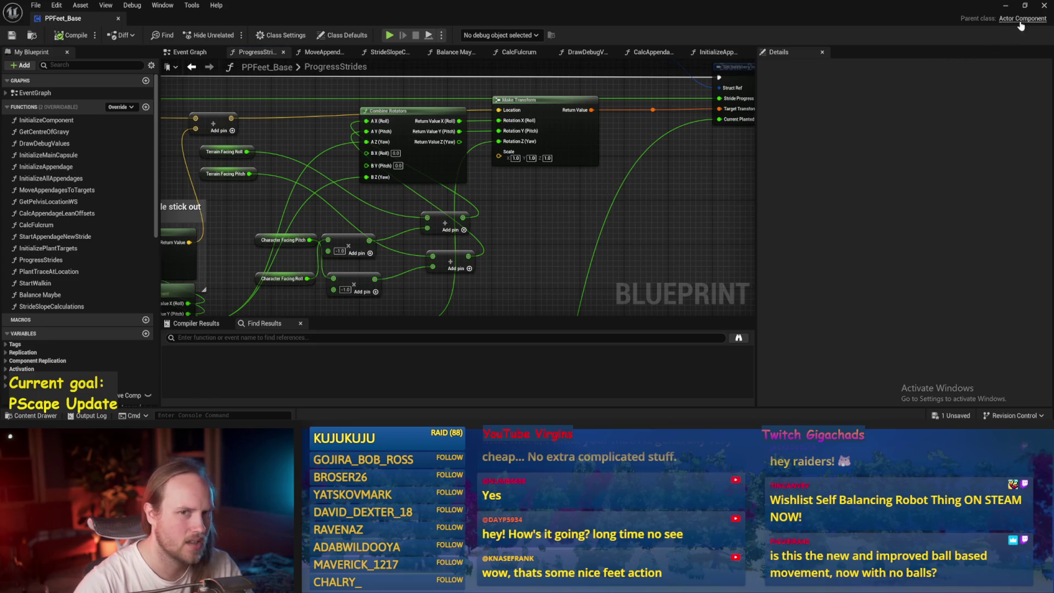
# - Play-test again, rotating the player character one way and then the other
pyautogui.click(1005, 5)
pyautogui.click(230, 35)
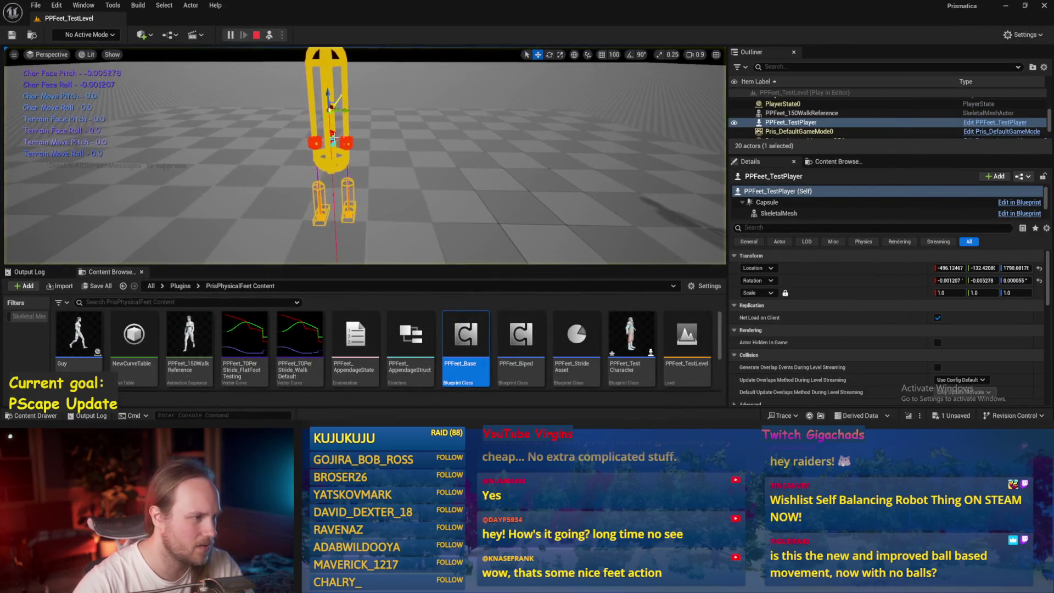
pyautogui.press('e')
pyautogui.moveTo(332, 134)
pyautogui.mouseDown()
pyautogui.moveTo(315, 142)
pyautogui.moveTo(330, 138)
pyautogui.mouseUp()
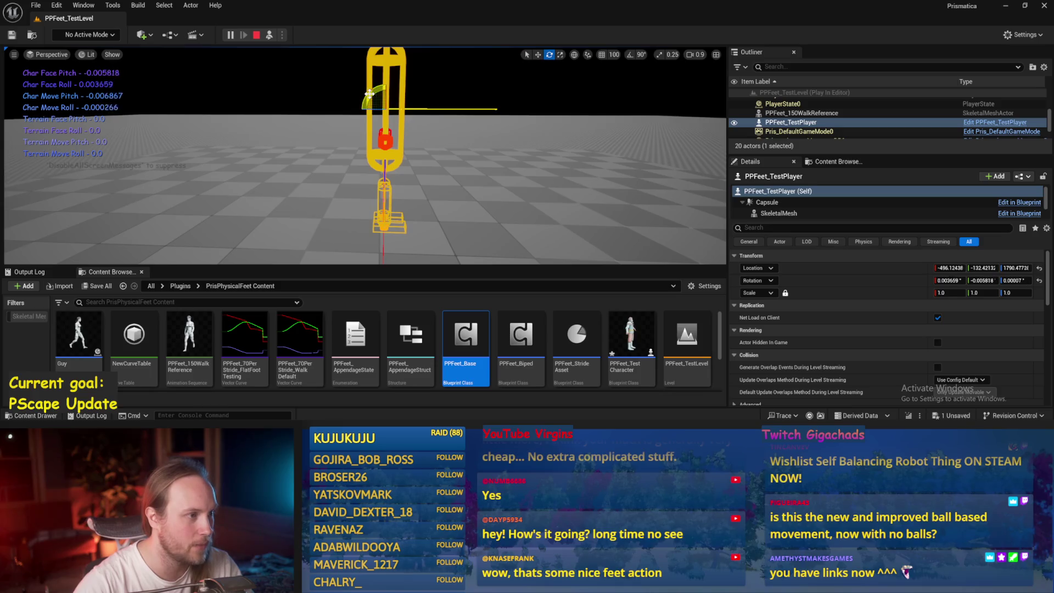
pyautogui.moveTo(369, 93); pyautogui.dragTo(411, 111)
pyautogui.press('Escape')
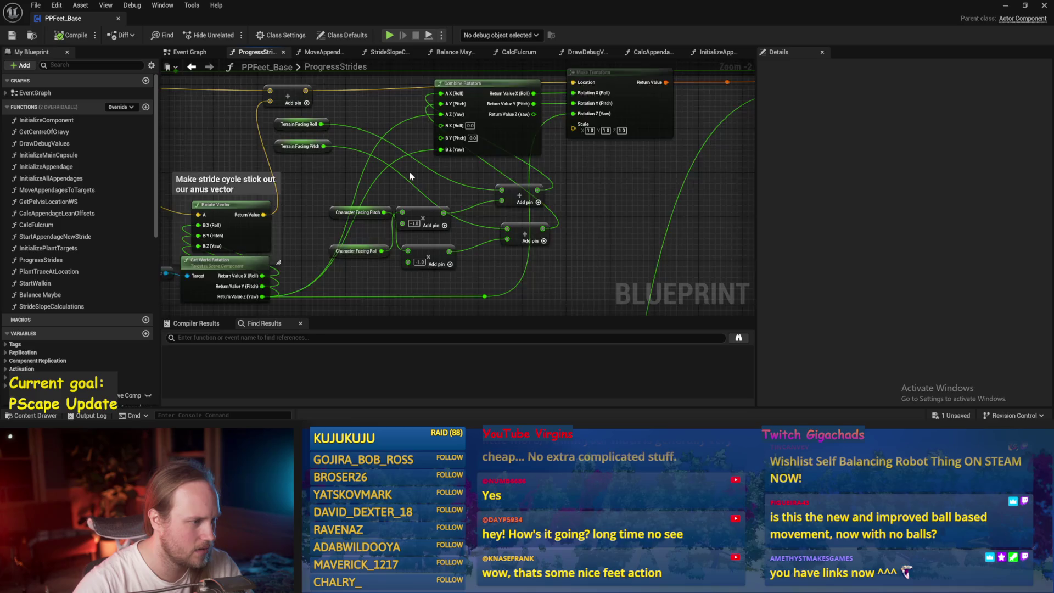
# - Move Character Facing Pitch below Roll, set its Multiply value to 1.0, and compile
pyautogui.scroll(1, 411, 176)
pyautogui.moveTo(341, 227); pyautogui.dragTo(327, 280)
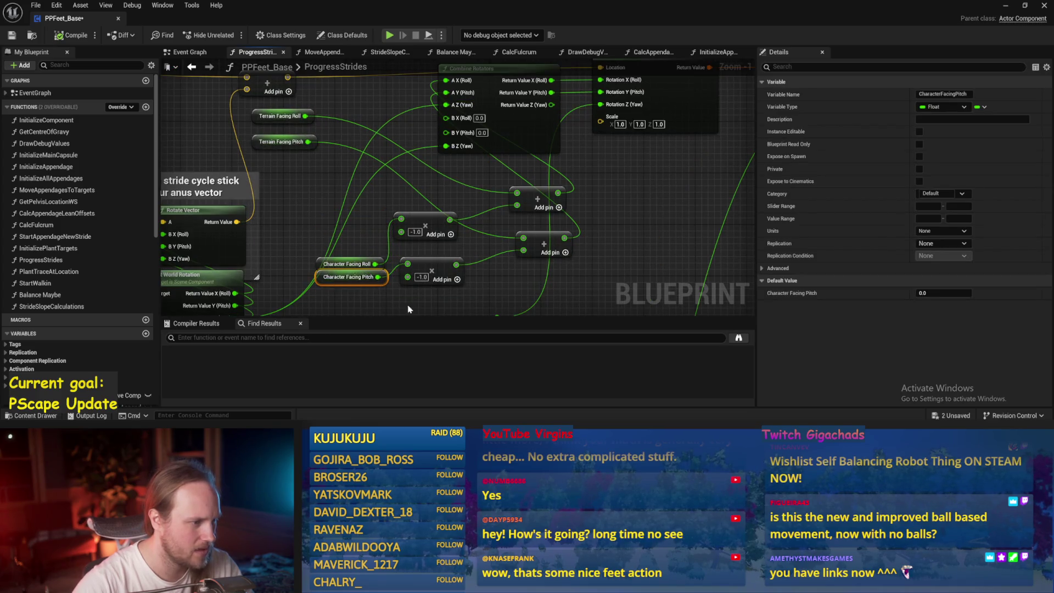
pyautogui.write('1')
pyautogui.click(449, 309)
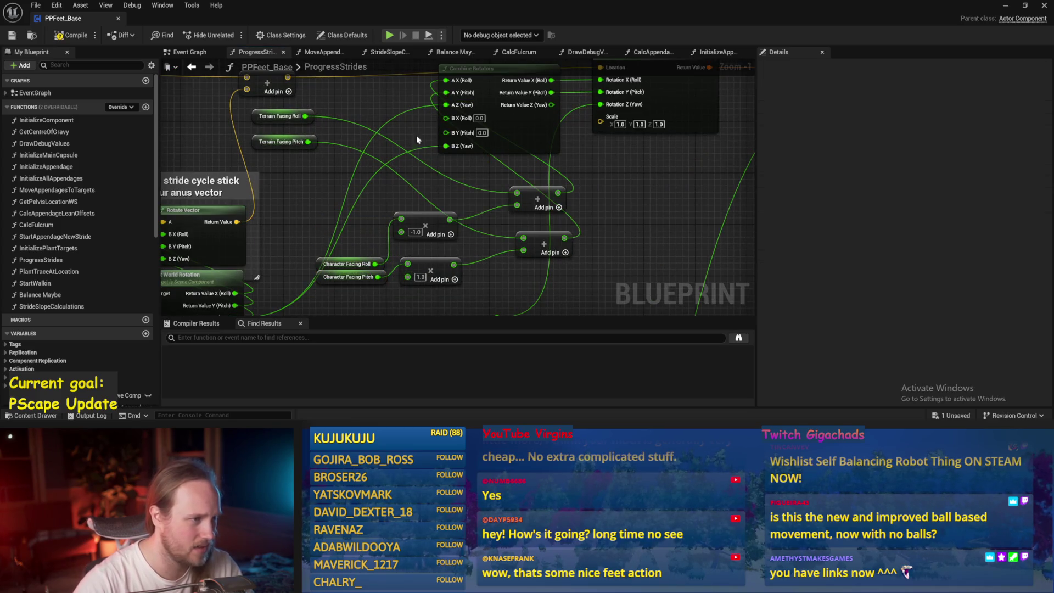
pyautogui.click(12, 36)
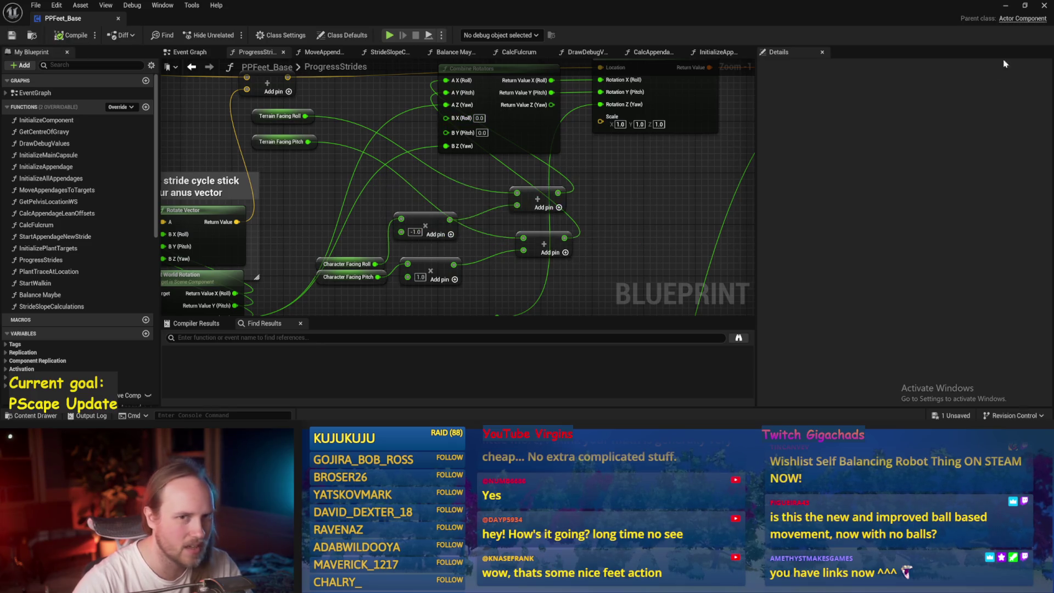
pyautogui.click(1005, 7)
# - Play-test with the capsule tilted about 43 degrees, then reopen and recompile PPFeet_Base
pyautogui.hotkey('alt', 'p')
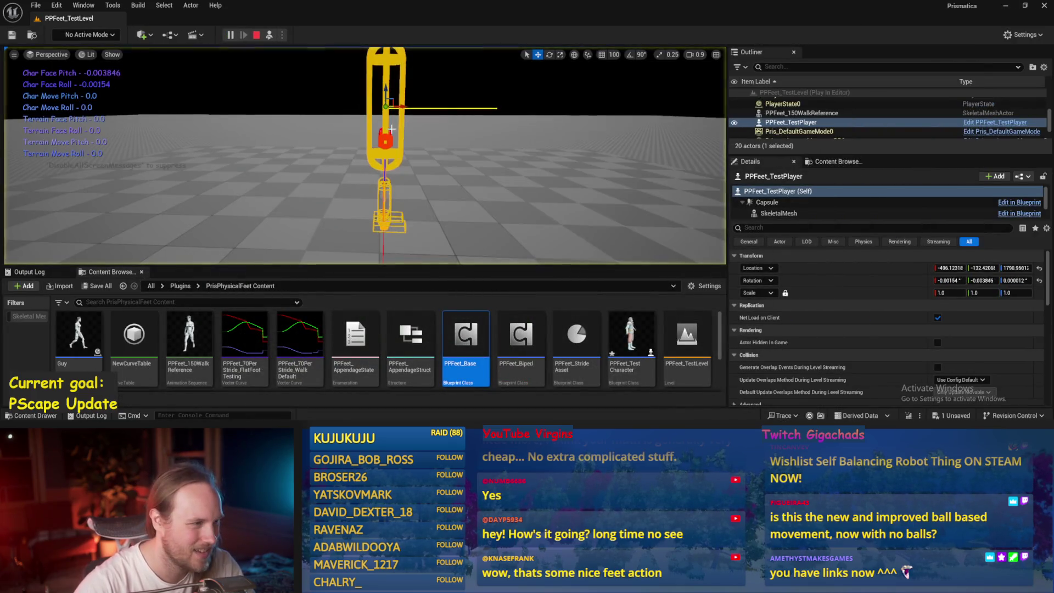
pyautogui.moveTo(364, 100)
pyautogui.mouseDown()
pyautogui.moveTo(338, 119)
pyautogui.moveTo(407, 107)
pyautogui.mouseUp()
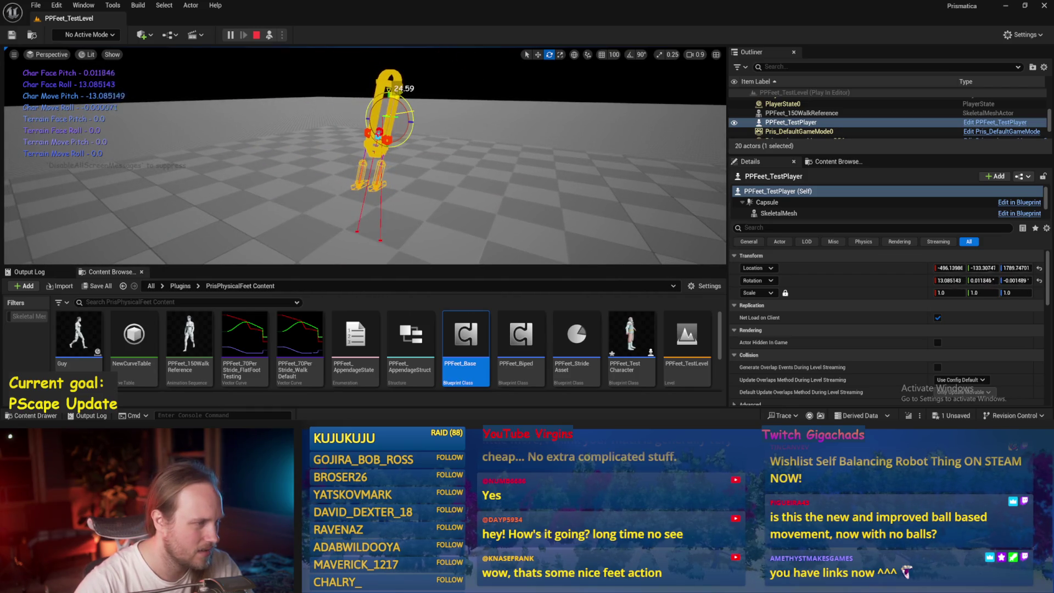
pyautogui.press('Escape')
pyautogui.doubleClick(466, 335)
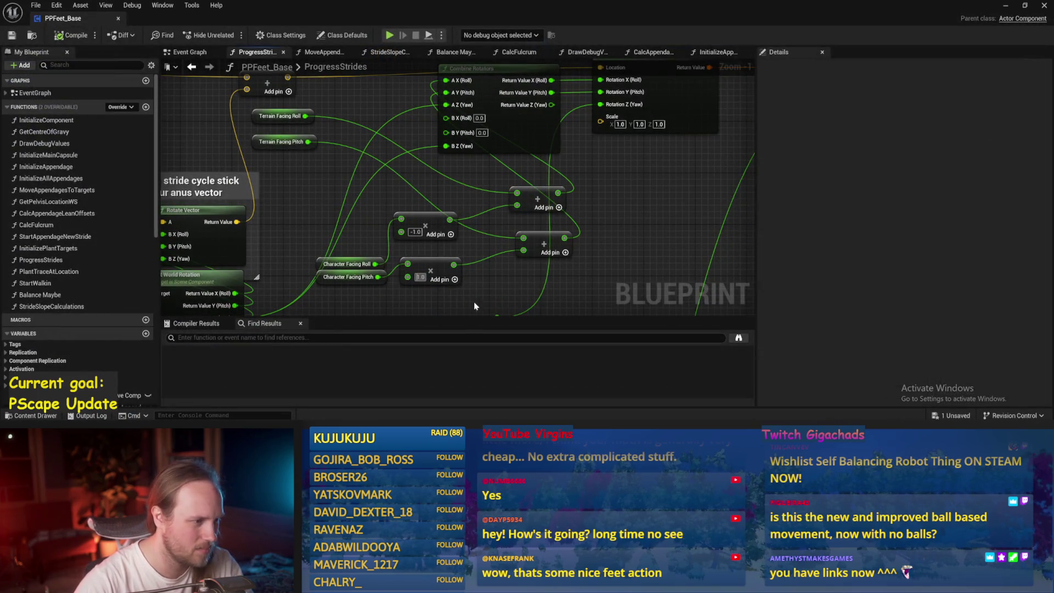
pyautogui.click(69, 38)
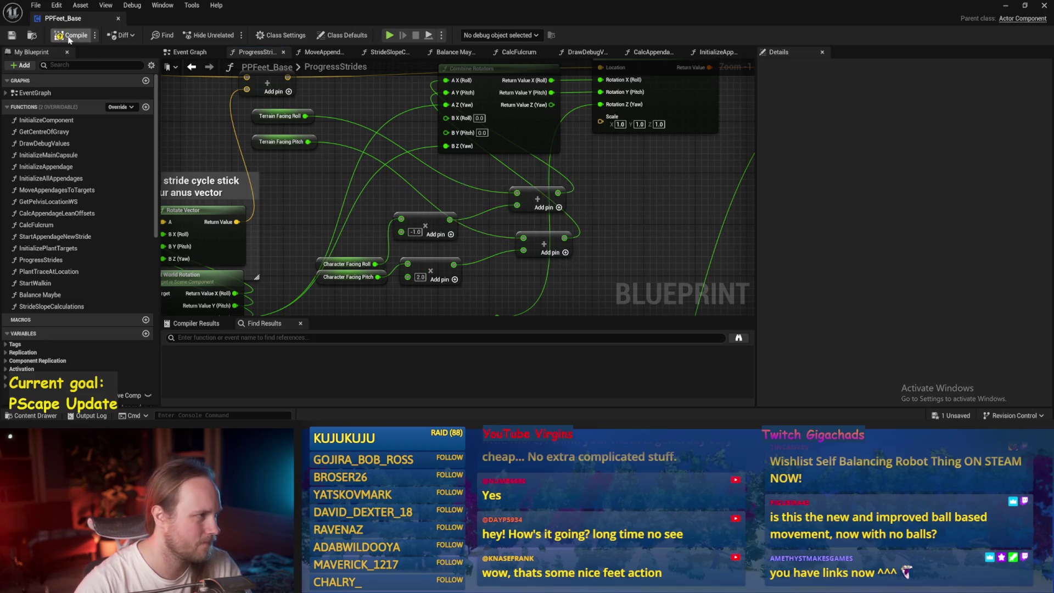
pyautogui.moveTo(663, 192); pyautogui.dragTo(591, 226)
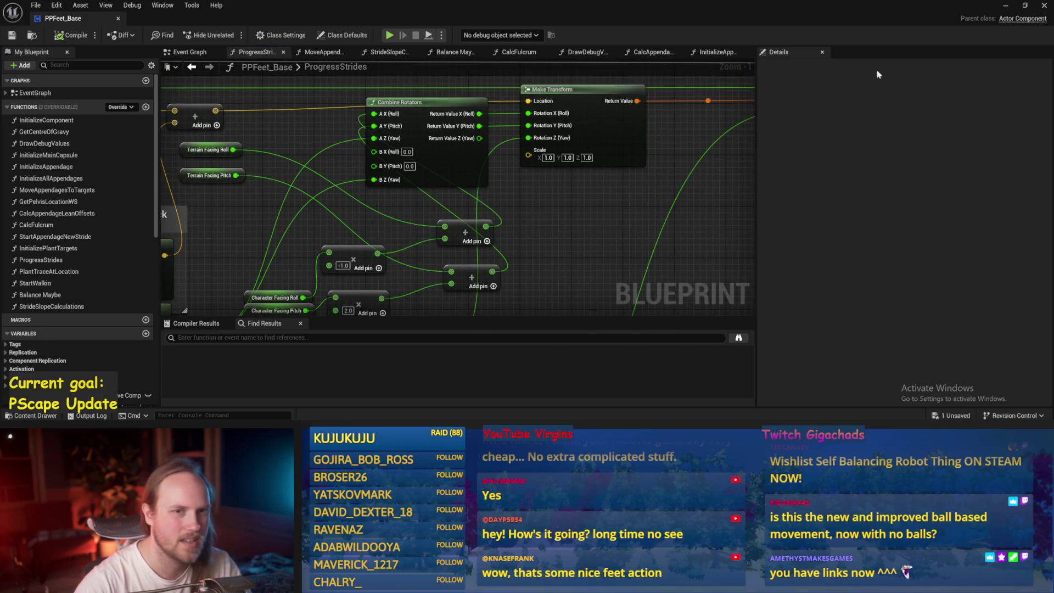
pyautogui.click(1002, 7)
# - Run another play session, then save PPFeet_Base with both facing multipliers at 2.0
pyautogui.click(269, 35)
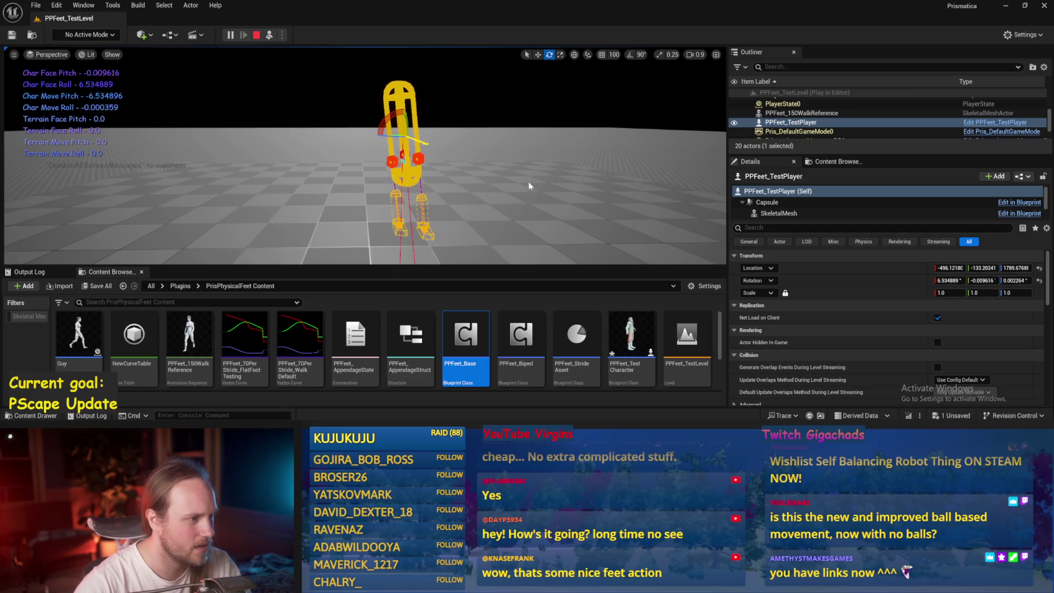
pyautogui.press('Escape')
pyautogui.doubleClick(465, 334)
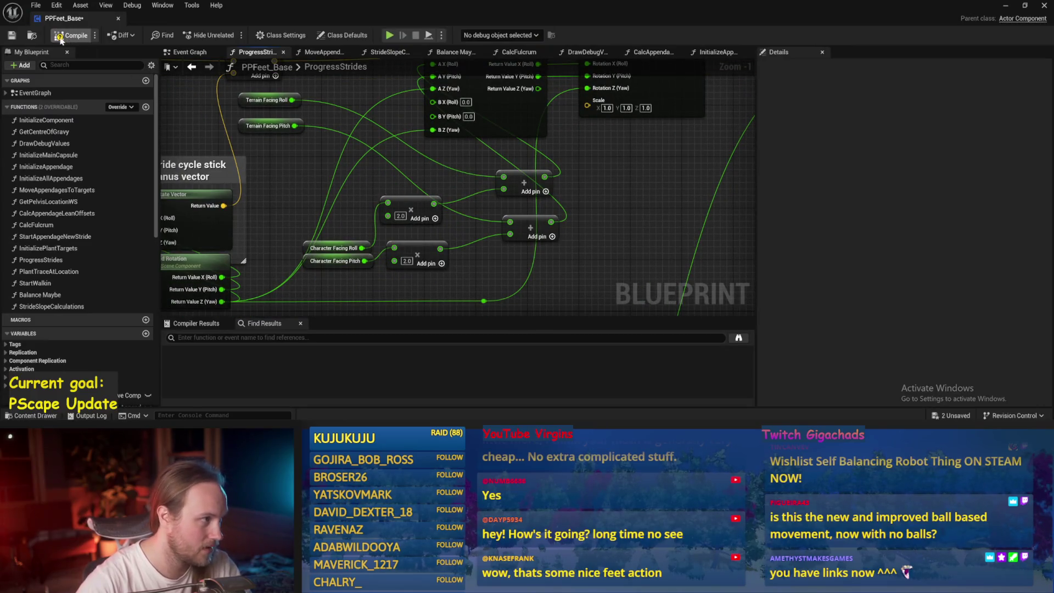
pyautogui.click(12, 35)
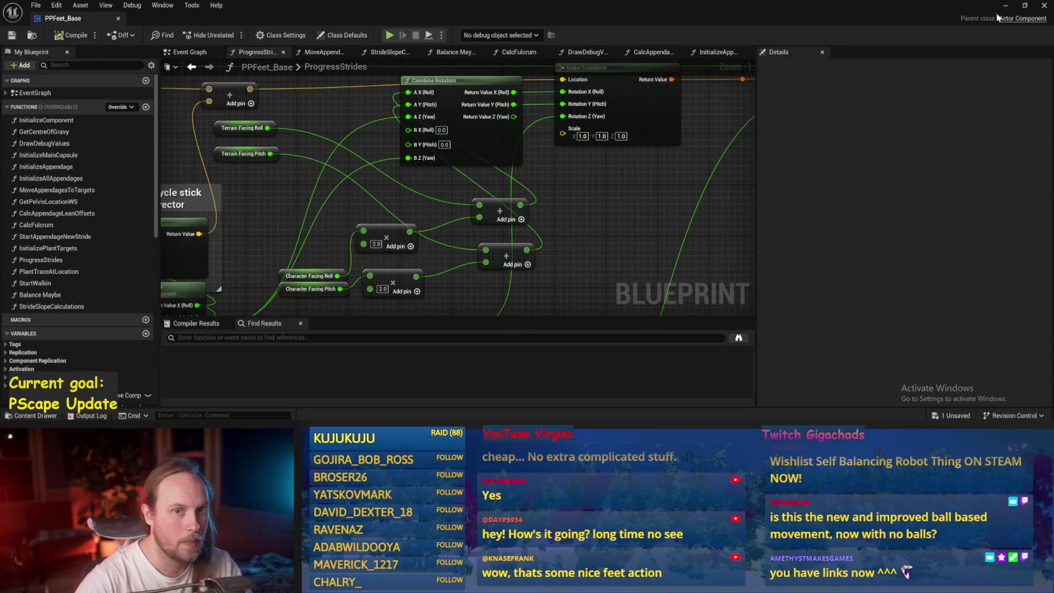
pyautogui.click(1005, 6)
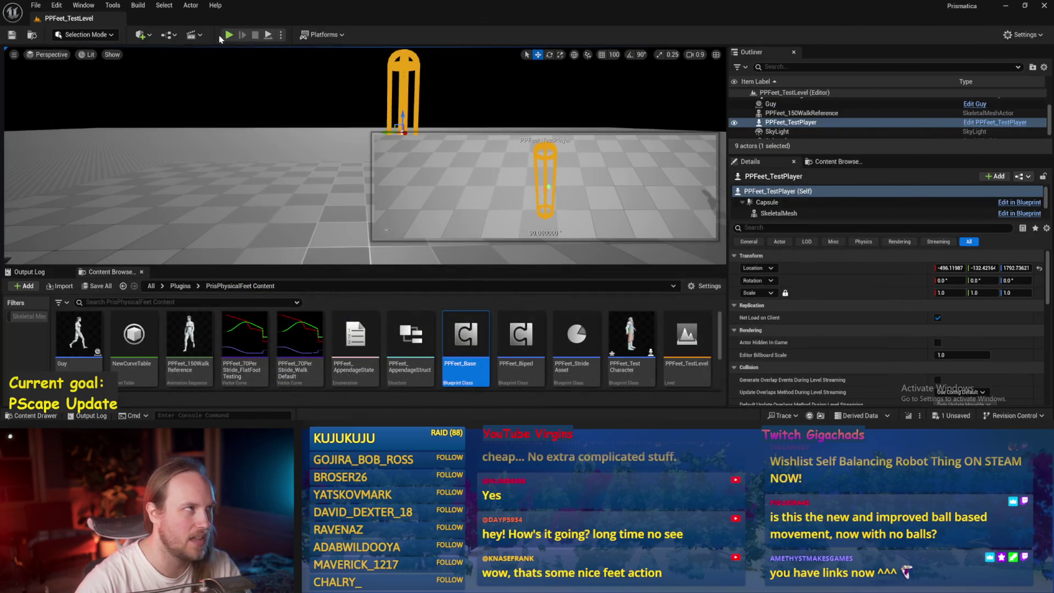
# - During play, tilt floor Cube4 about 30 degrees and lean the character about 24 degrees right
pyautogui.click(268, 36)
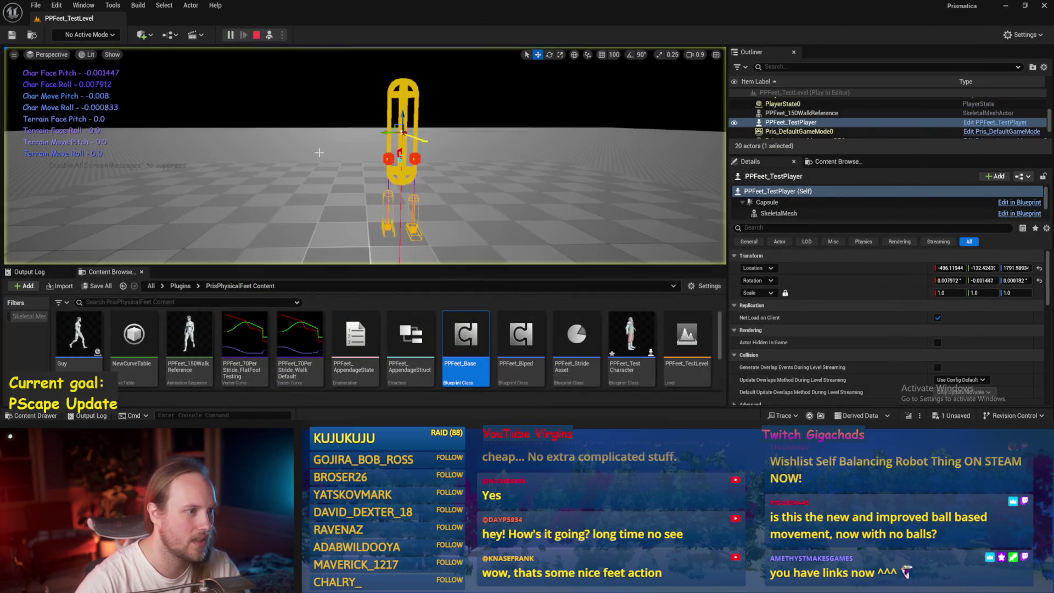
pyautogui.click(408, 175)
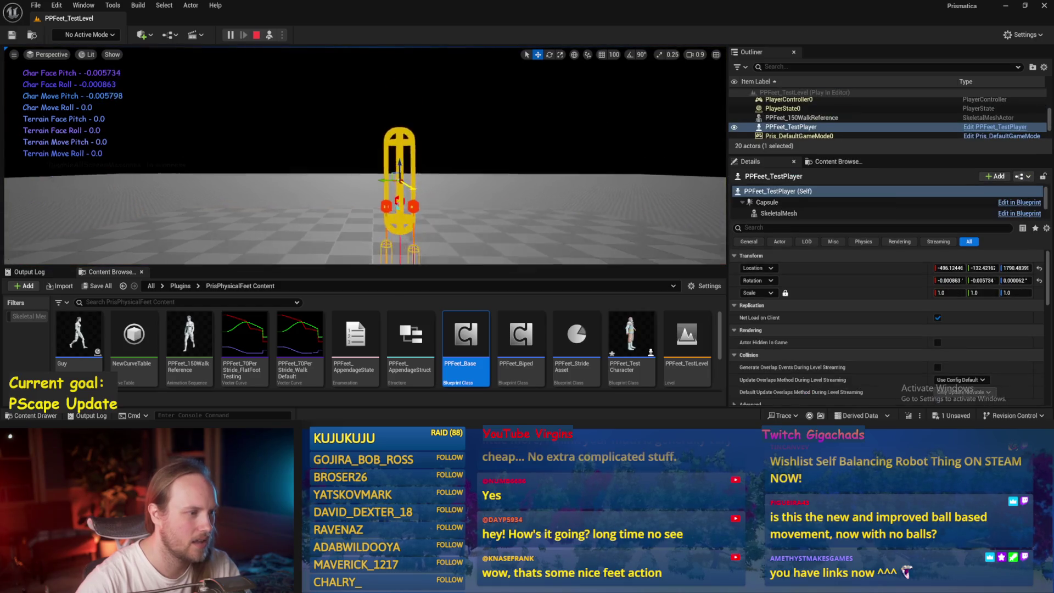
pyautogui.press('e')
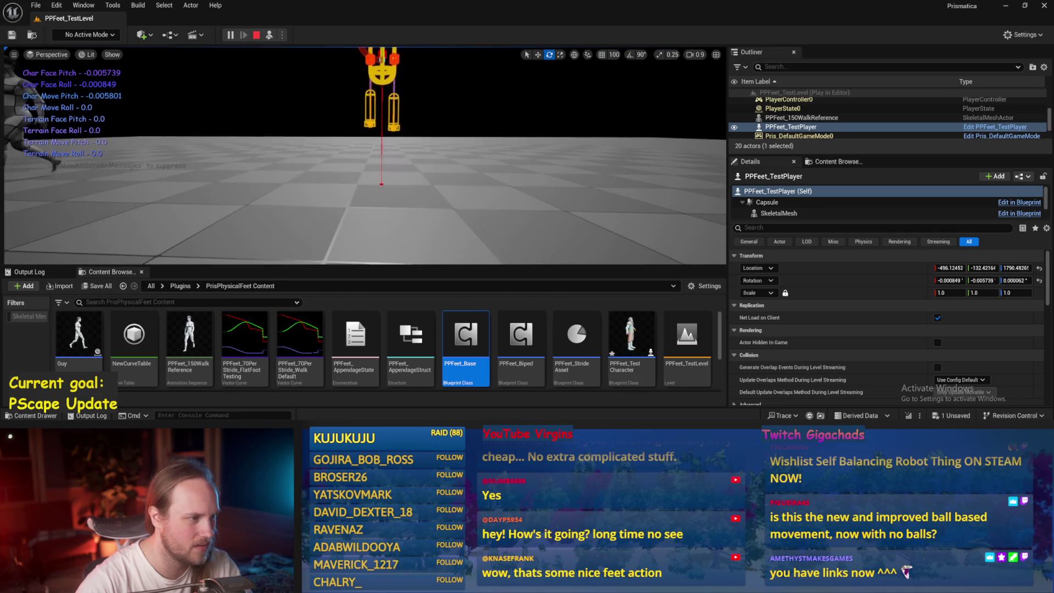
pyautogui.click(399, 185)
pyautogui.moveTo(382, 160)
pyautogui.mouseDown()
pyautogui.moveTo(404, 168)
pyautogui.moveTo(349, 160)
pyautogui.moveTo(382, 156)
pyautogui.mouseUp()
pyautogui.click(373, 86)
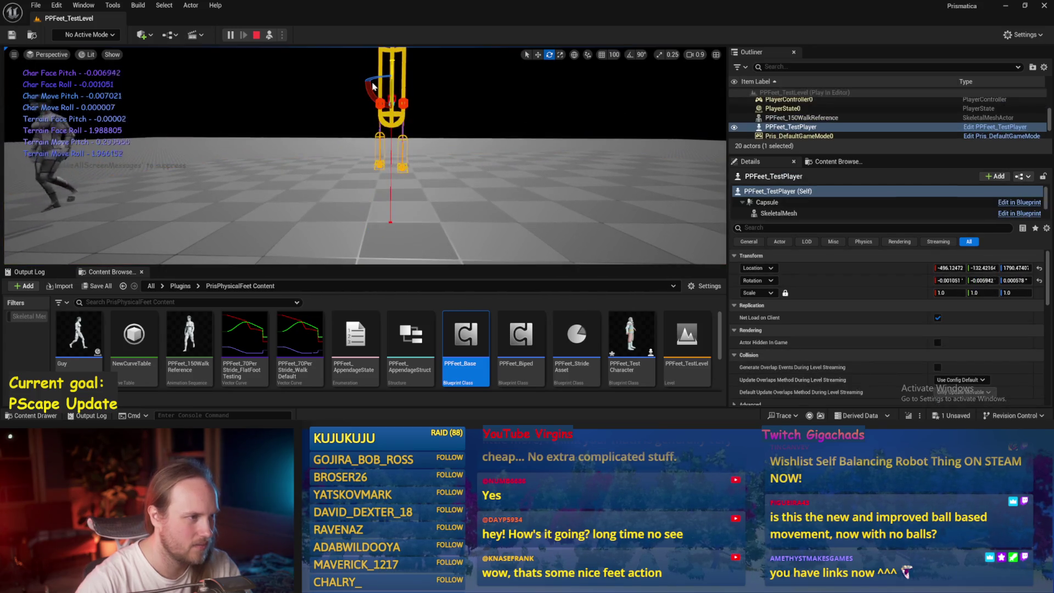
pyautogui.moveTo(369, 88); pyautogui.dragTo(367, 100)
pyautogui.press('Escape')
# - Save the map and all unsaved assets with Save All
pyautogui.hotkey('ctrl', 's')
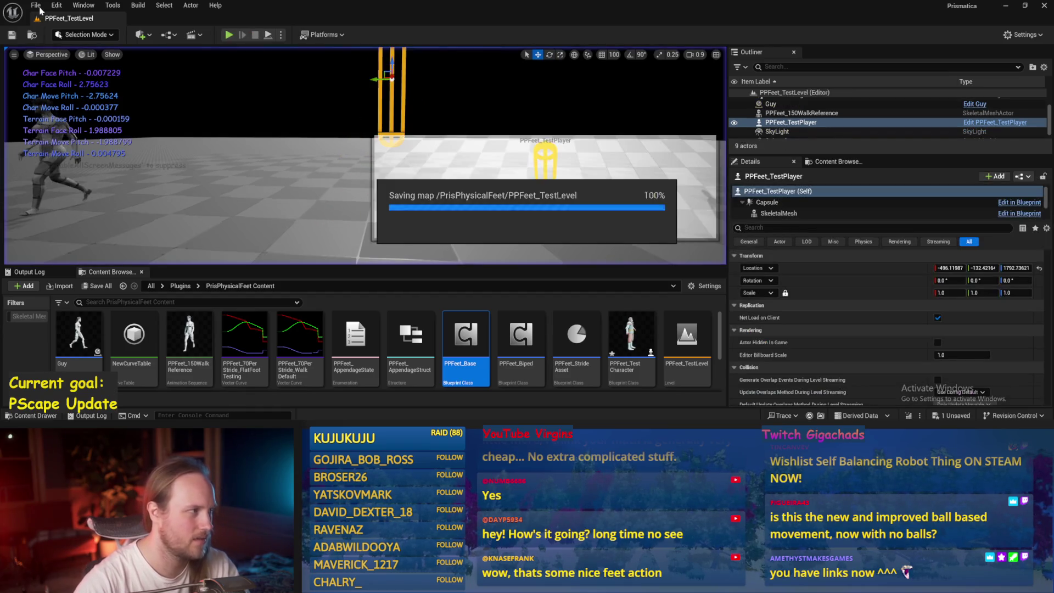
pyautogui.click(36, 5)
pyautogui.click(60, 137)
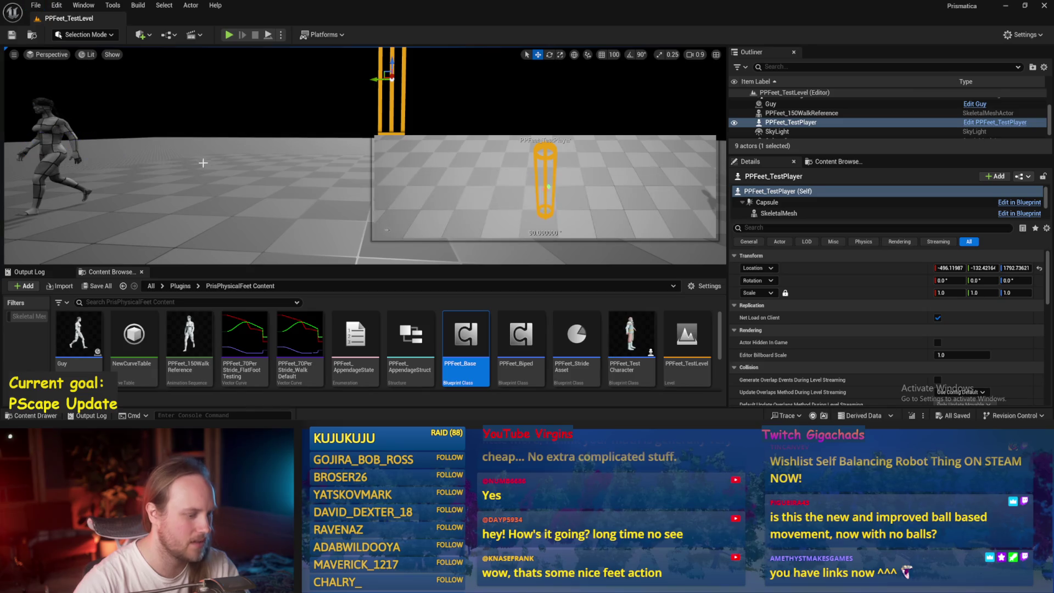
# - Navigate the Content Browser up to the plugin folders list
pyautogui.click(248, 203)
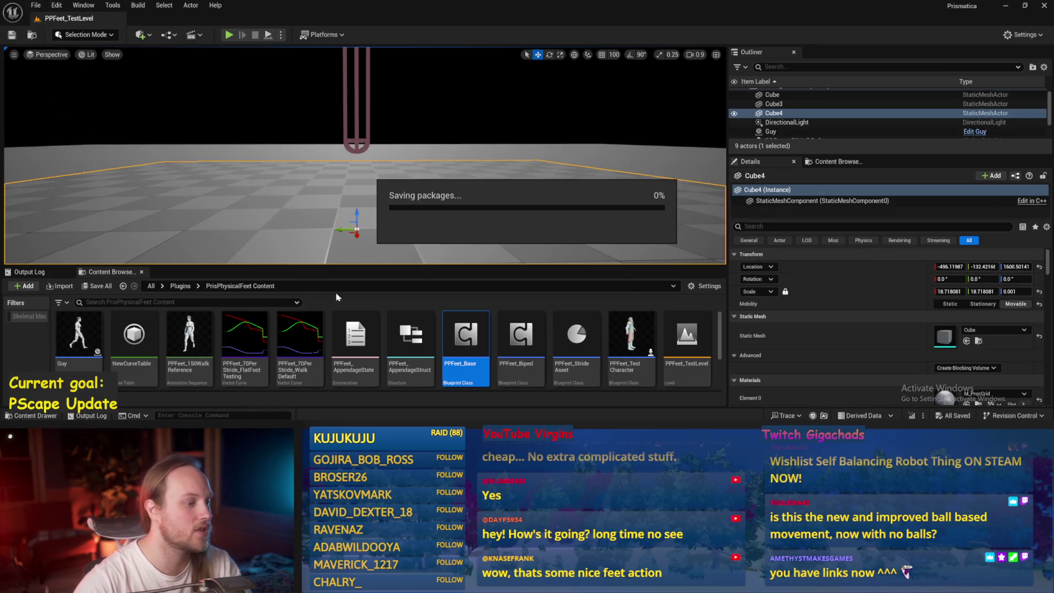
pyautogui.click(180, 286)
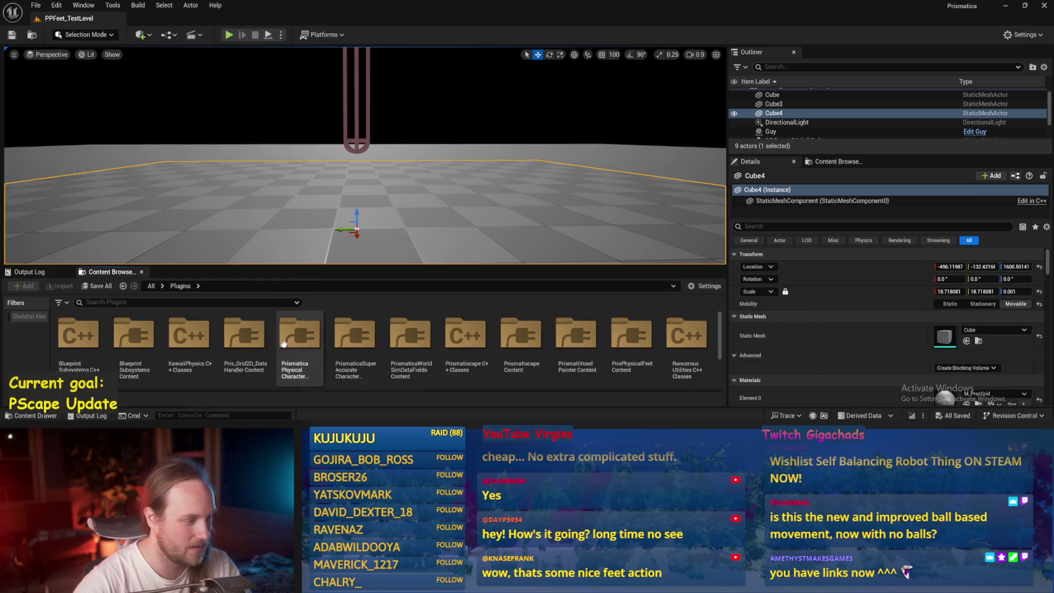
pyautogui.scroll(-3, 362, 343)
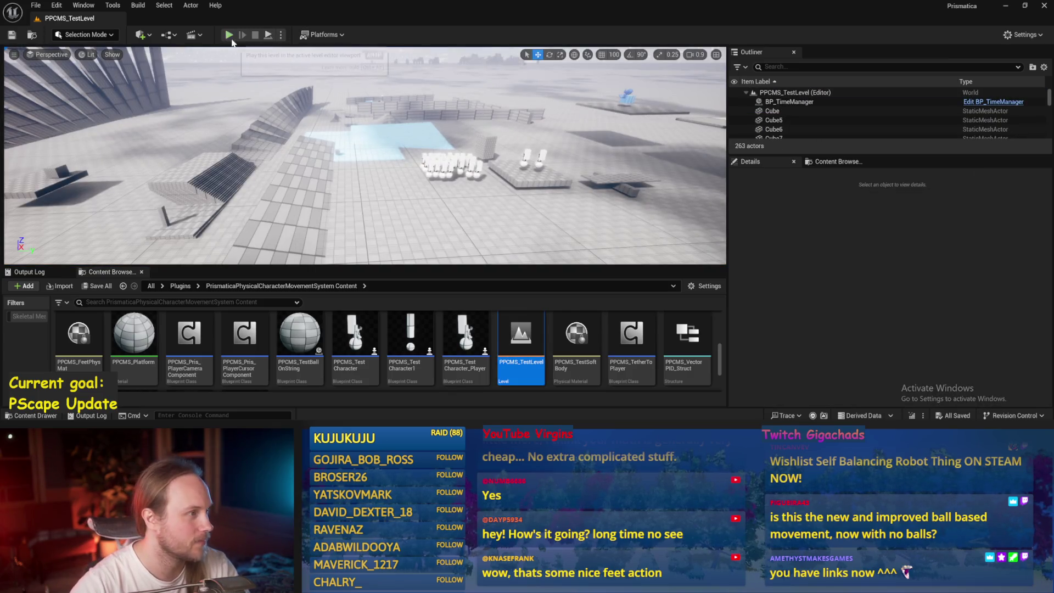
# - Play PPCMS_TestLevel full-screen, then send the crash report and restart the editor
pyautogui.hotkey('alt', 'p')
pyautogui.press('F11')
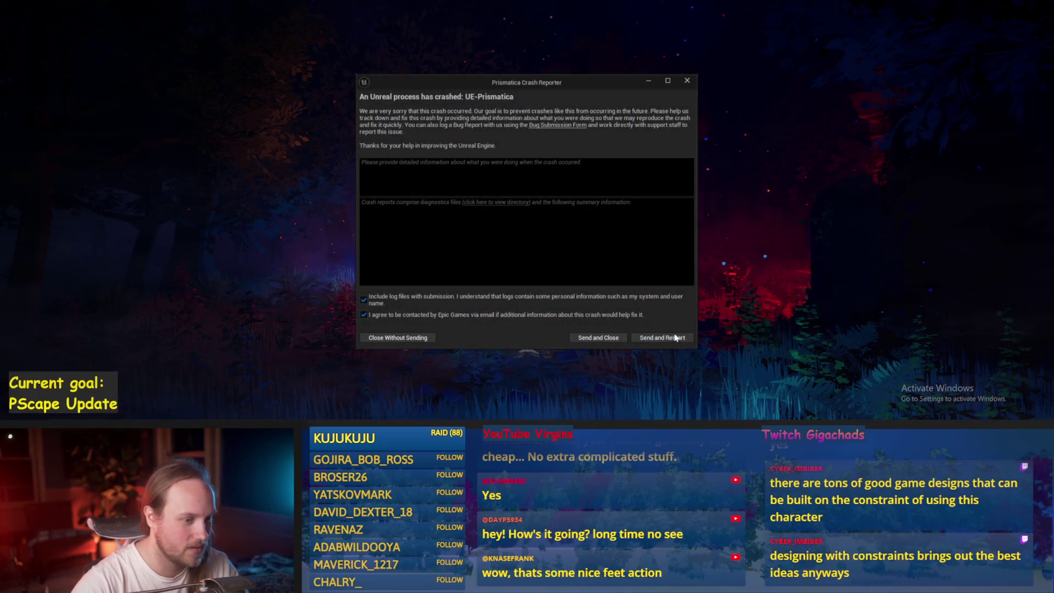
pyautogui.click(675, 337)
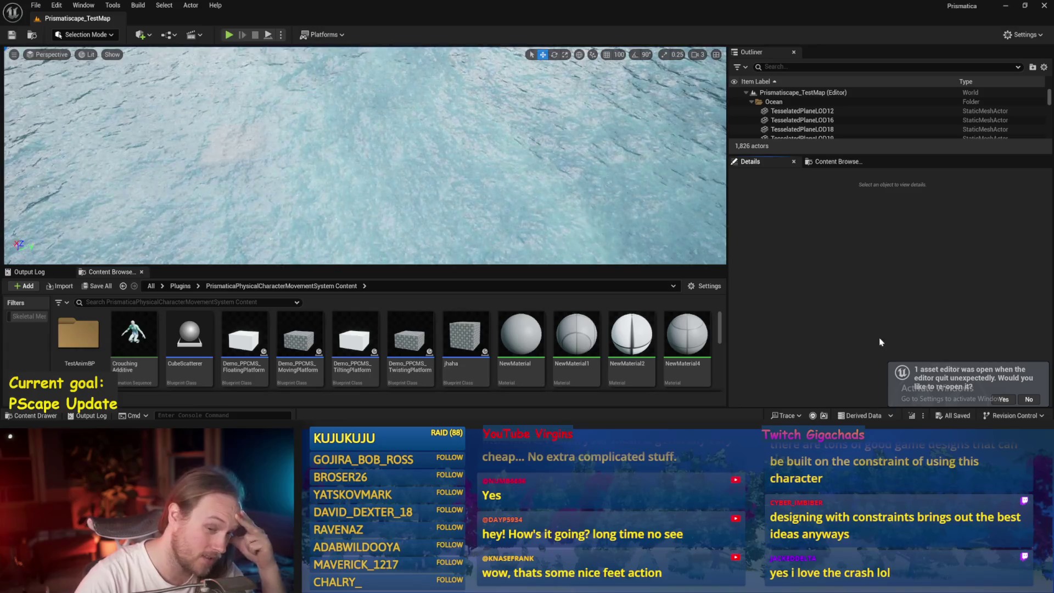
# - Play PPCMS_TestLevel full-screen despite the blueprint compile errors
pyautogui.scroll(-5, 547, 360)
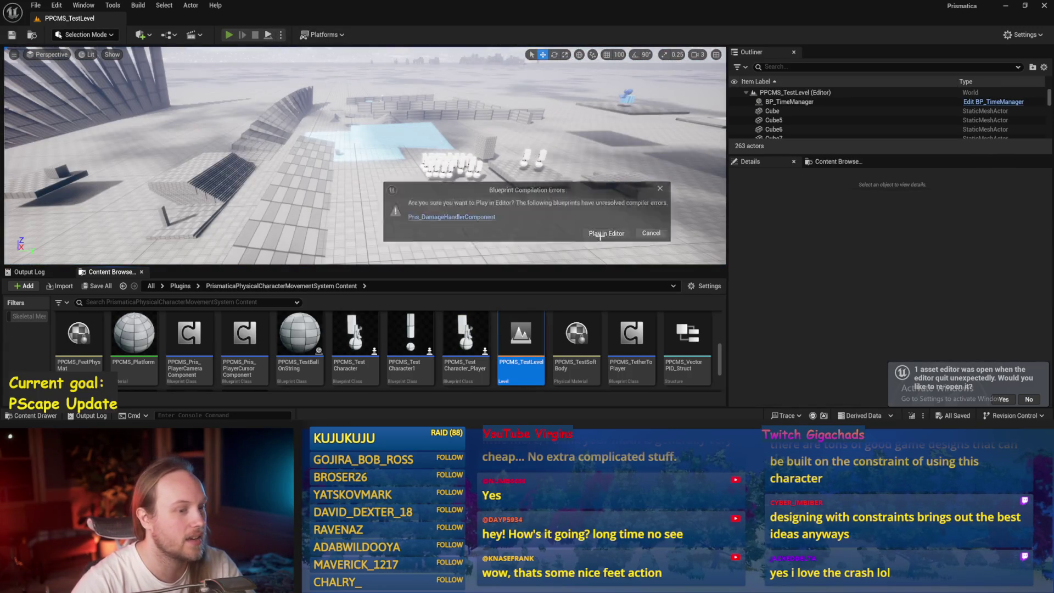
pyautogui.click(600, 233)
pyautogui.press('F11')
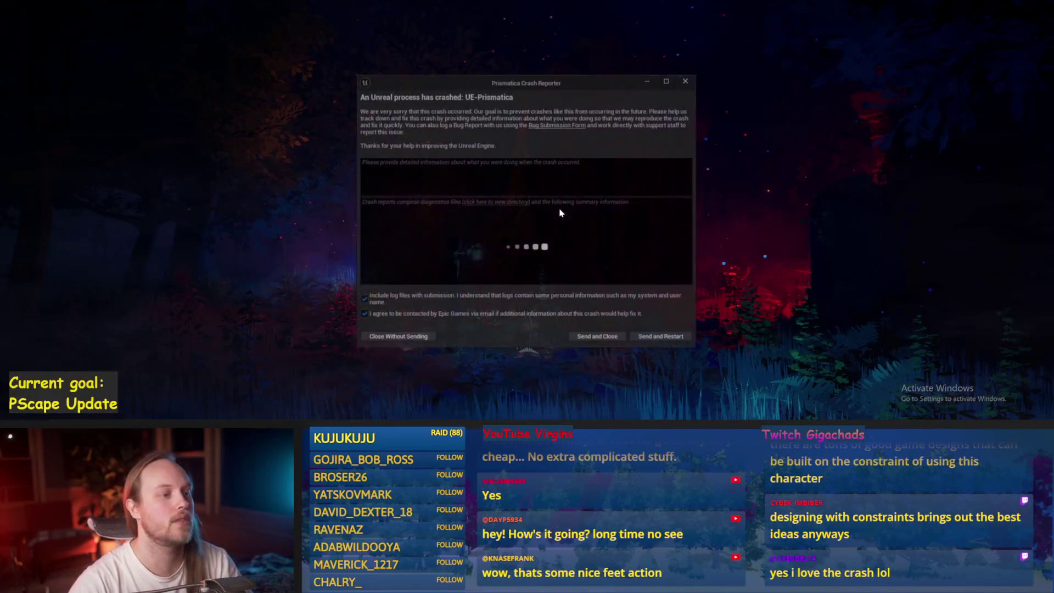
# - Choose Send and Restart so the editor relaunches with Prismaticascape_TestMap
pyautogui.click(655, 339)
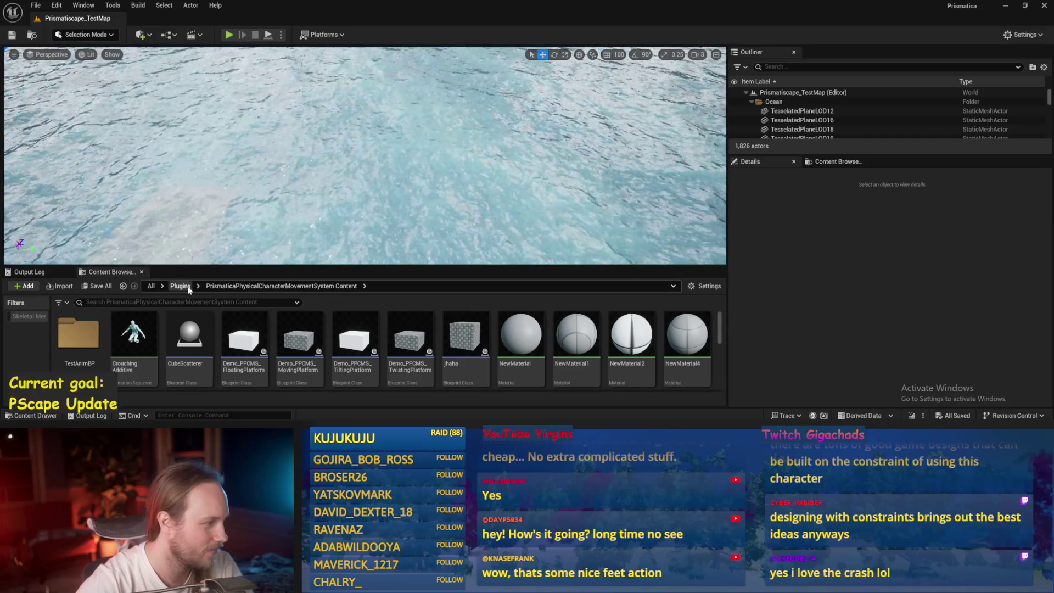
# - Browse to the Prismatiscape Content plugin folder and open Prismatiscape_PrettyExampleMap
pyautogui.click(187, 287)
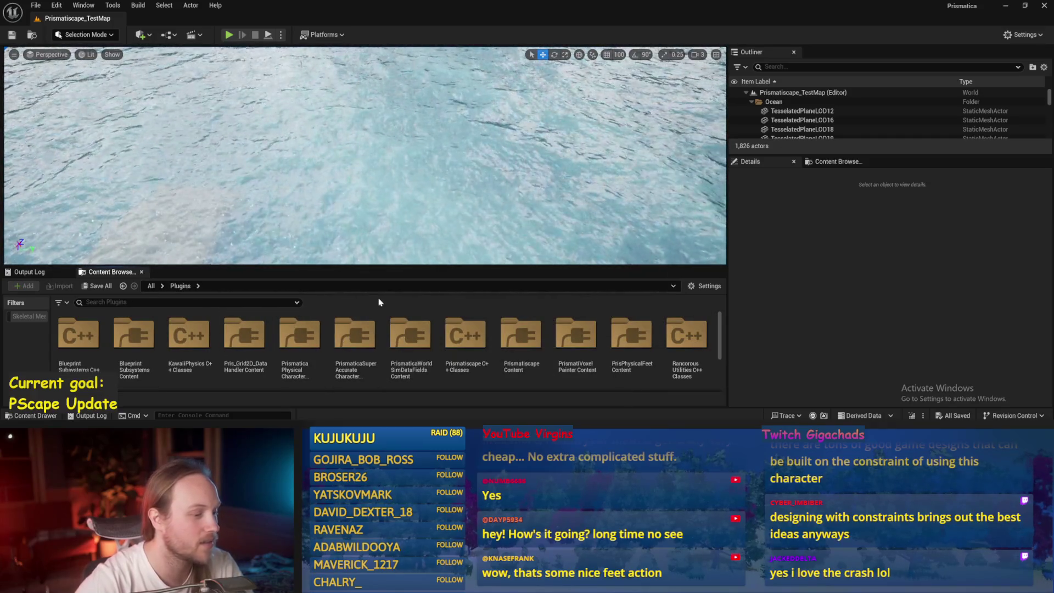
pyautogui.scroll(-3, 435, 351)
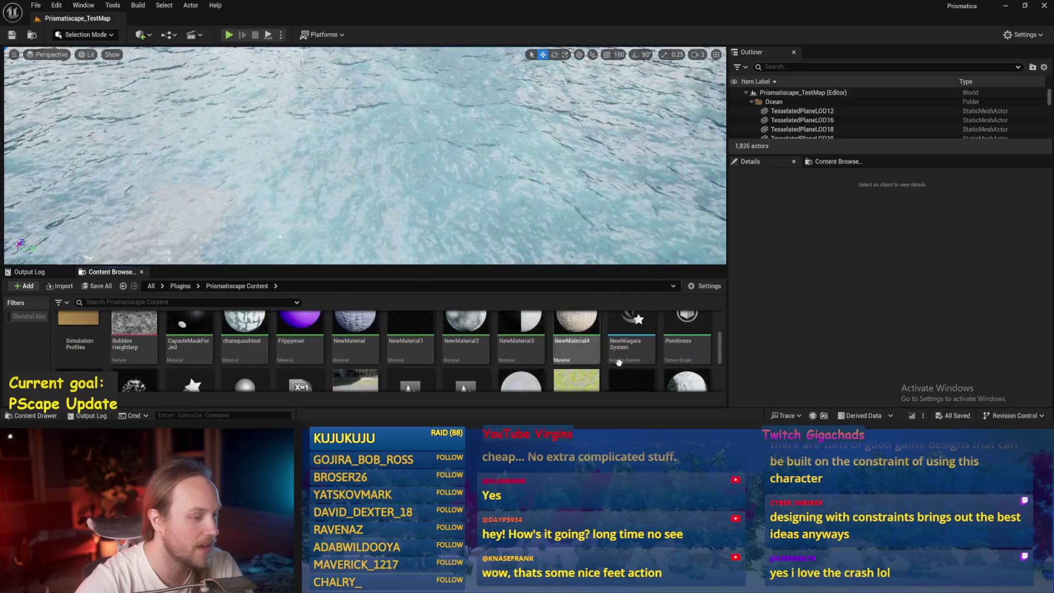
pyautogui.scroll(-3, 217, 338)
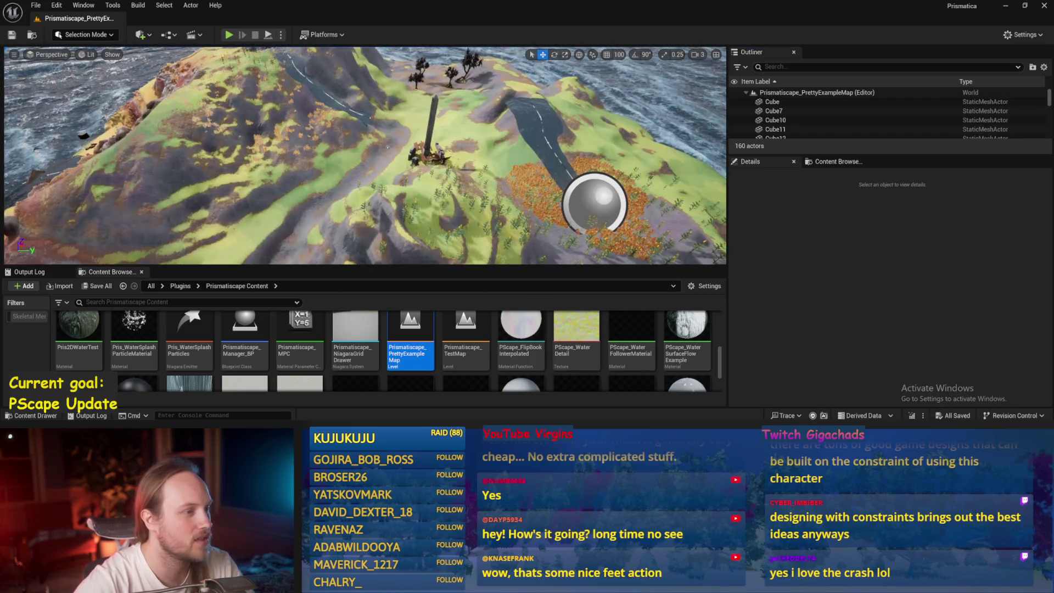
# - Start Play in Editor with Alt+P despite compile errors and make the game view fullscreen with F11
pyautogui.scroll(2, 388, 147)
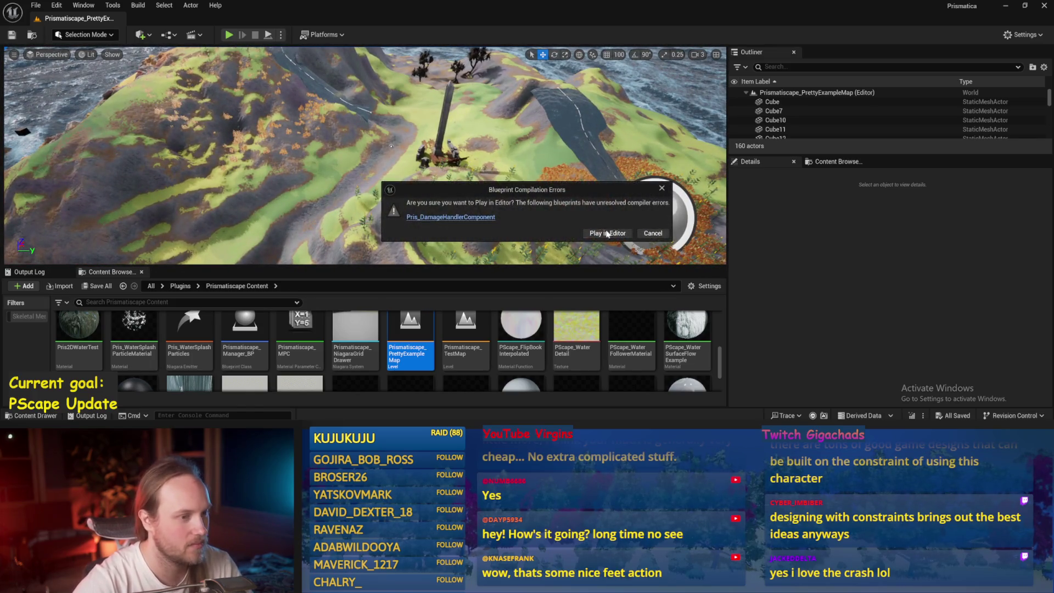
pyautogui.hotkey('alt', 'p')
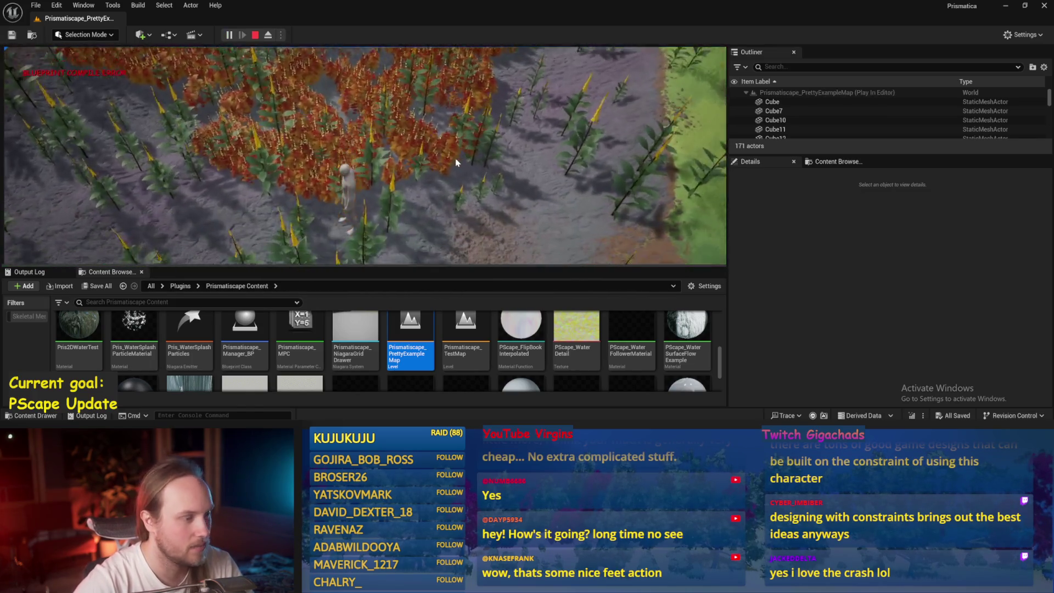
pyautogui.press('w')
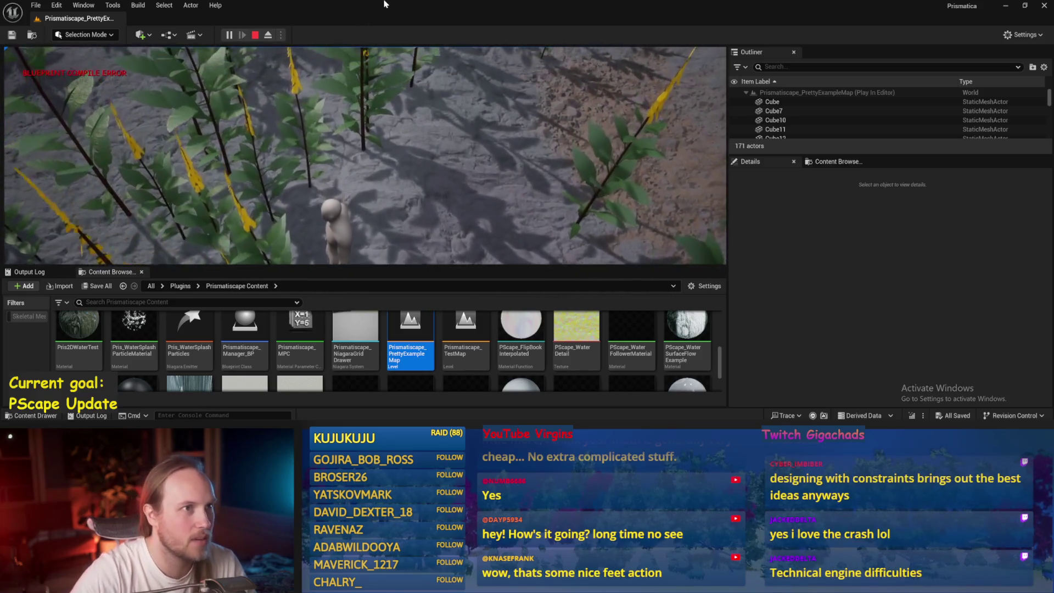
pyautogui.press('F11')
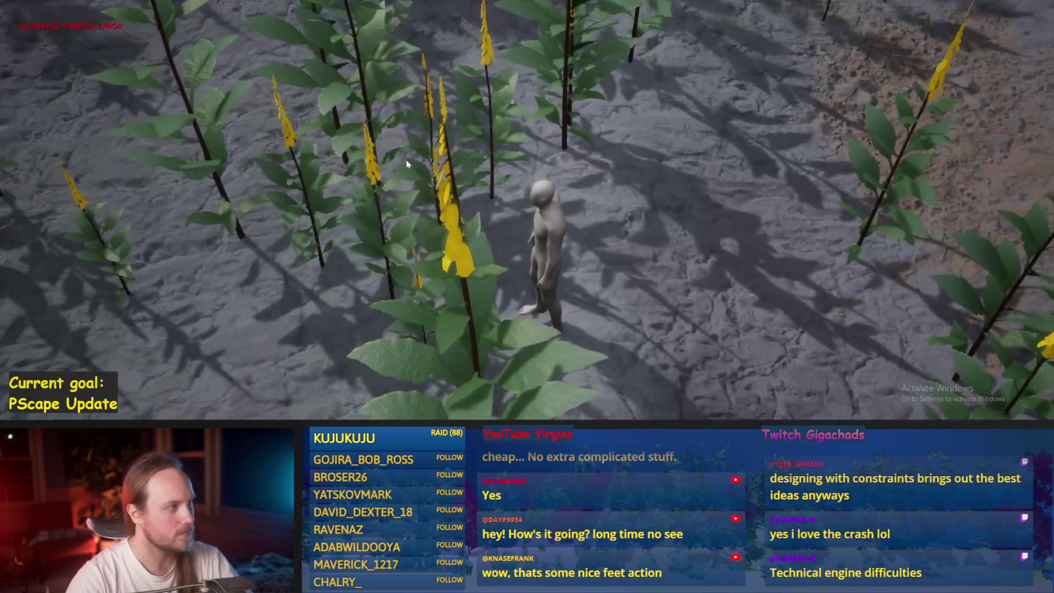
# - Walk the character through the flower field and up across the grassy slope
pyautogui.press('w')
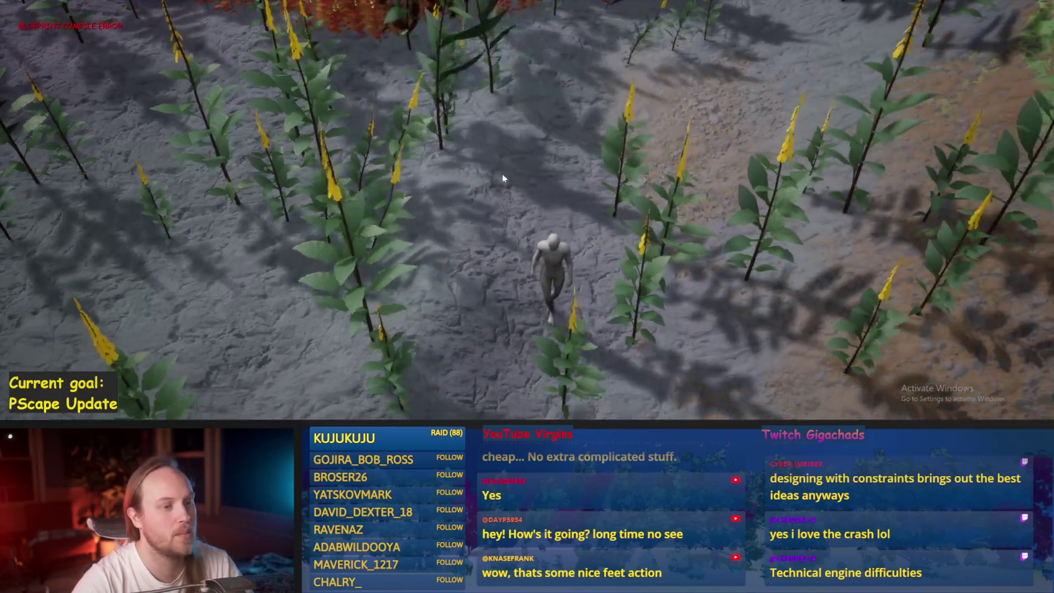
pyautogui.press('w')
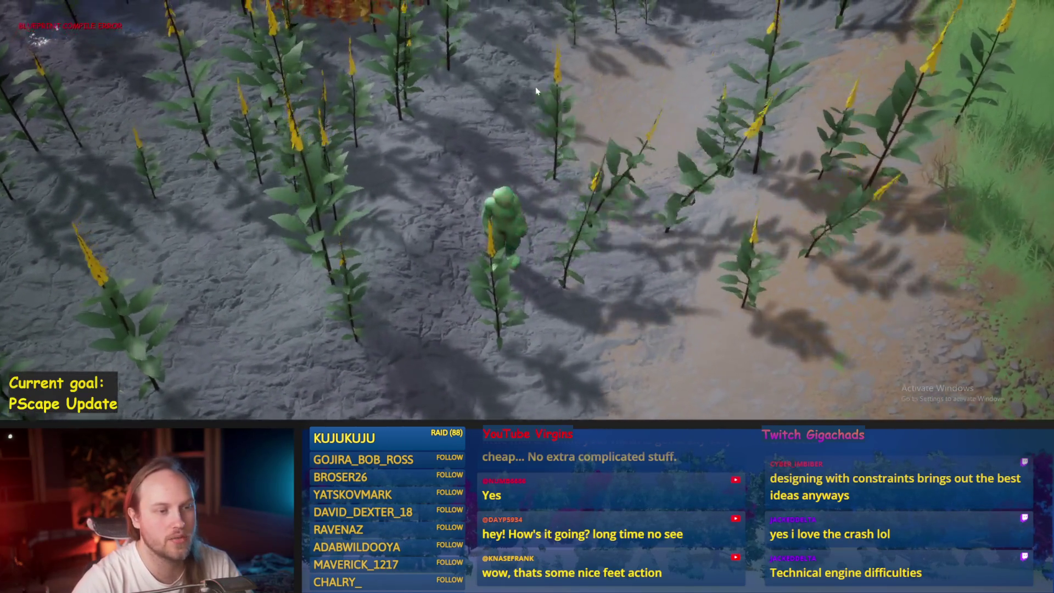
pyautogui.press('w')
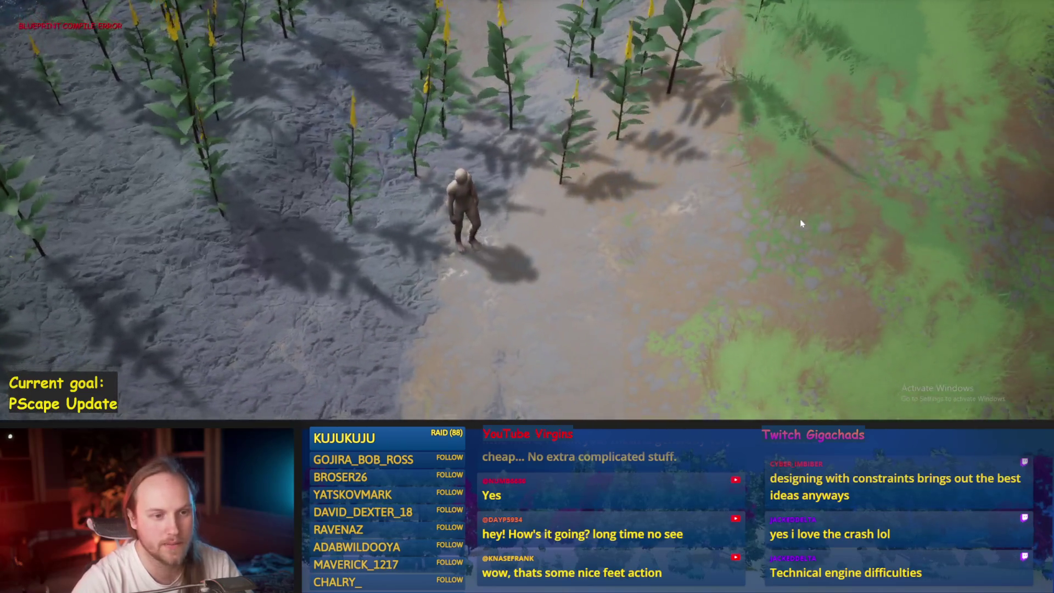
pyautogui.press('w')
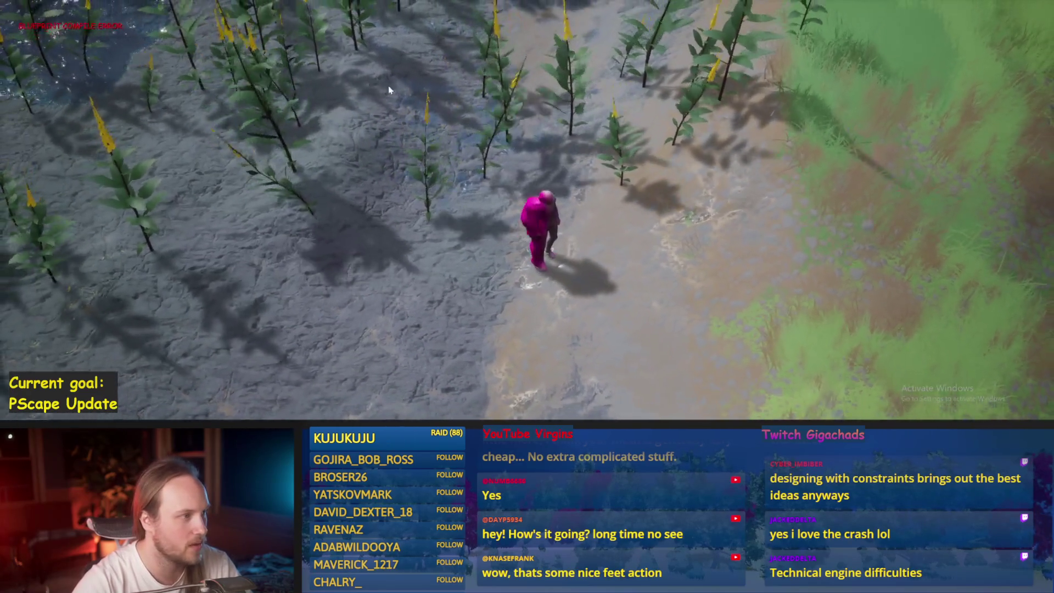
pyautogui.press('w')
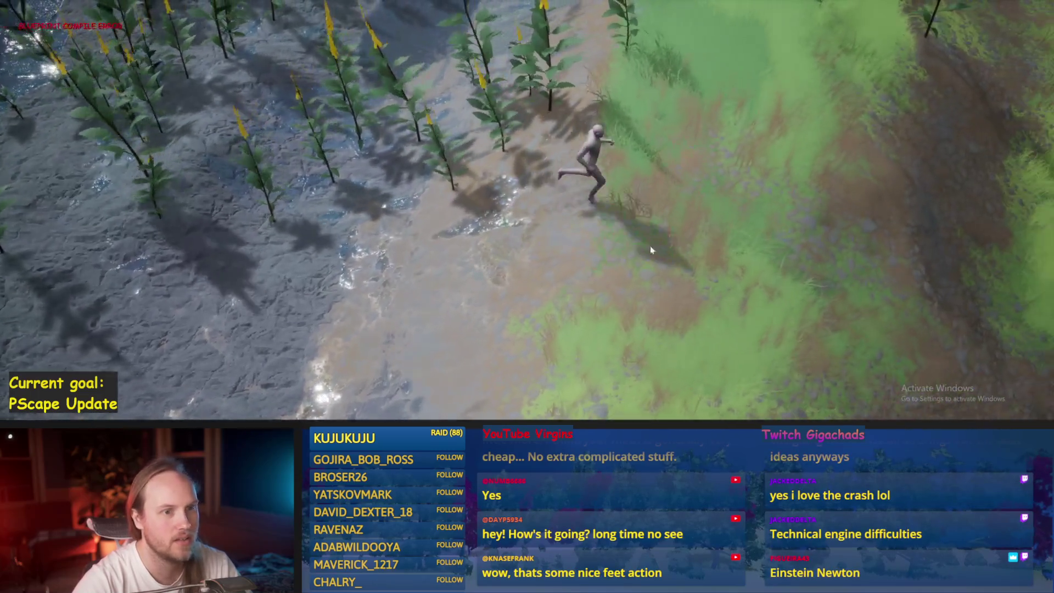
pyautogui.press('w')
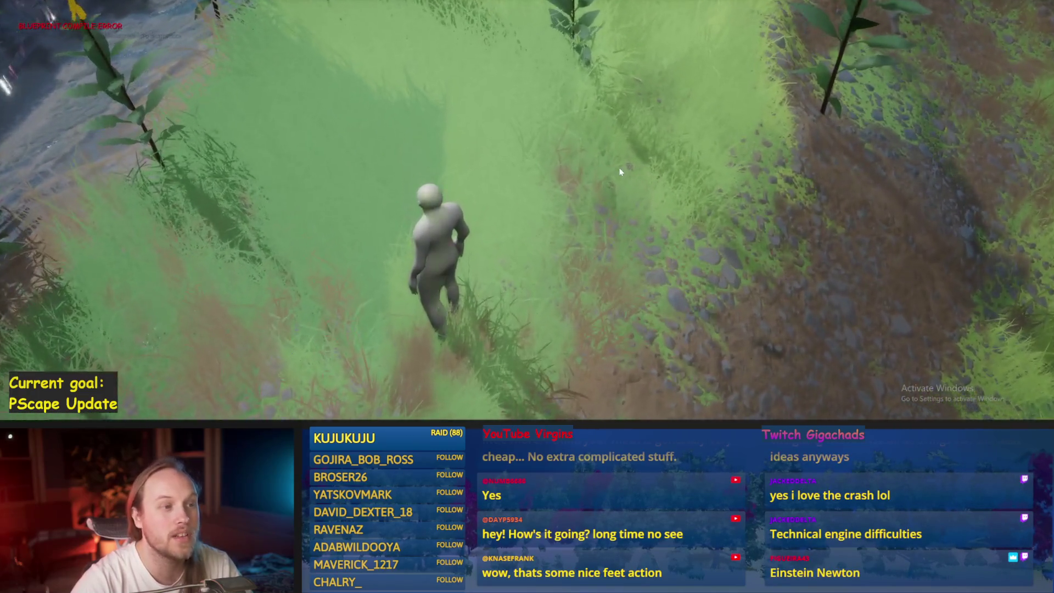
pyautogui.press('w')
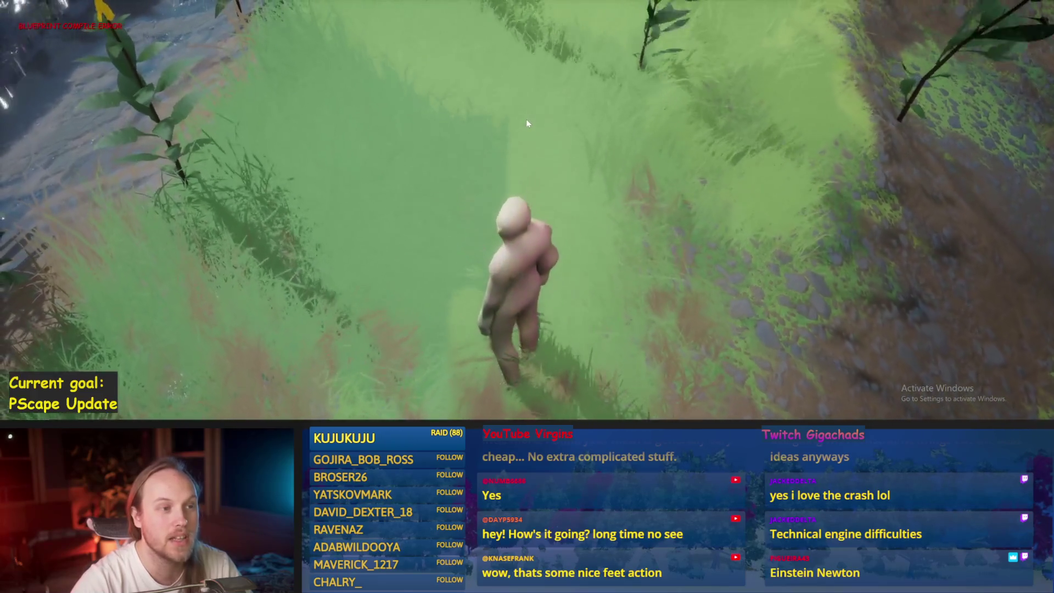
pyautogui.press('w')
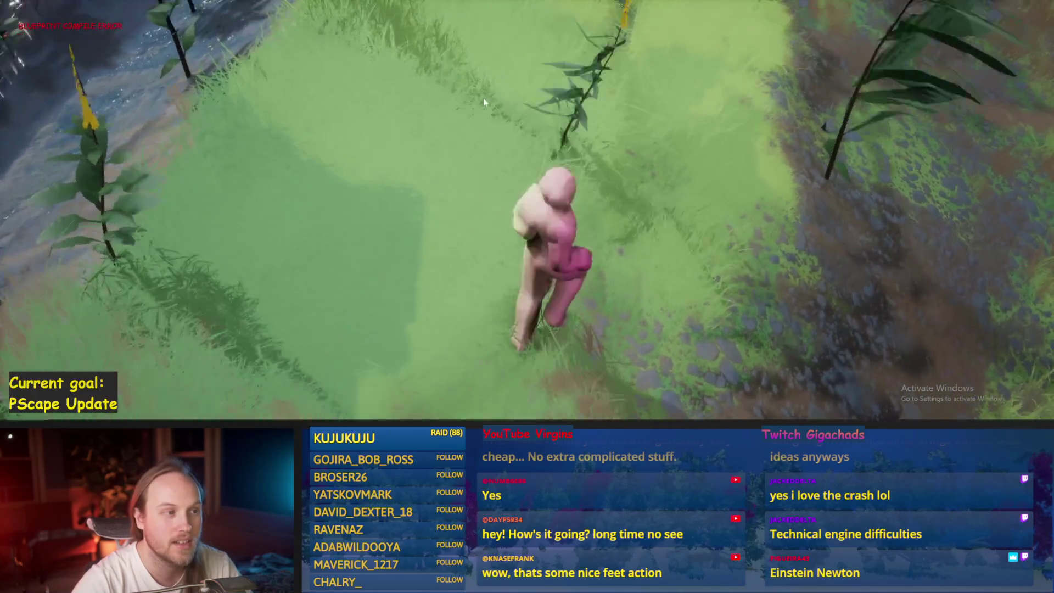
pyautogui.press('w')
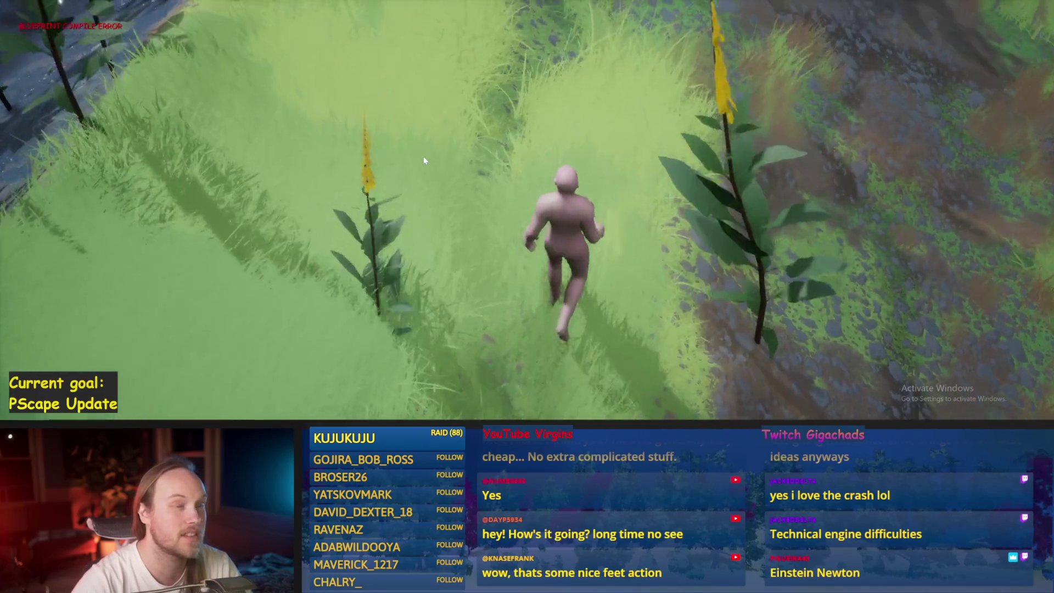
pyautogui.press('w')
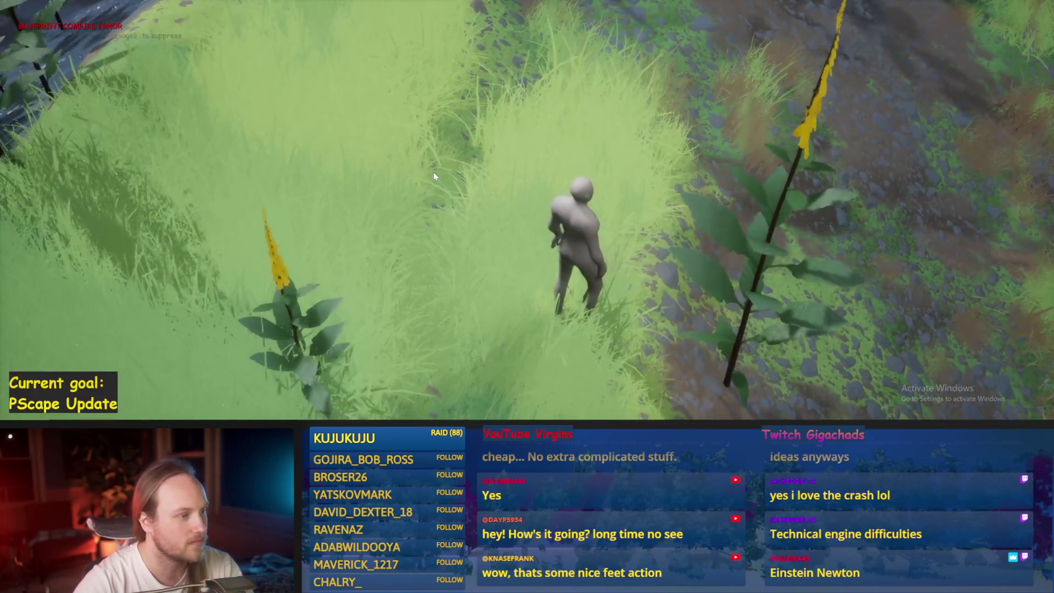
# - Walk the character through the grass in wireframe view (F1), then return to lit shading (F3)
pyautogui.press('F1')
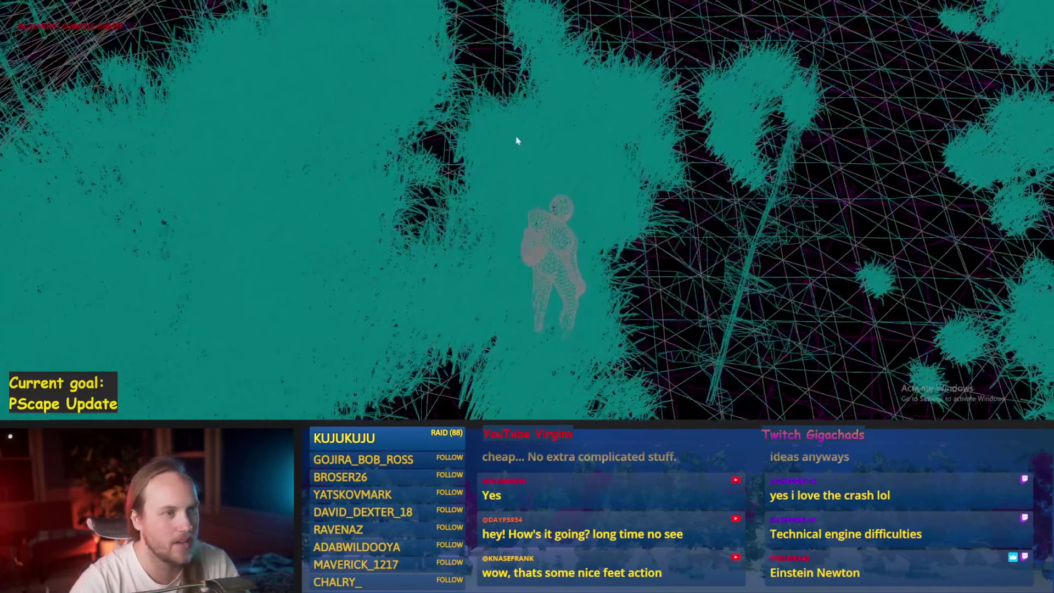
pyautogui.press('w')
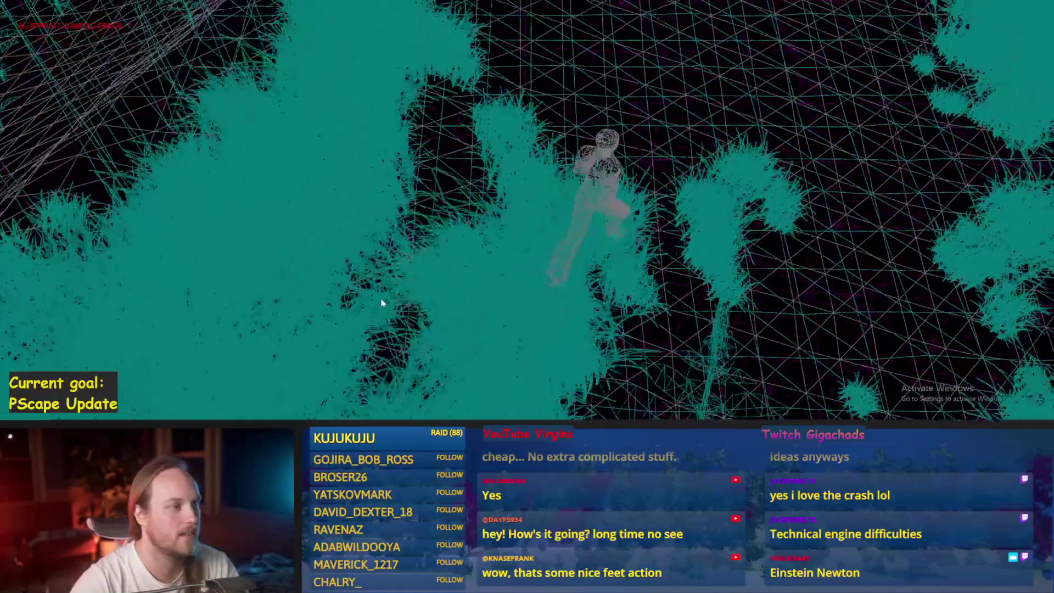
pyautogui.press('w')
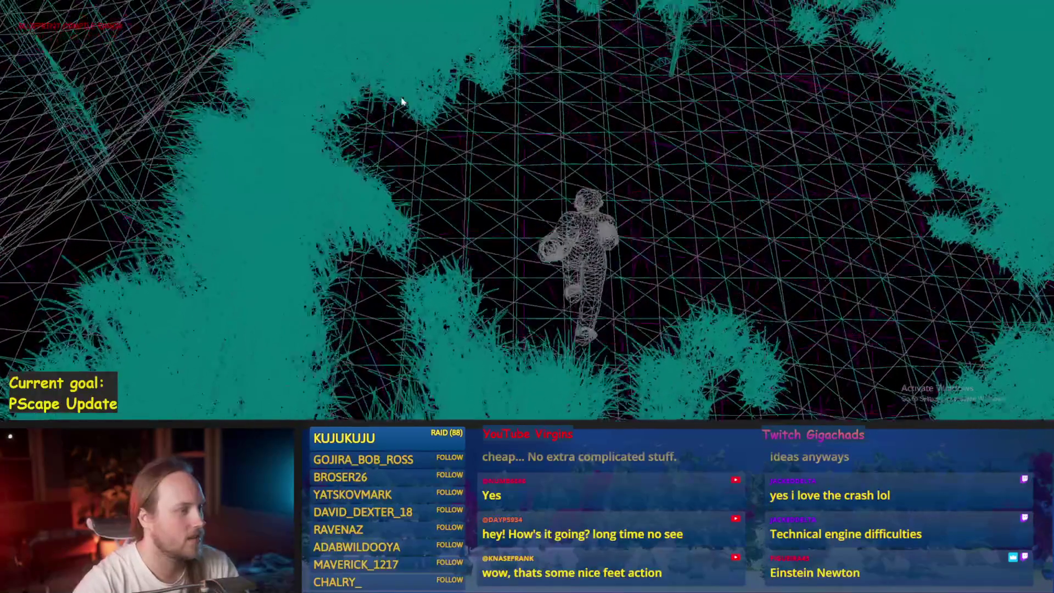
pyautogui.press('w')
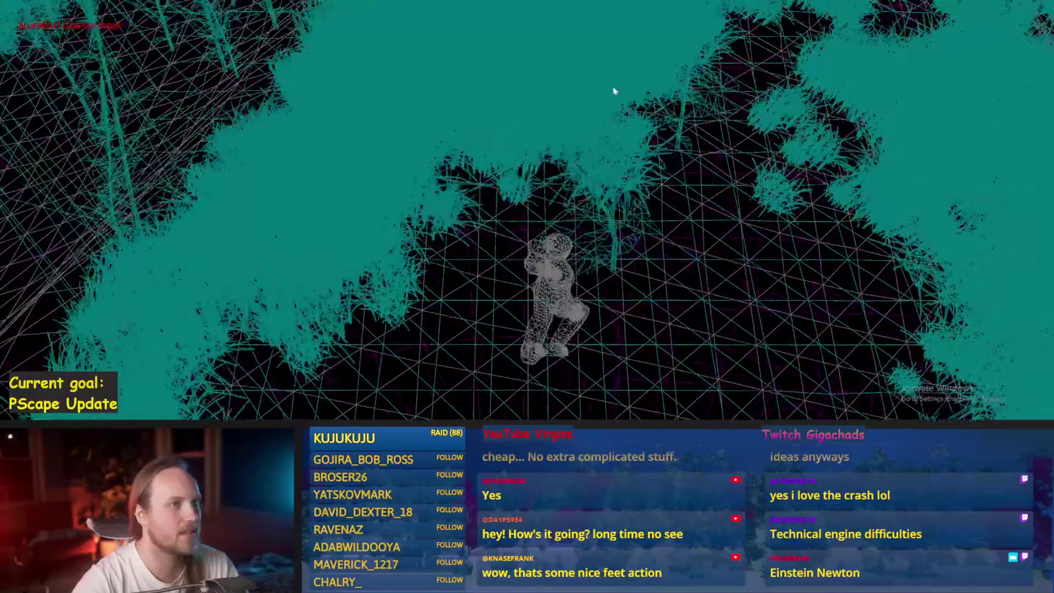
pyautogui.press('w')
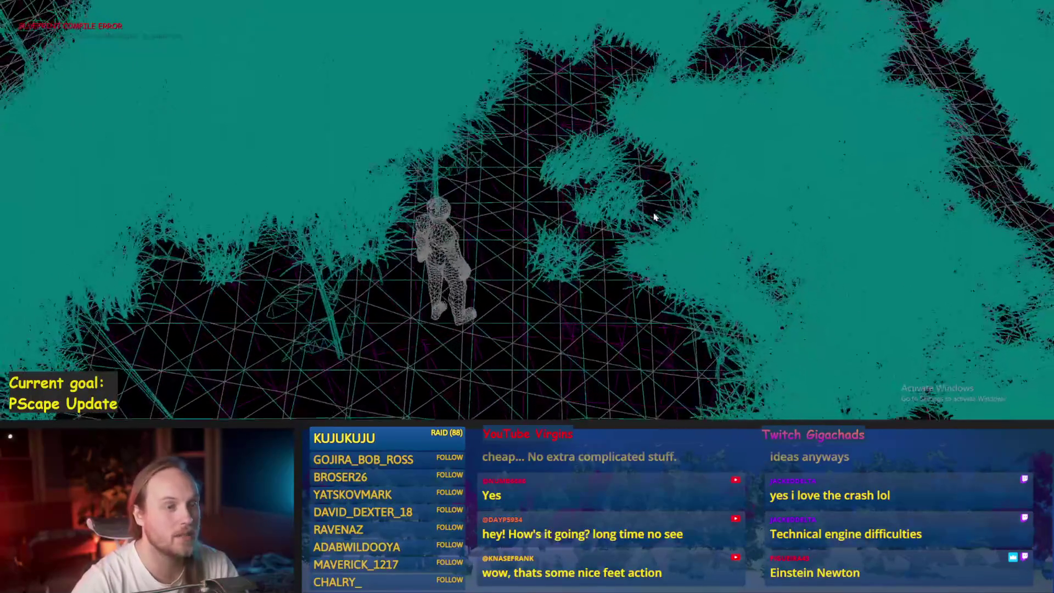
pyautogui.press('w')
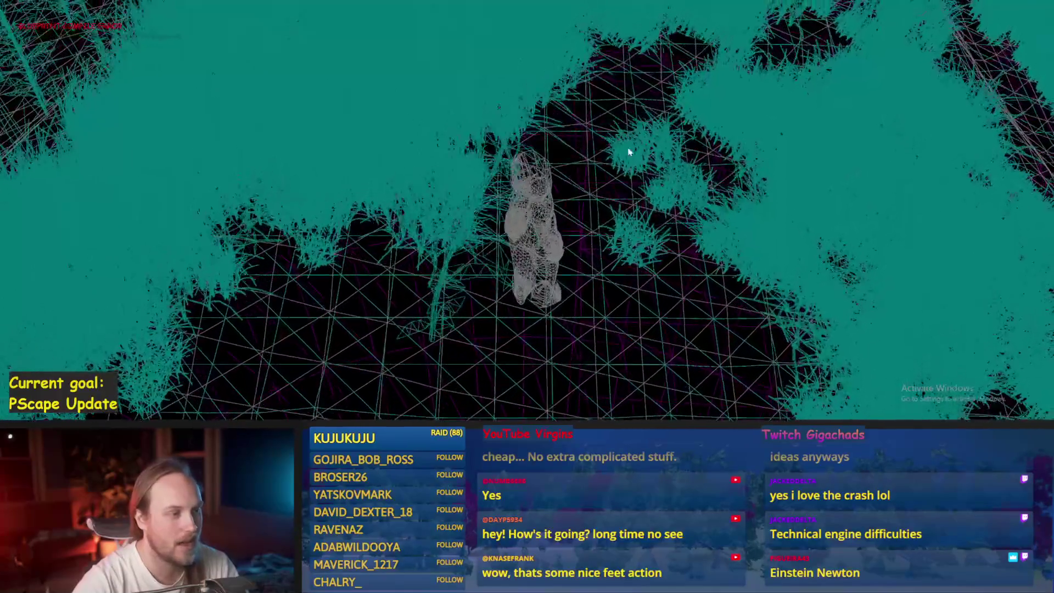
pyautogui.press('F3')
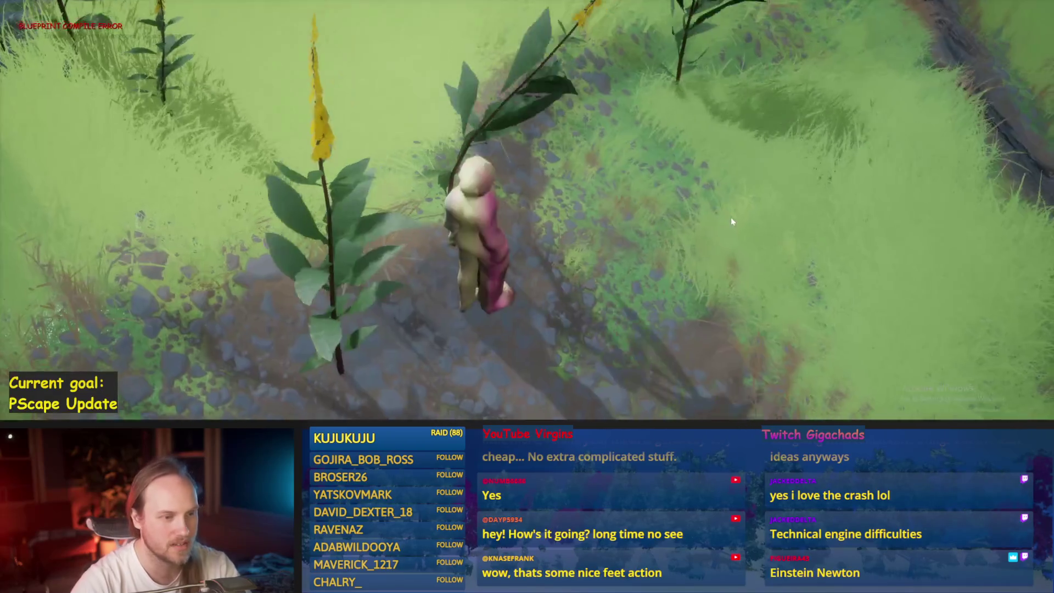
# - Walk the character through the grass past the dirt path into the red foliage
pyautogui.press('w')
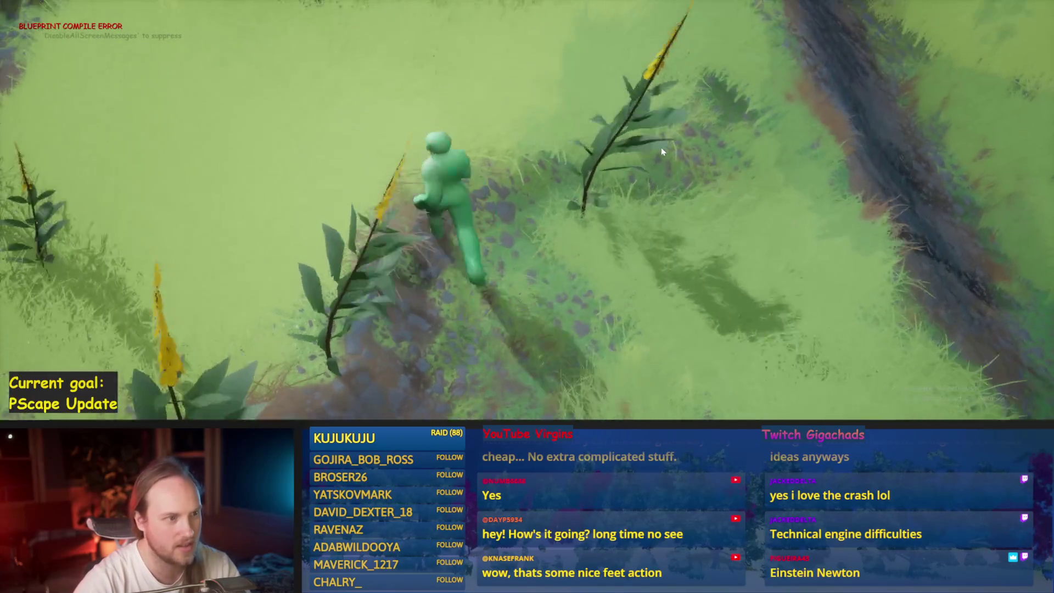
pyautogui.press('w')
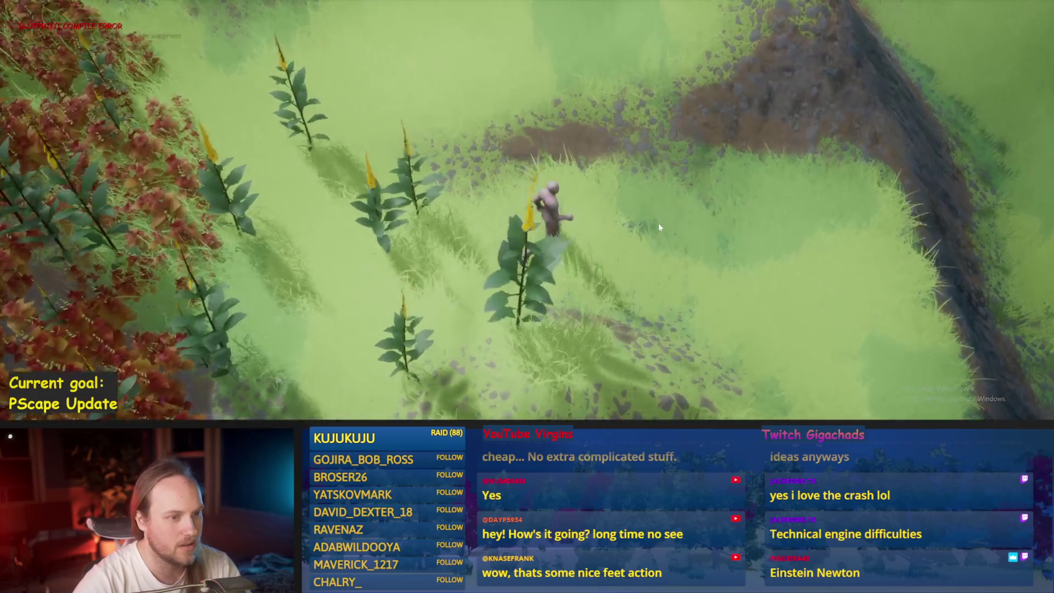
pyautogui.press('w')
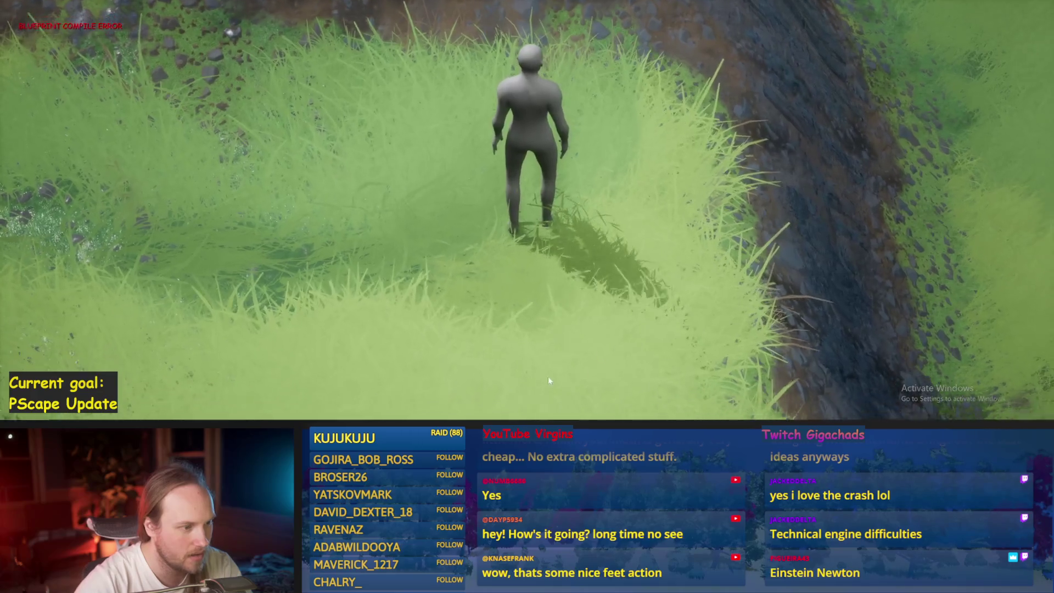
pyautogui.press('d')
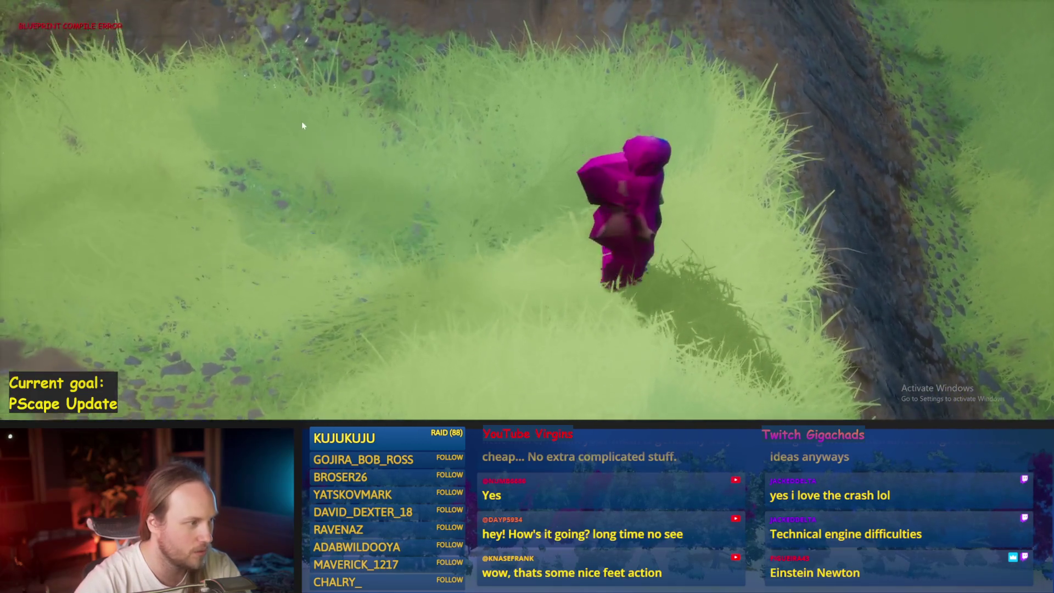
pyautogui.press('w')
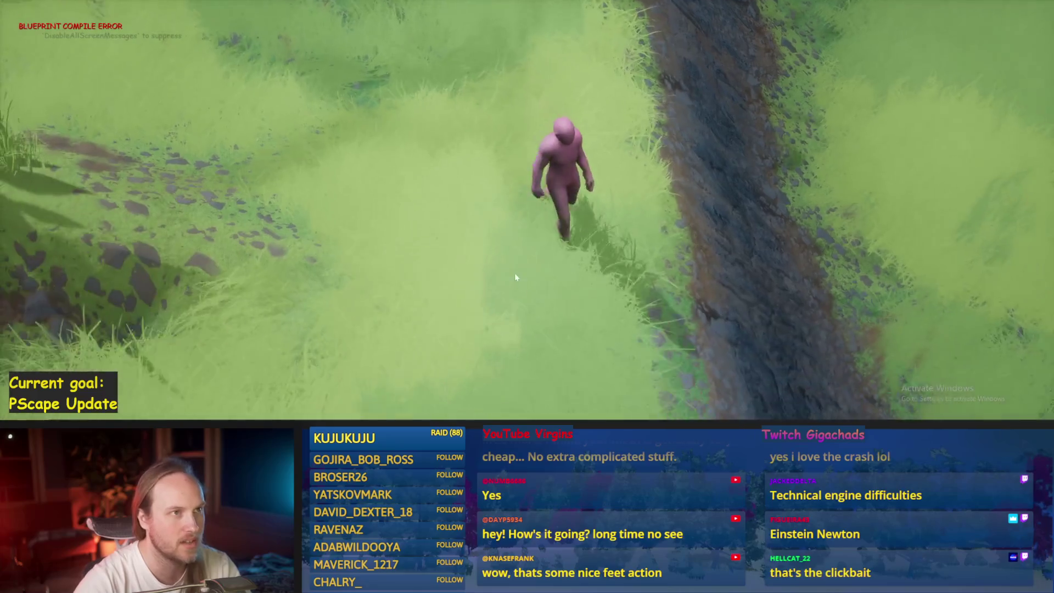
pyautogui.press('w')
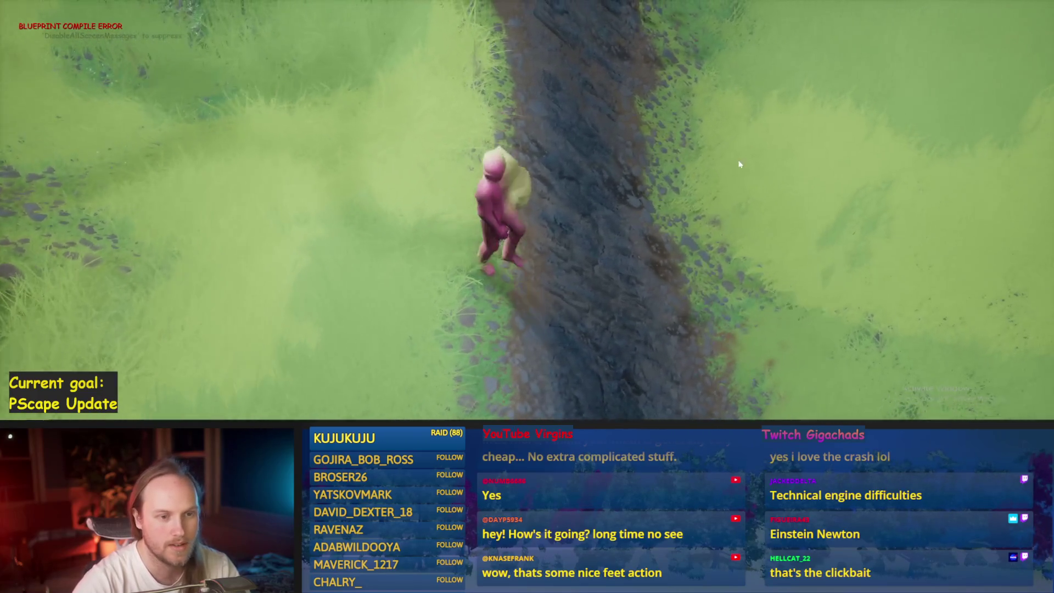
pyautogui.press('a')
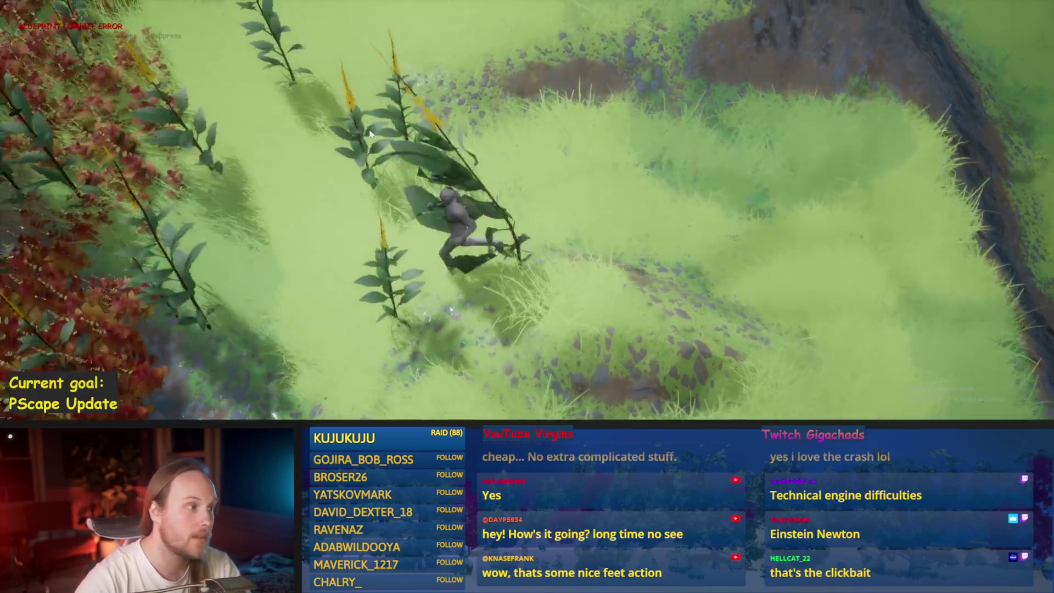
pyautogui.press('a')
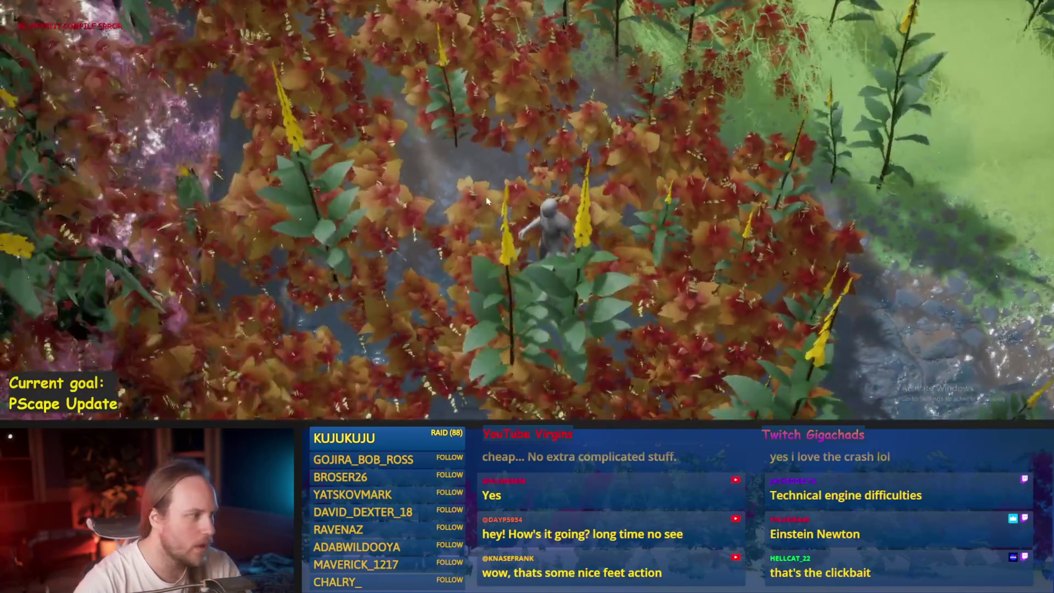
pyautogui.press('a')
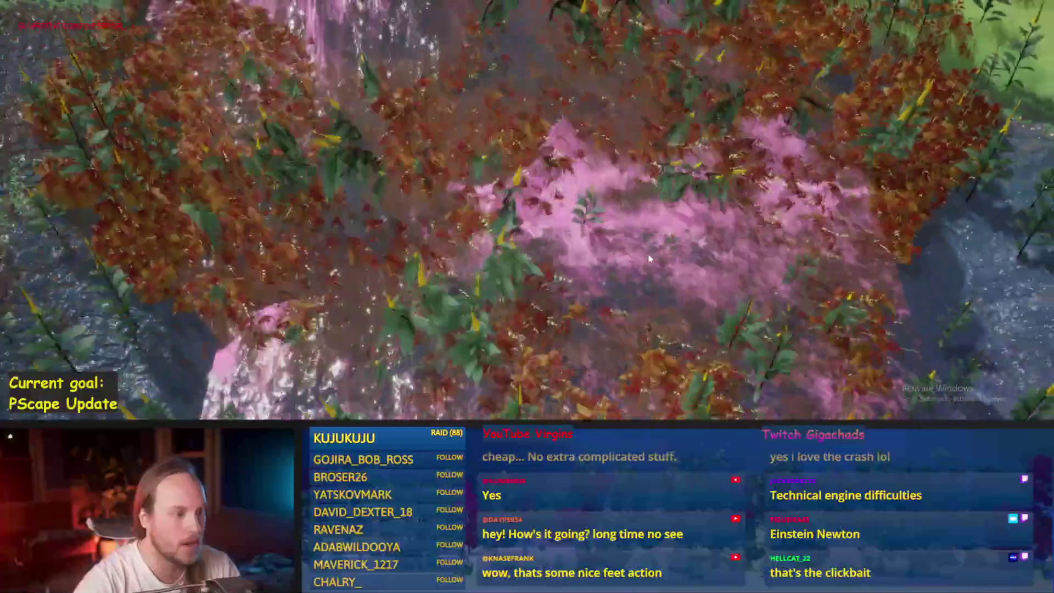
# - Run the character across the grassland and pink-lit riverbed onto the rocky outcrop and channel
pyautogui.scroll(-5, 649, 258)
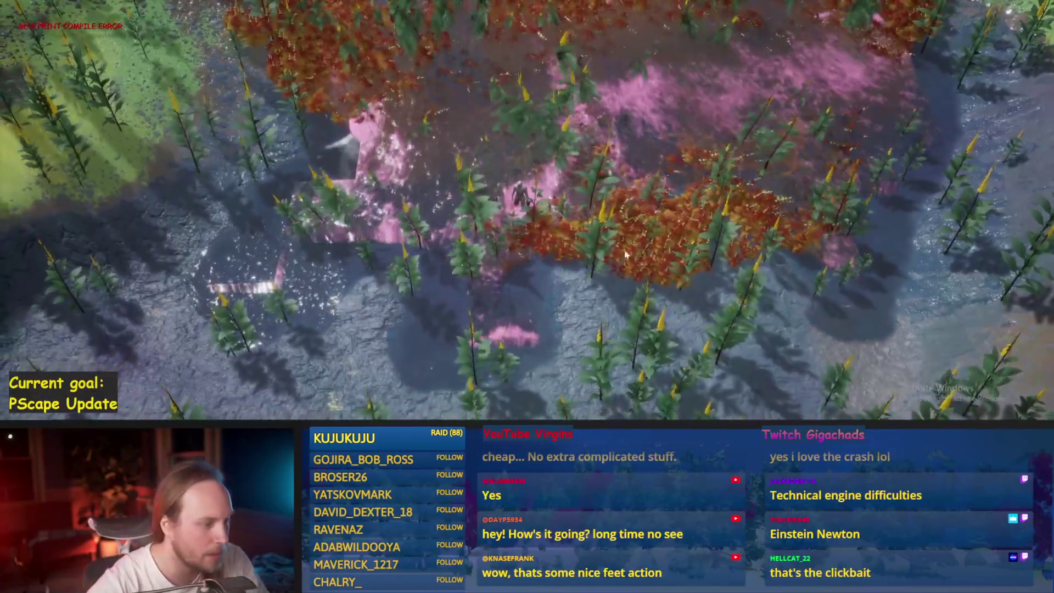
pyautogui.press('w')
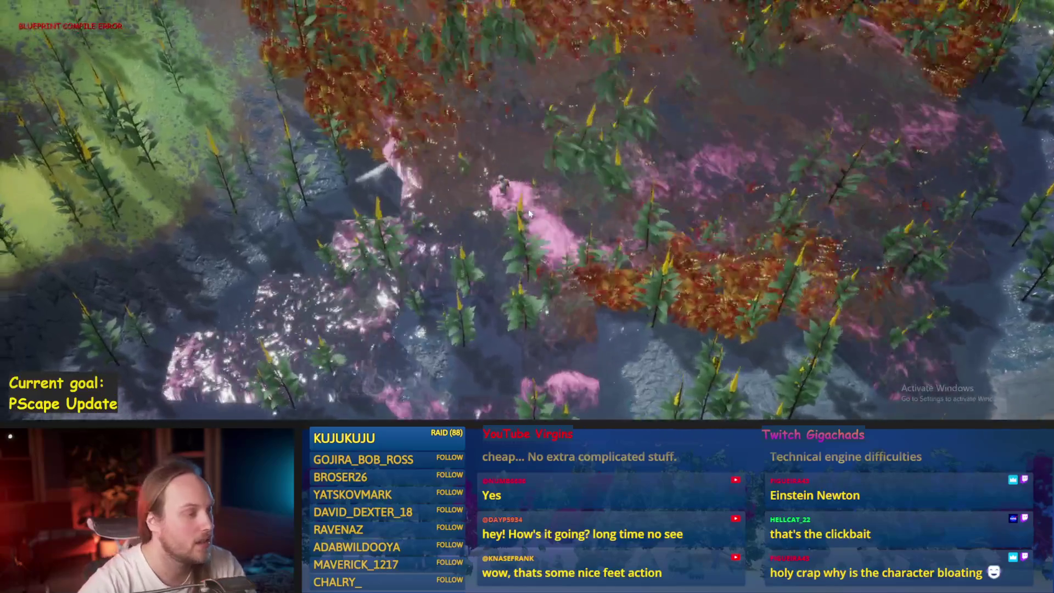
pyautogui.press('w')
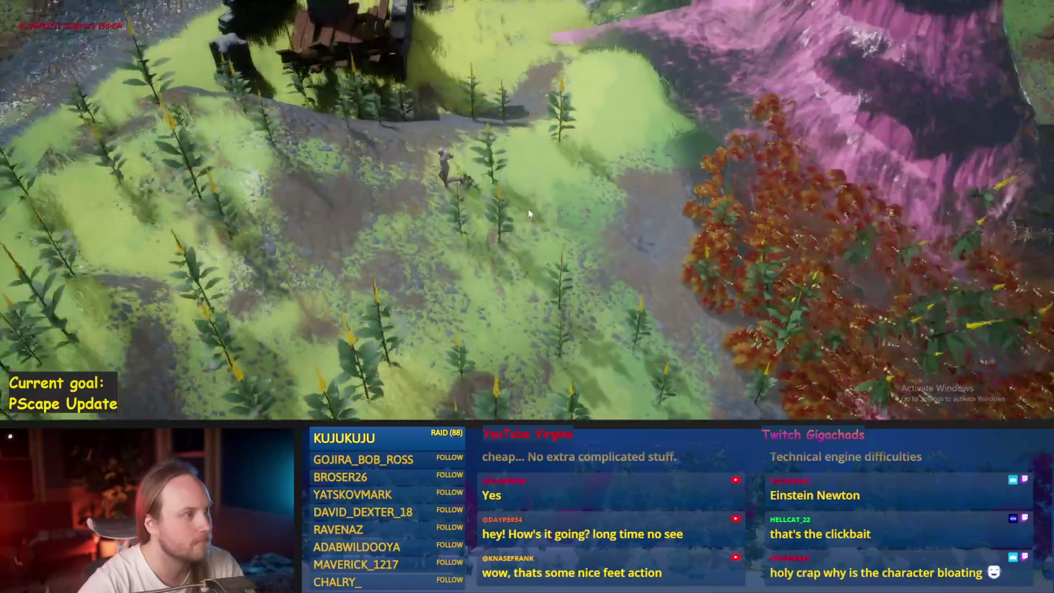
pyautogui.press('w')
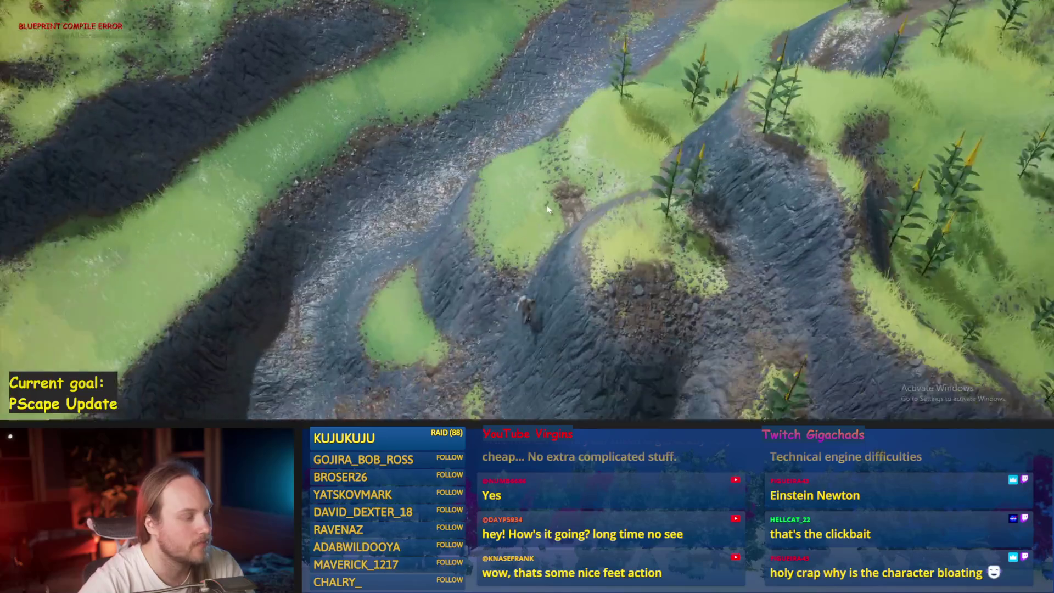
pyautogui.press('w')
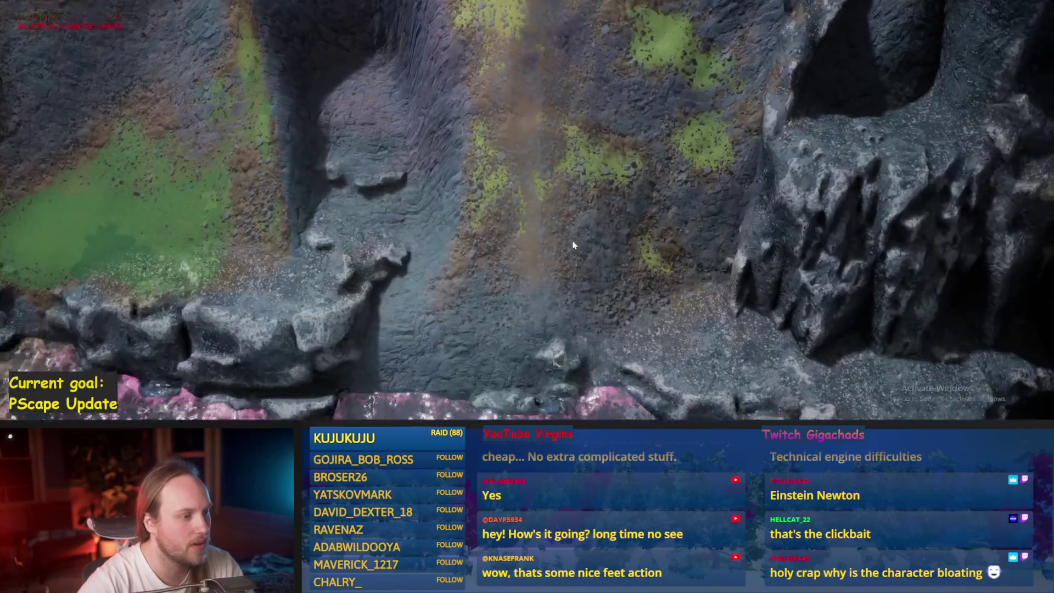
pyautogui.press('w')
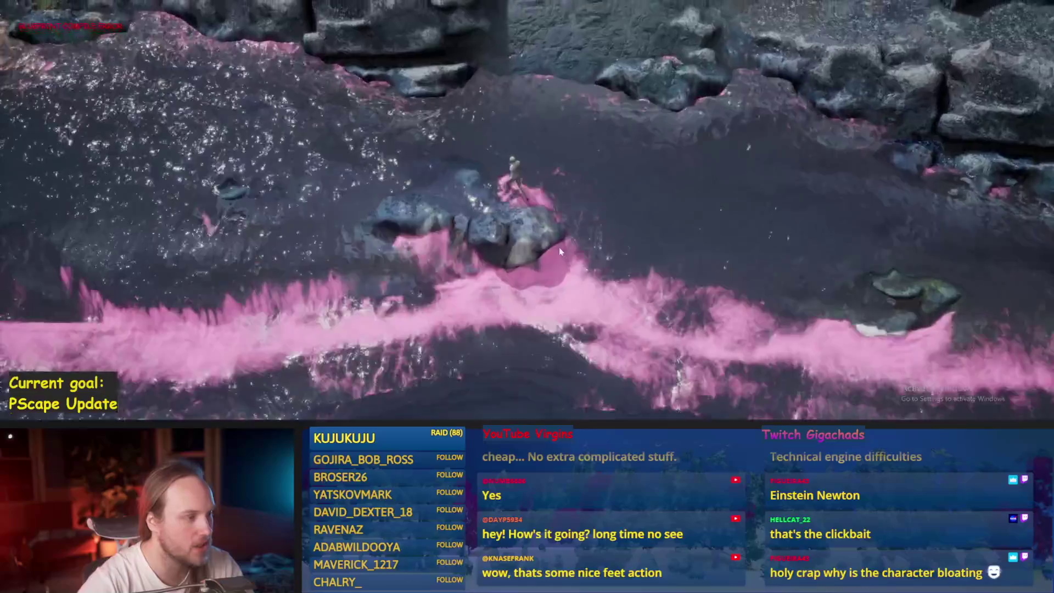
pyautogui.press('w')
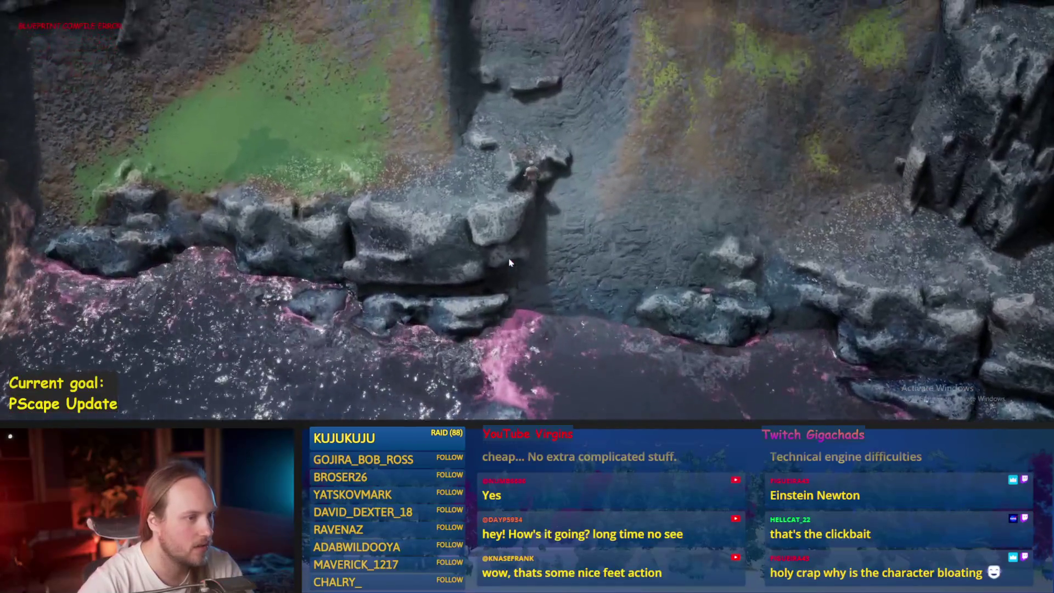
pyautogui.press('w')
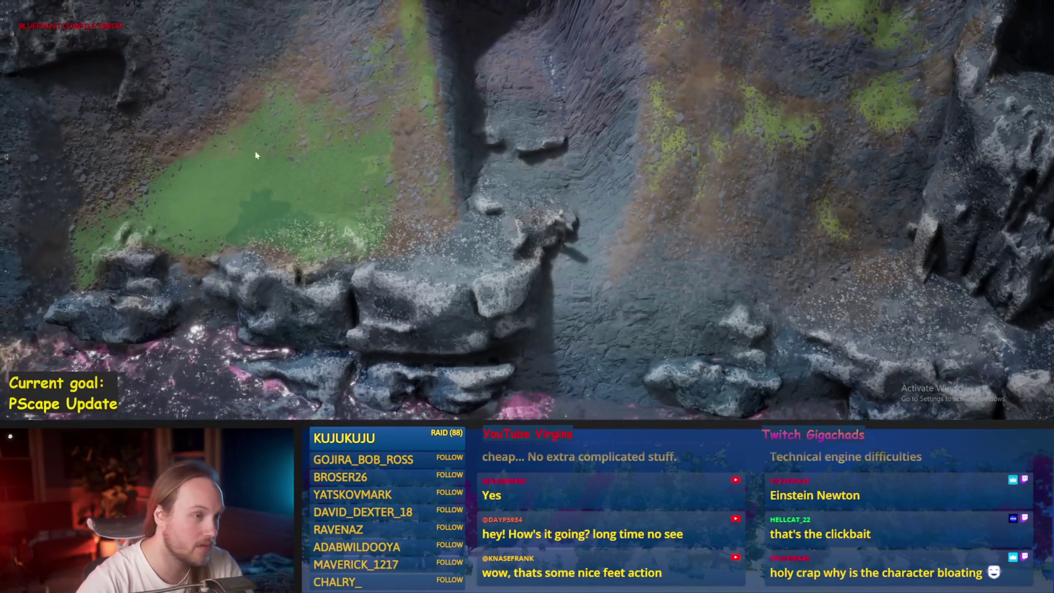
pyautogui.press('w')
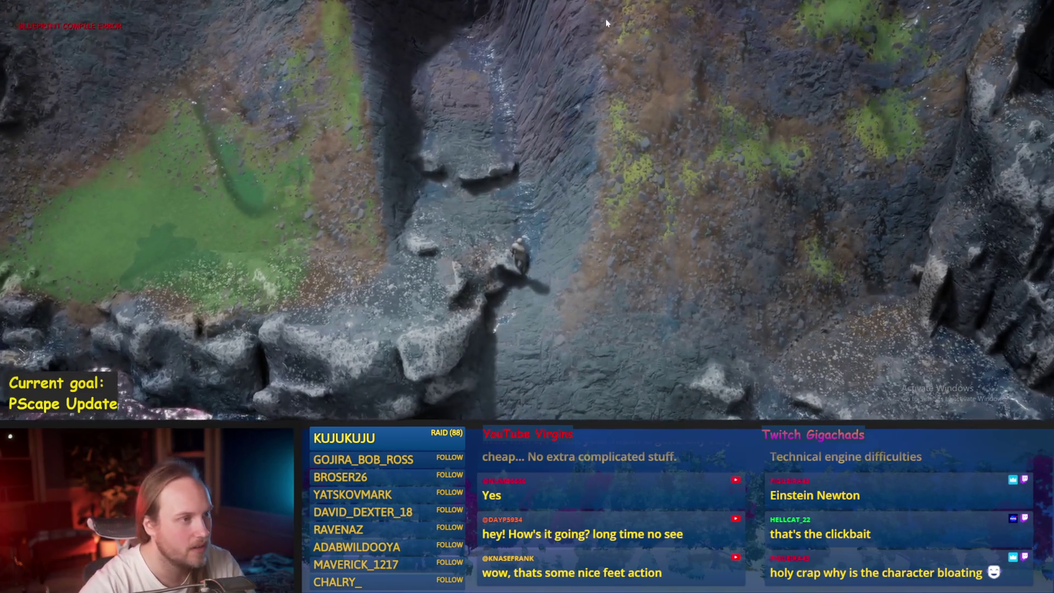
# - Eject to a free camera with F8 and fly it down over the canyon floor
pyautogui.press('F8')
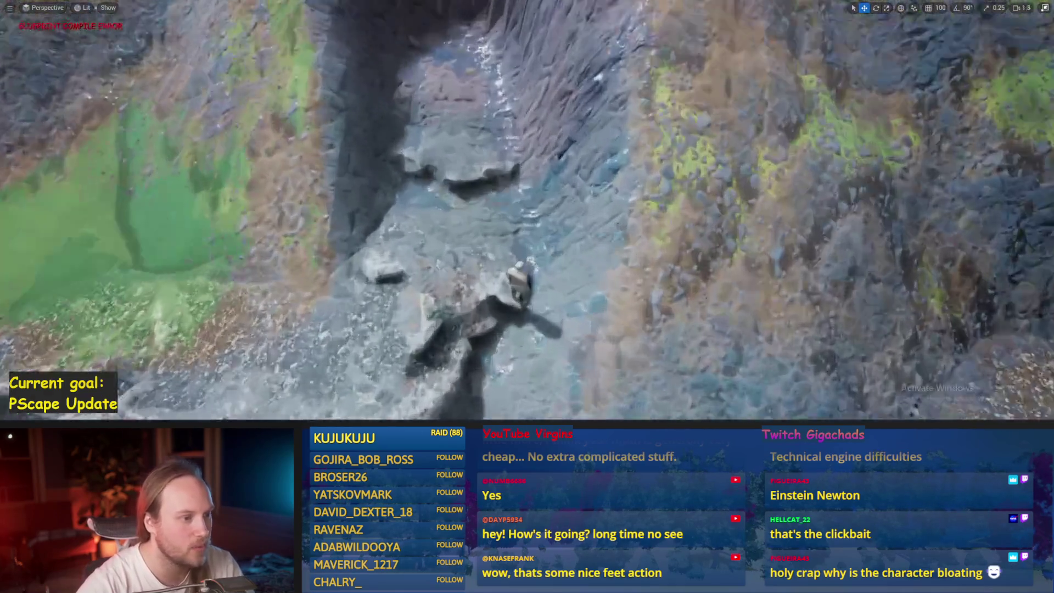
pyautogui.press('w')
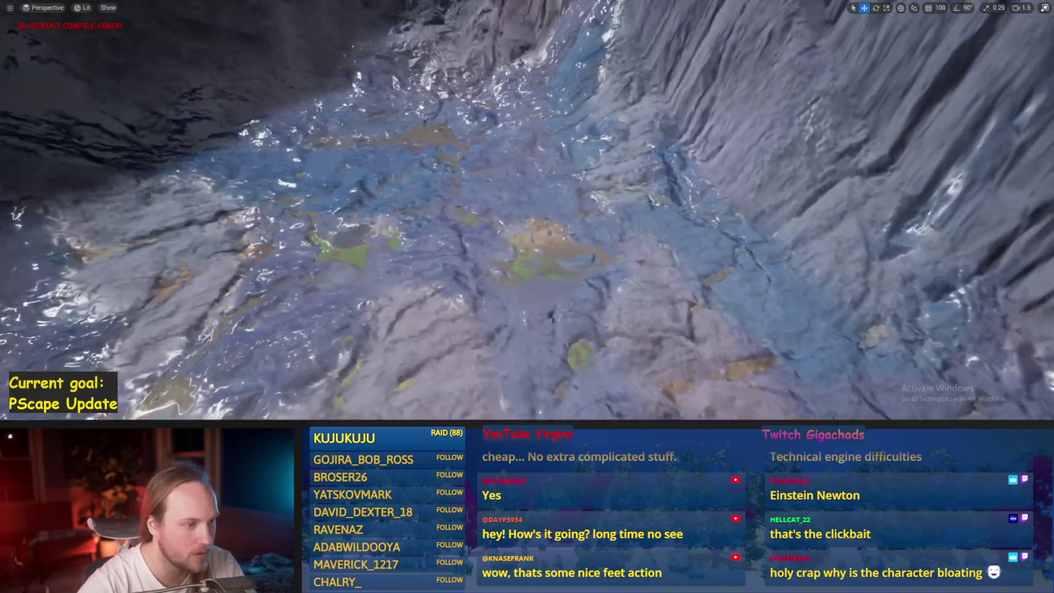
pyautogui.scroll(-3, 527, 211)
pyautogui.press('w')
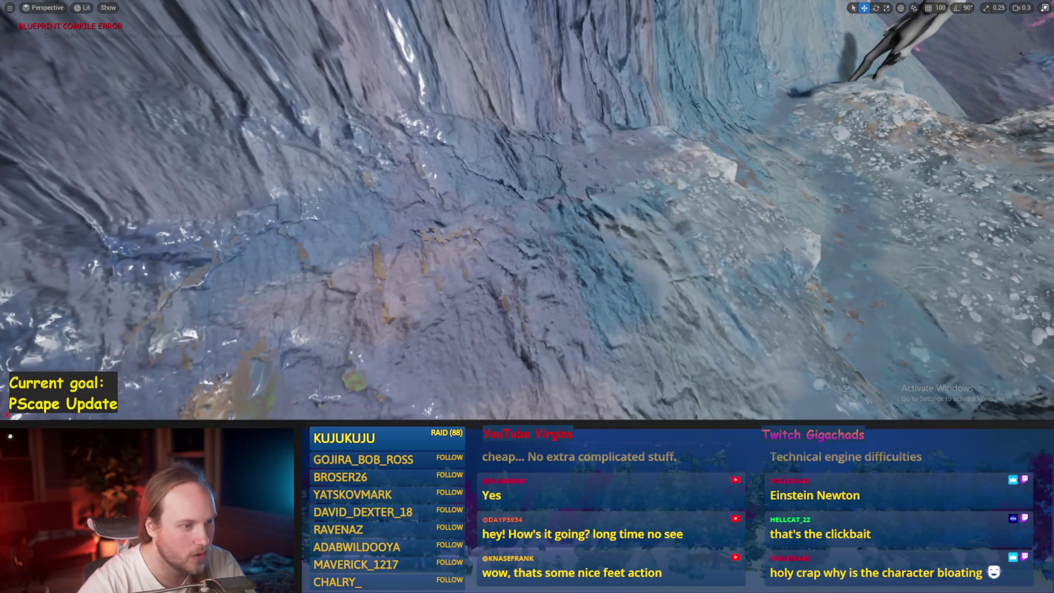
pyautogui.scroll(3, 526, 210)
pyautogui.press('s')
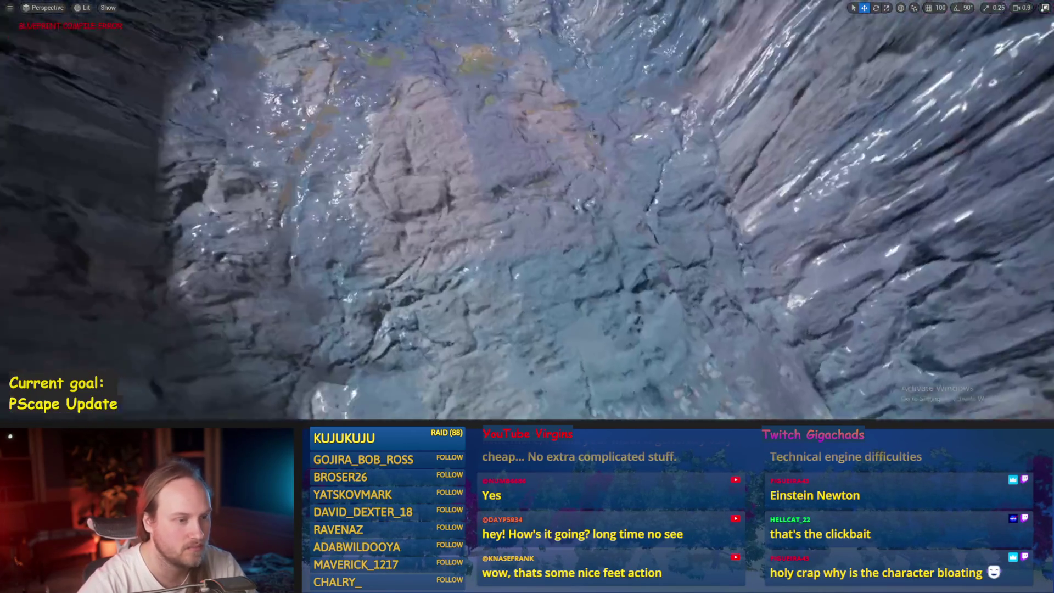
pyautogui.press('s')
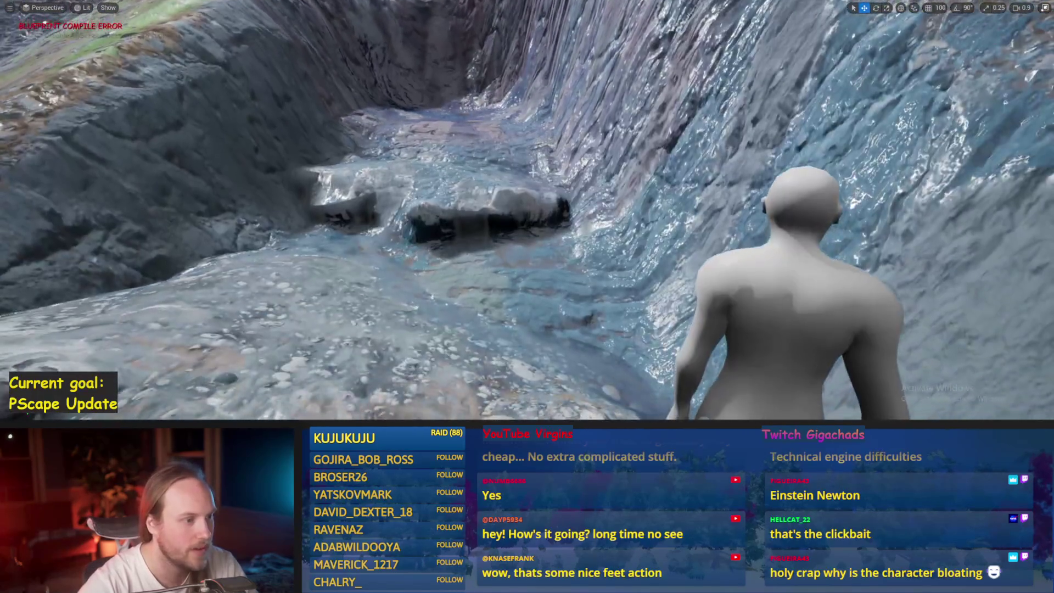
pyautogui.press('q')
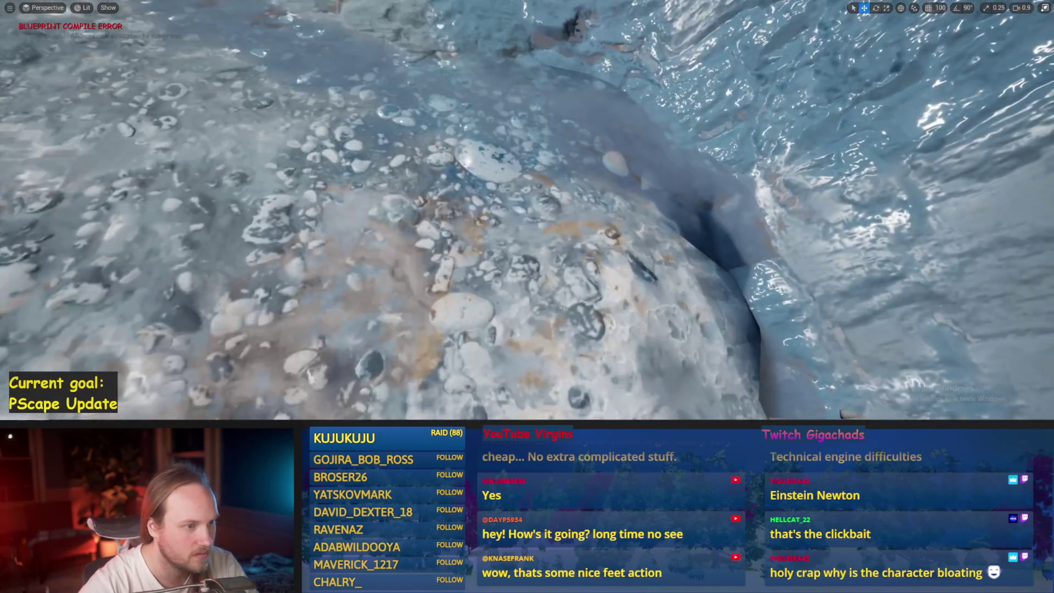
pyautogui.press('e')
pyautogui.press('e')
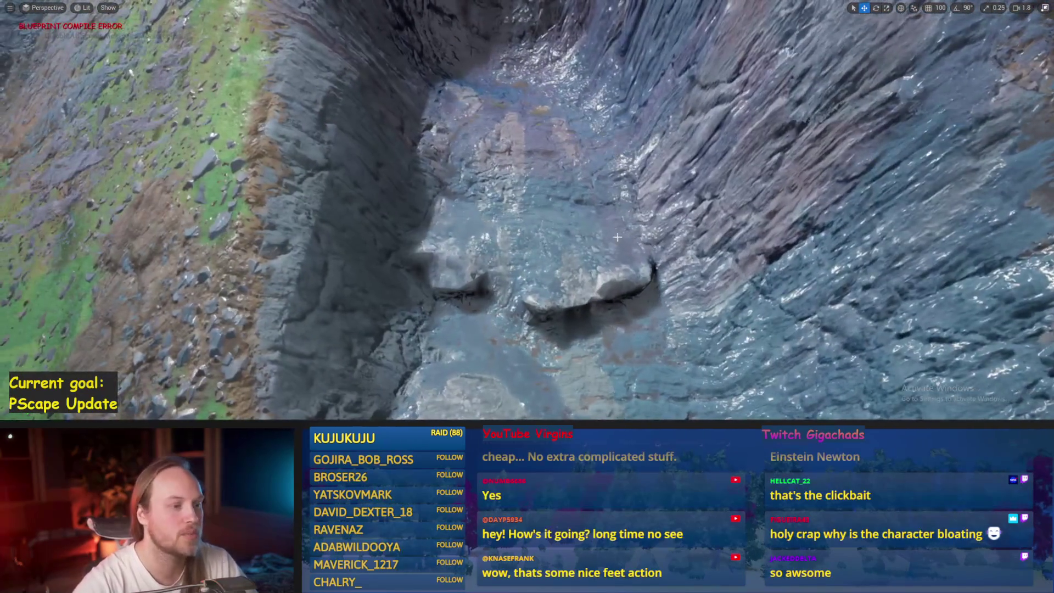
# - Reframe the camera on the character in the canyon and restore the normal editor layout with F11
pyautogui.scroll(2, 617, 236)
pyautogui.press('s')
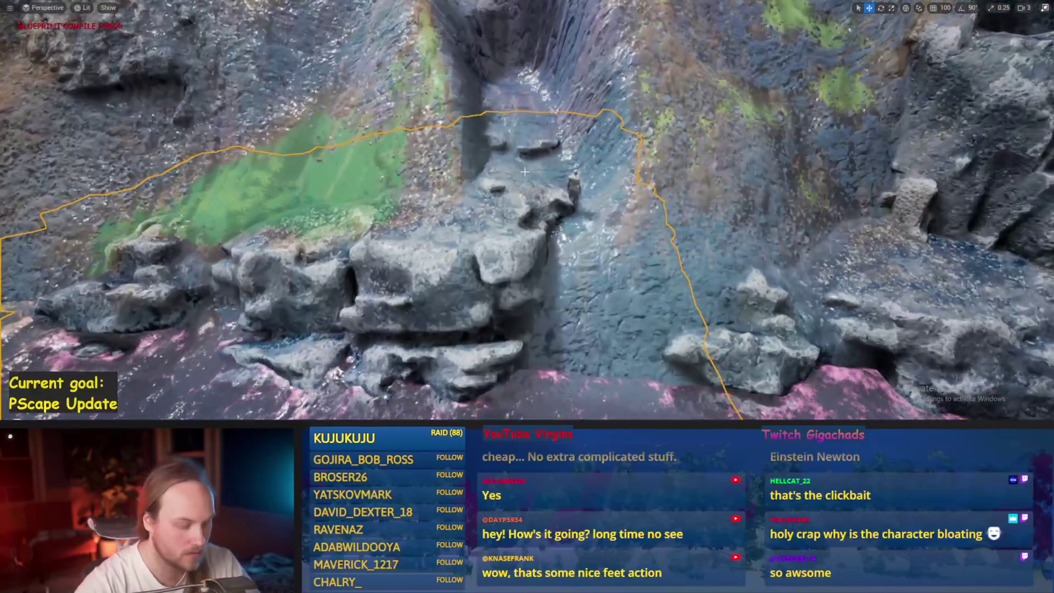
pyautogui.press('F11')
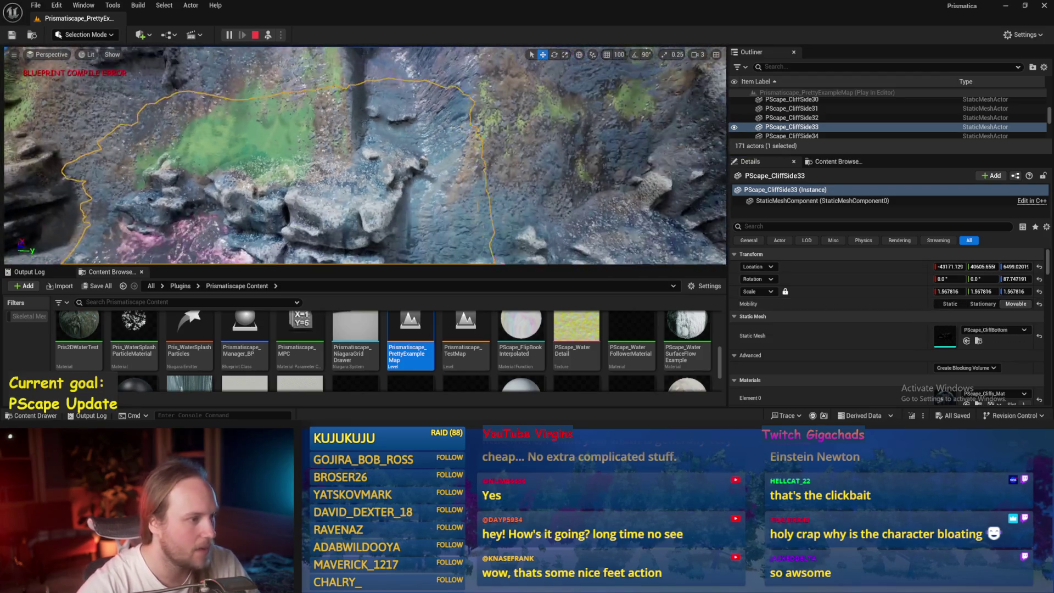
pyautogui.press('F11')
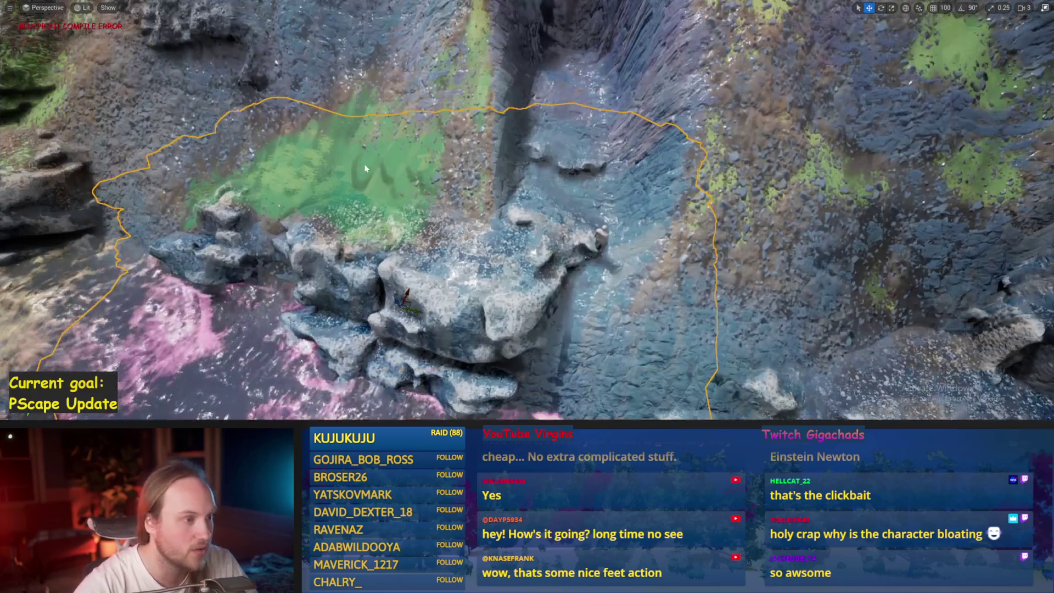
pyautogui.scroll(-3, 526, 211)
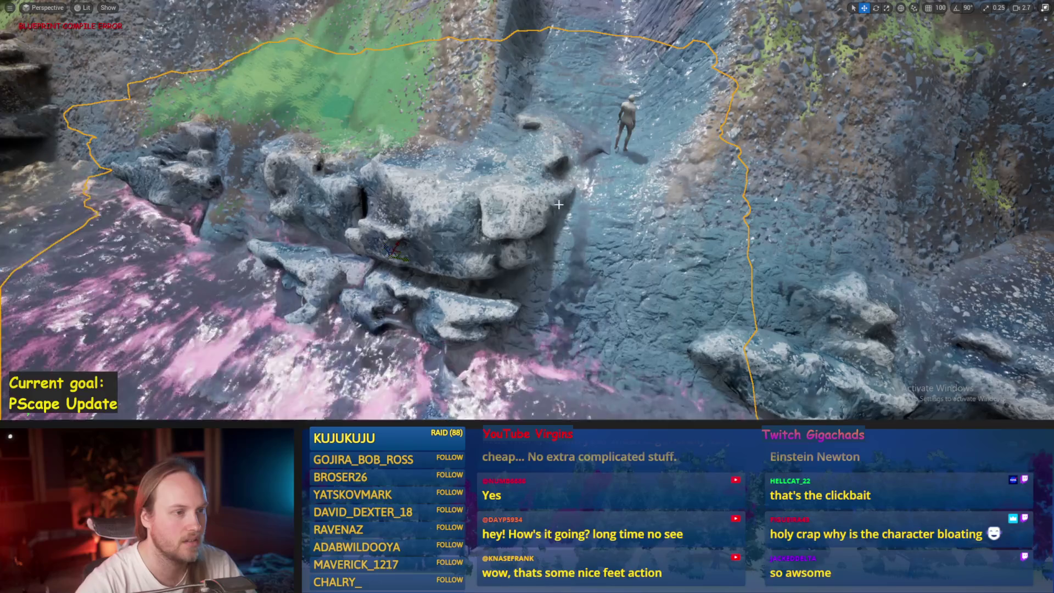
pyautogui.moveTo(558, 204); pyautogui.dragTo(559, 153)
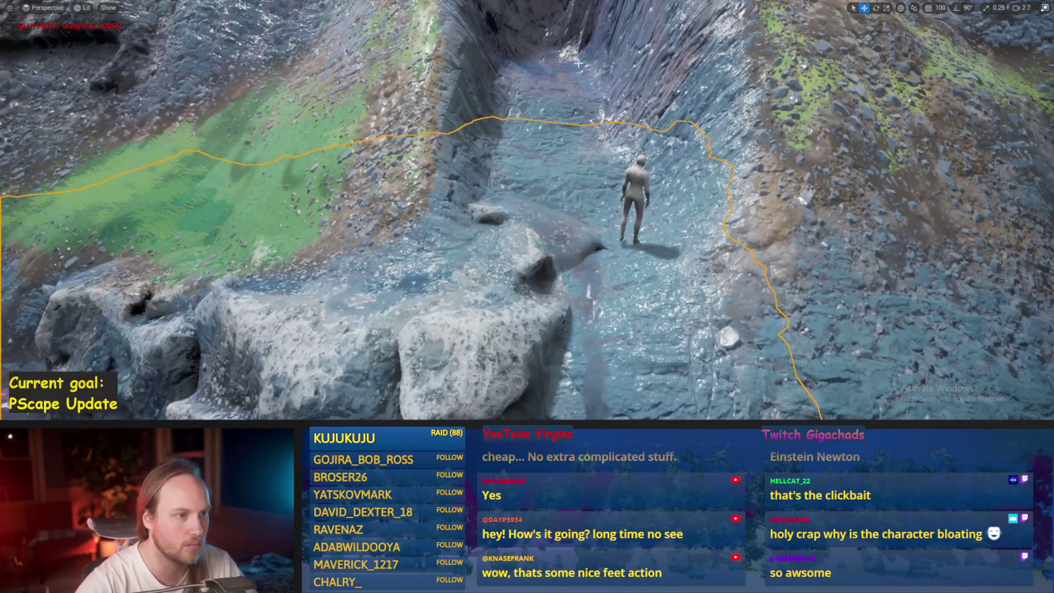
pyautogui.scroll(-3, 527, 210)
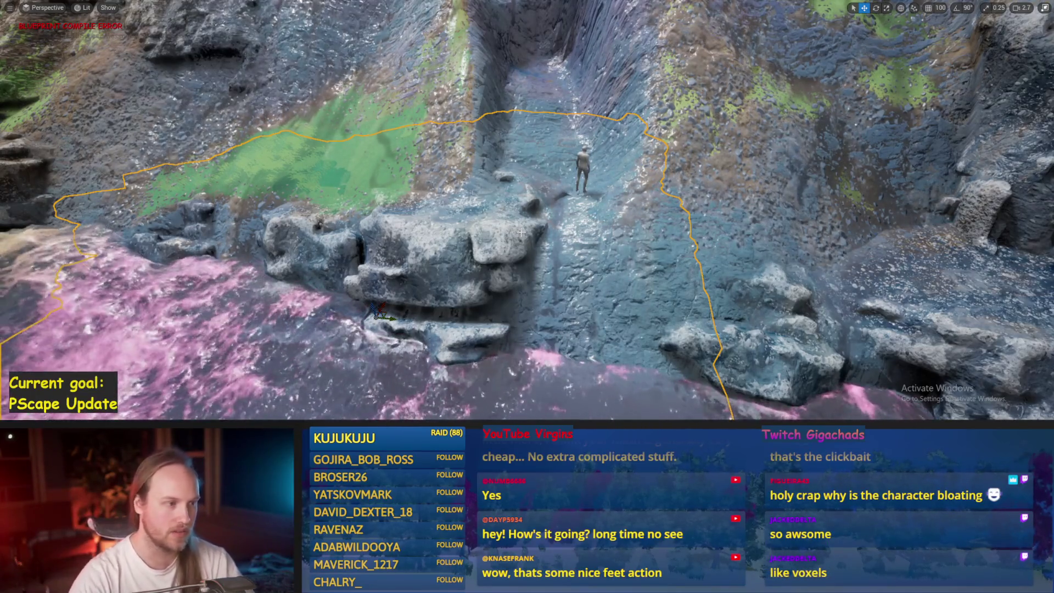
pyautogui.press('F11')
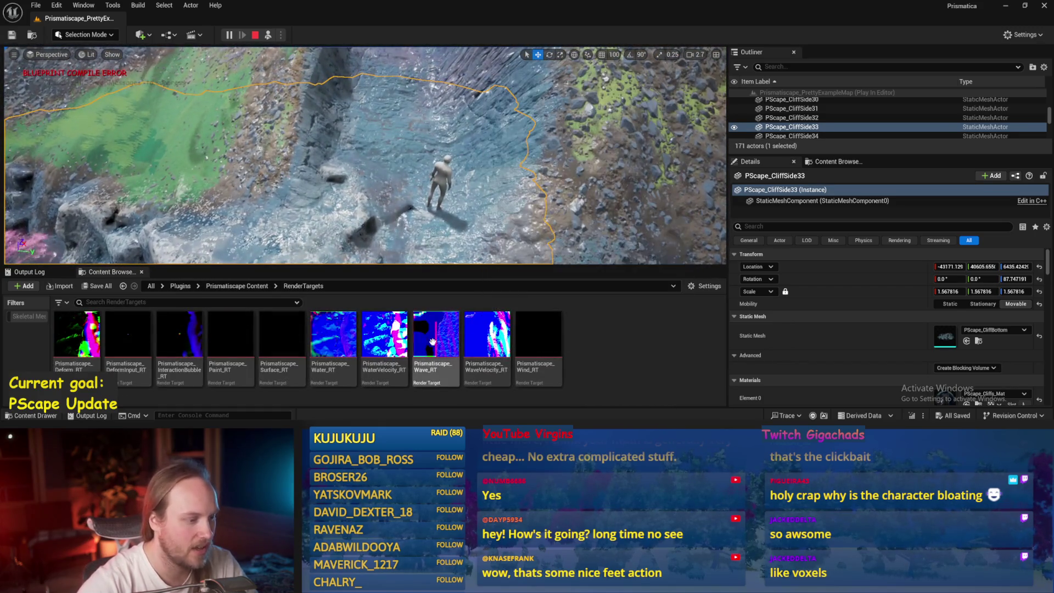
# - Open Prismatiscape_Water_RT and hide its blue and alpha channels to preview only red and green
pyautogui.doubleClick(341, 338)
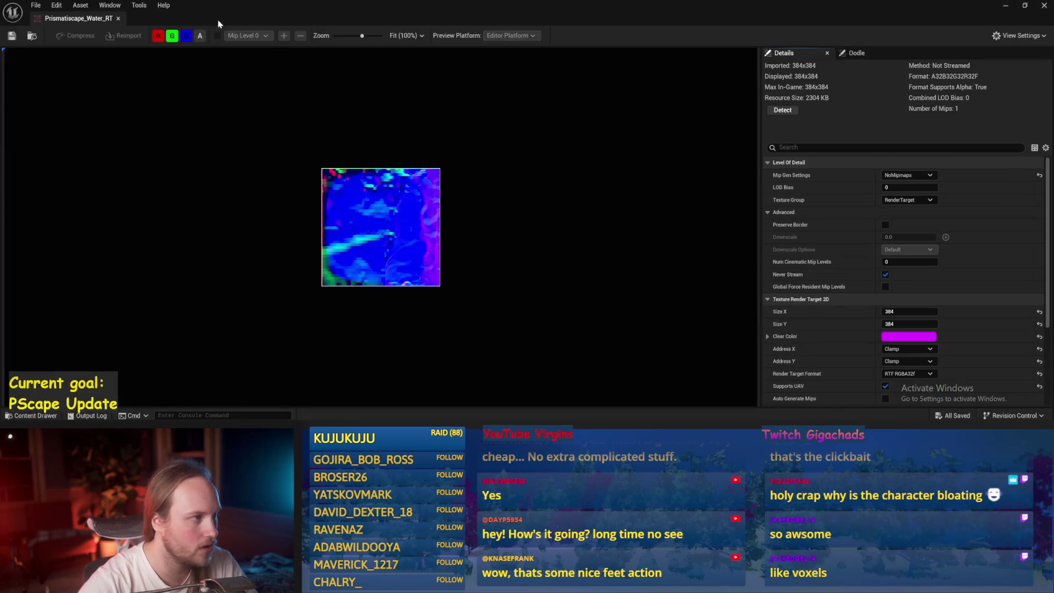
pyautogui.scroll(5, 376, 232)
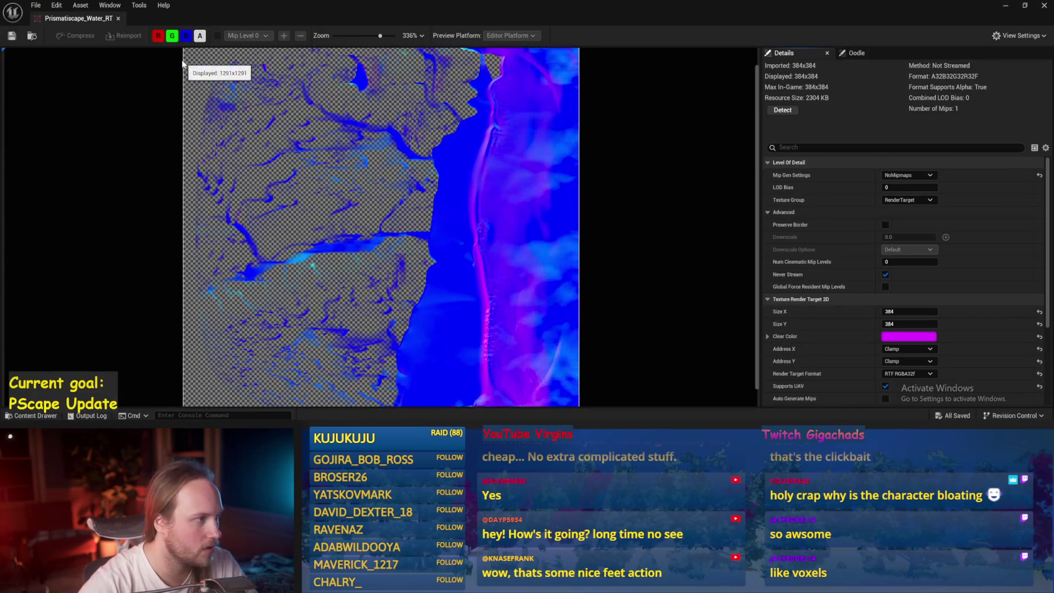
pyautogui.click(199, 39)
pyautogui.click(189, 37)
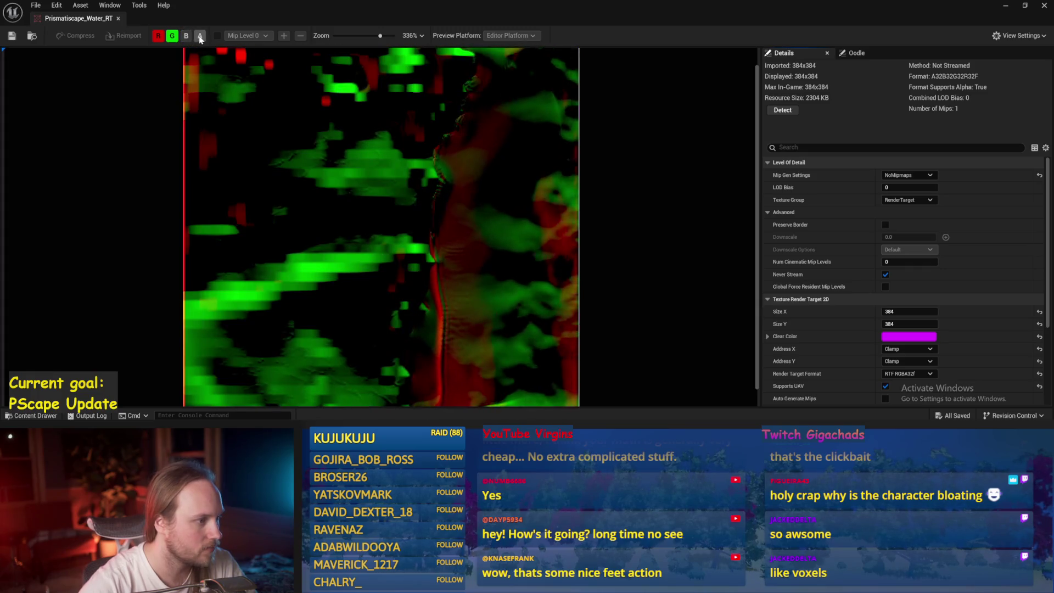
pyautogui.click(199, 37)
pyautogui.click(200, 37)
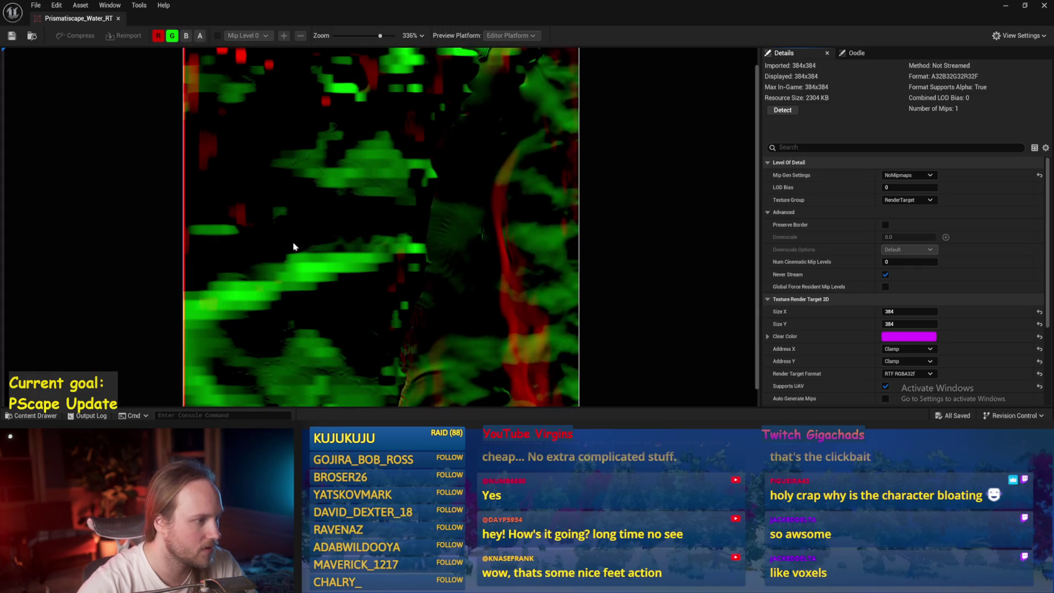
pyautogui.scroll(3, 362, 110)
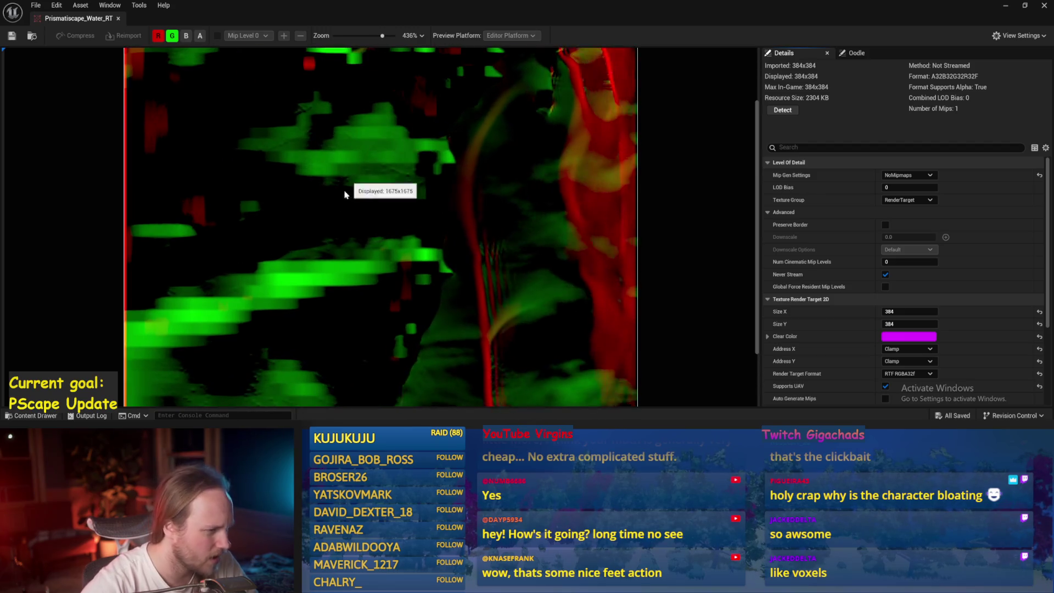
pyautogui.scroll(-3, 346, 190)
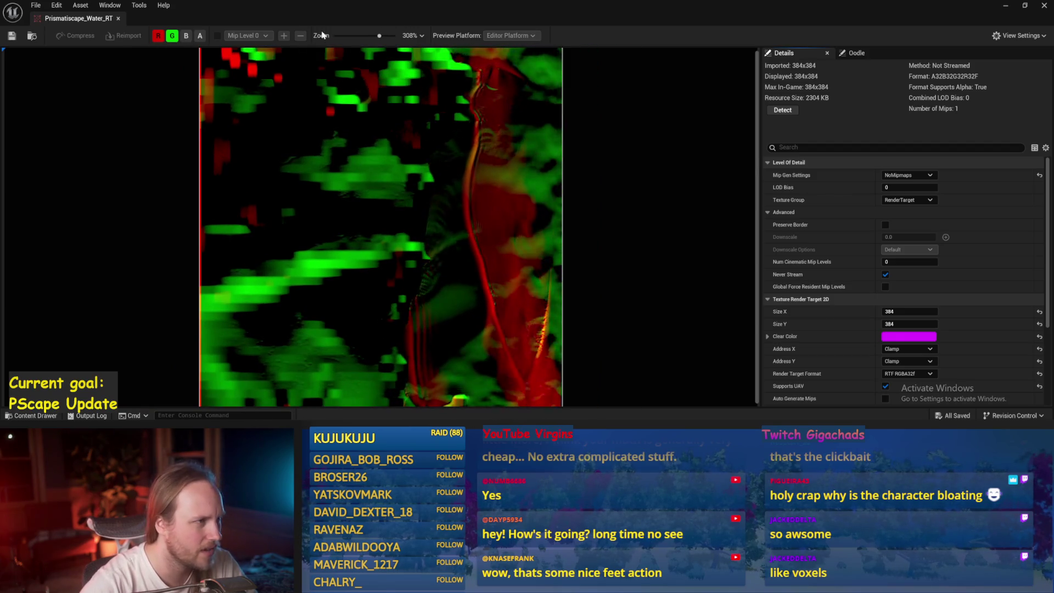
pyautogui.moveTo(324, 18)
pyautogui.mouseDown()
pyautogui.moveTo(601, 64)
pyautogui.moveTo(1053, 60)
pyautogui.mouseUp()
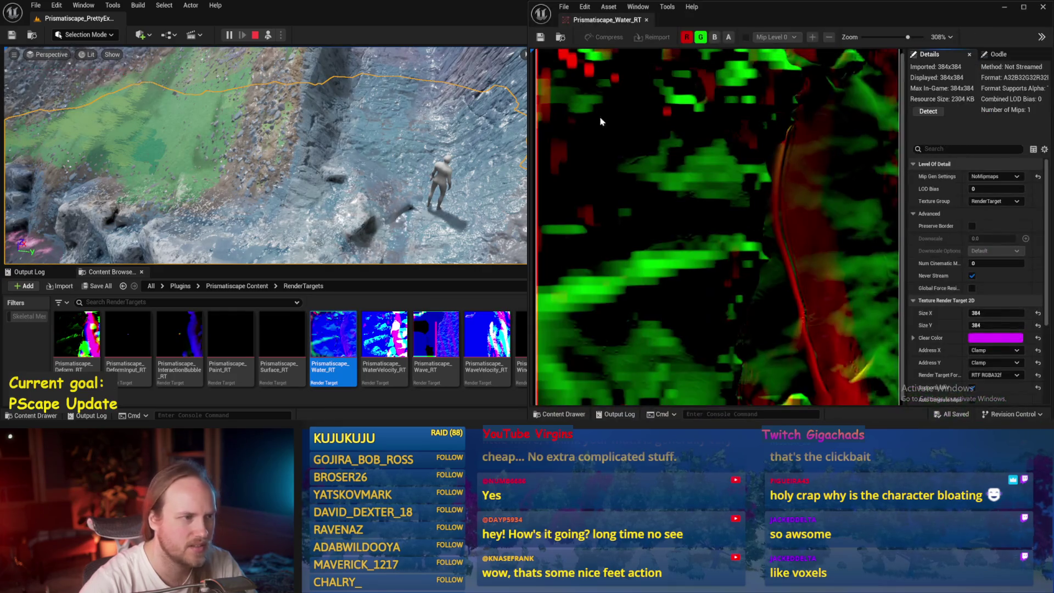
# - Snap the level editor and Water_RT viewer side by side, then possess the character with F8
pyautogui.click(163, 132)
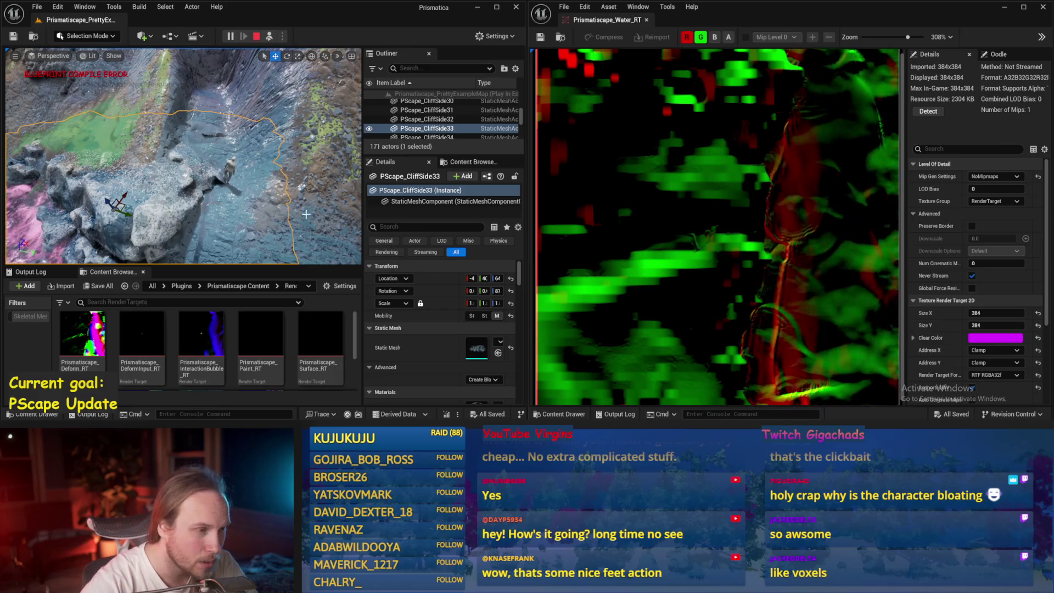
pyautogui.press('F8')
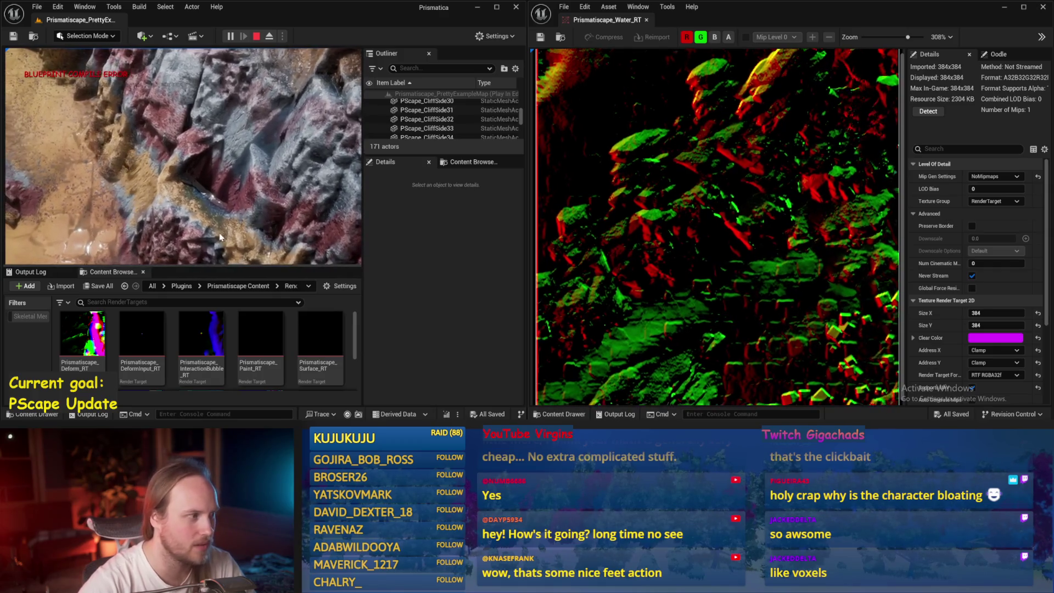
# - Stop the play session with Esc and start the example map again with Alt+P
pyautogui.press('Escape')
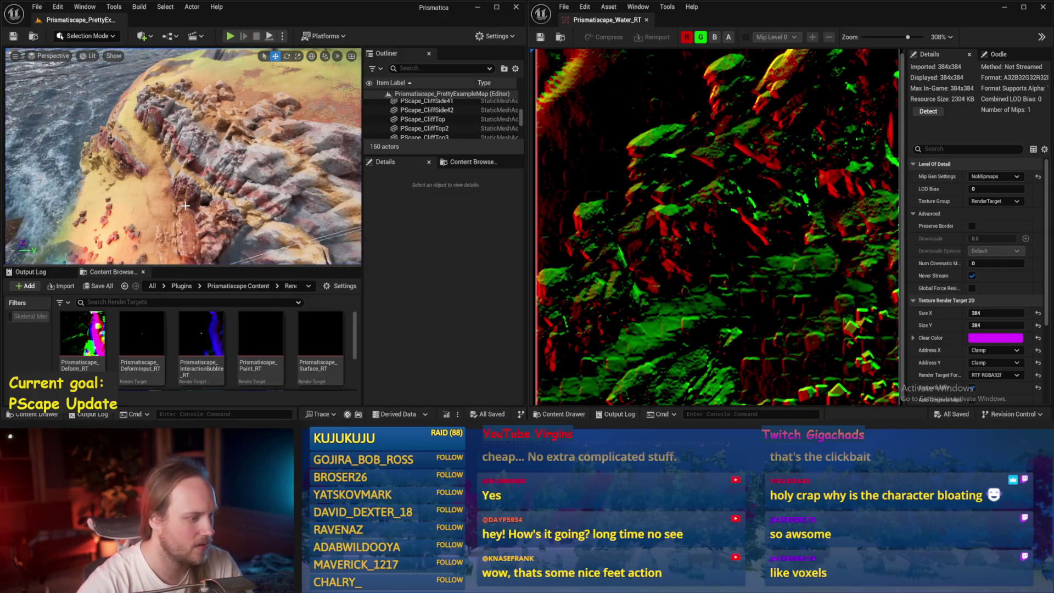
pyautogui.scroll(2, 185, 206)
pyautogui.hotkey('alt', 'p')
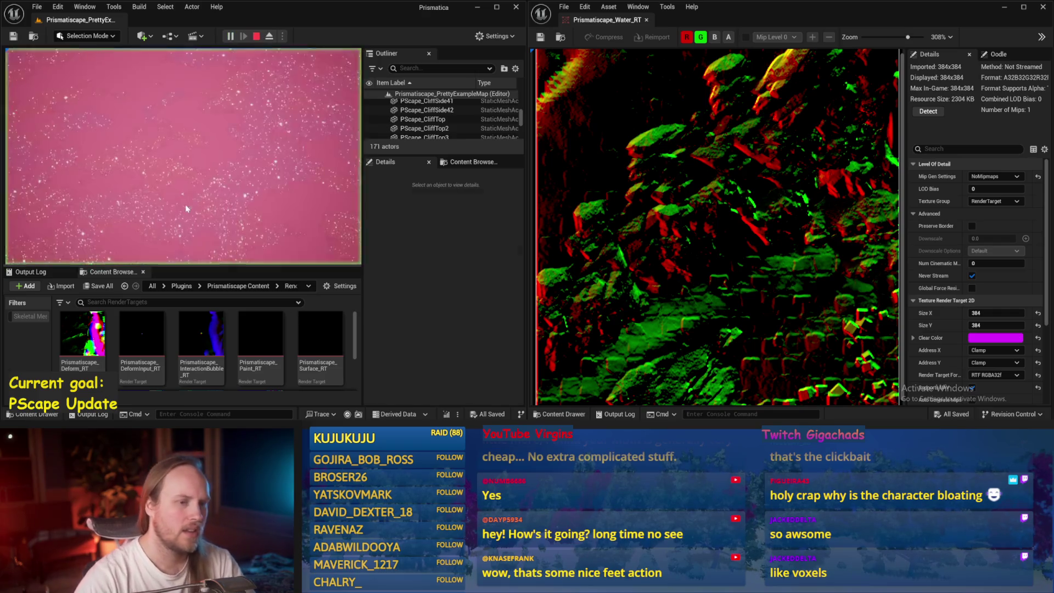
pyautogui.scroll(-1, 678, 215)
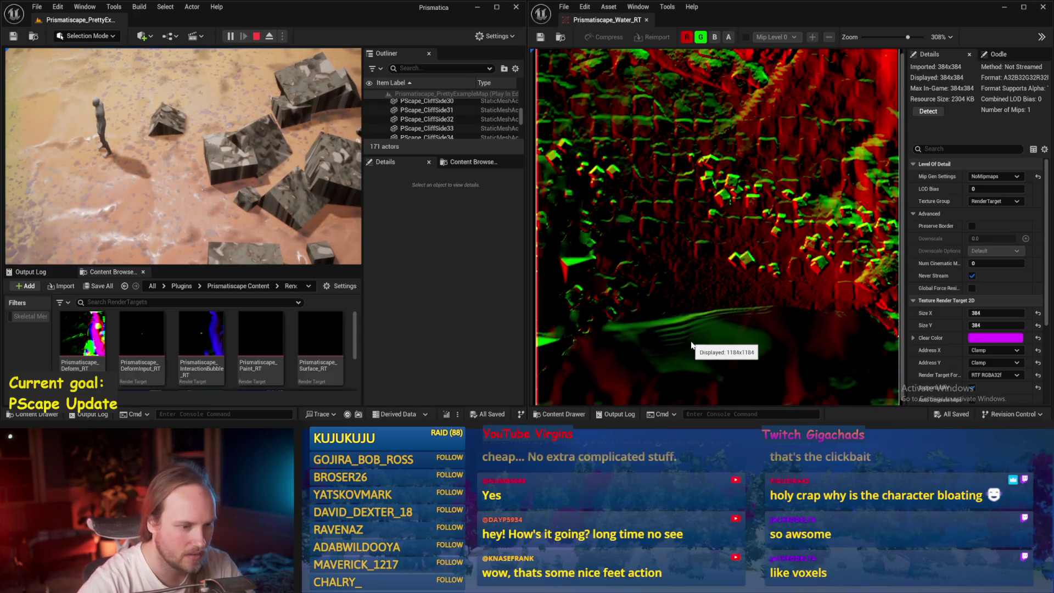
# - Eject briefly to swing the view toward the beach, then retake control of the character
pyautogui.press('F8')
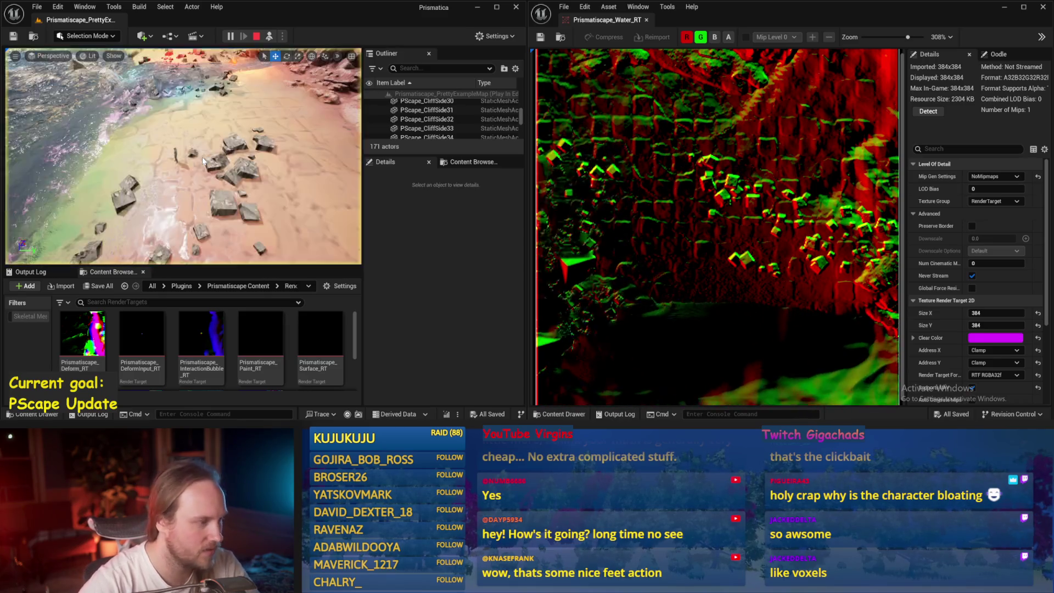
pyautogui.moveTo(184, 156); pyautogui.dragTo(214, 154)
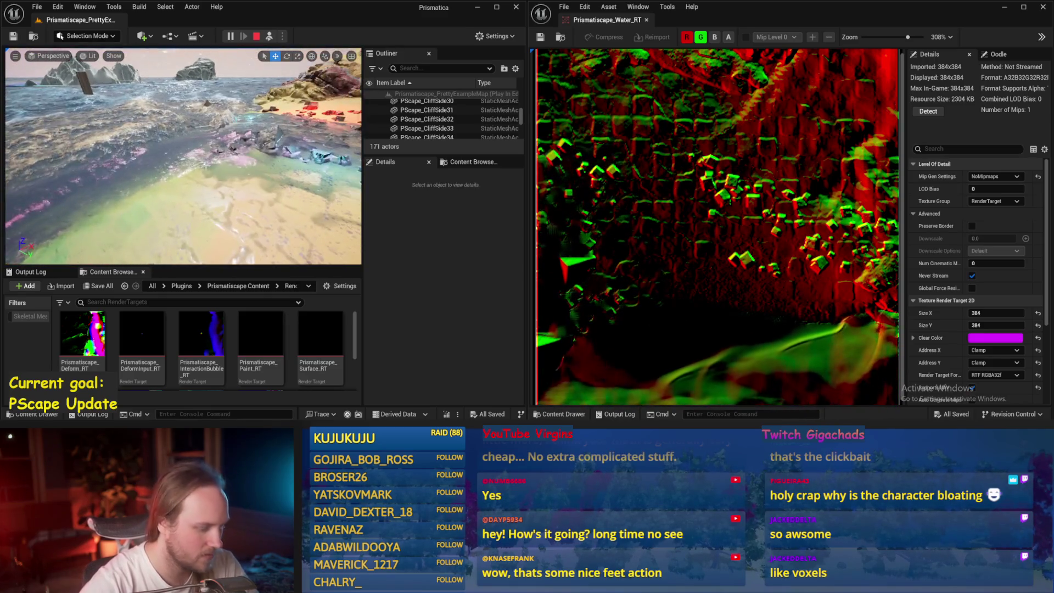
pyautogui.press('F8')
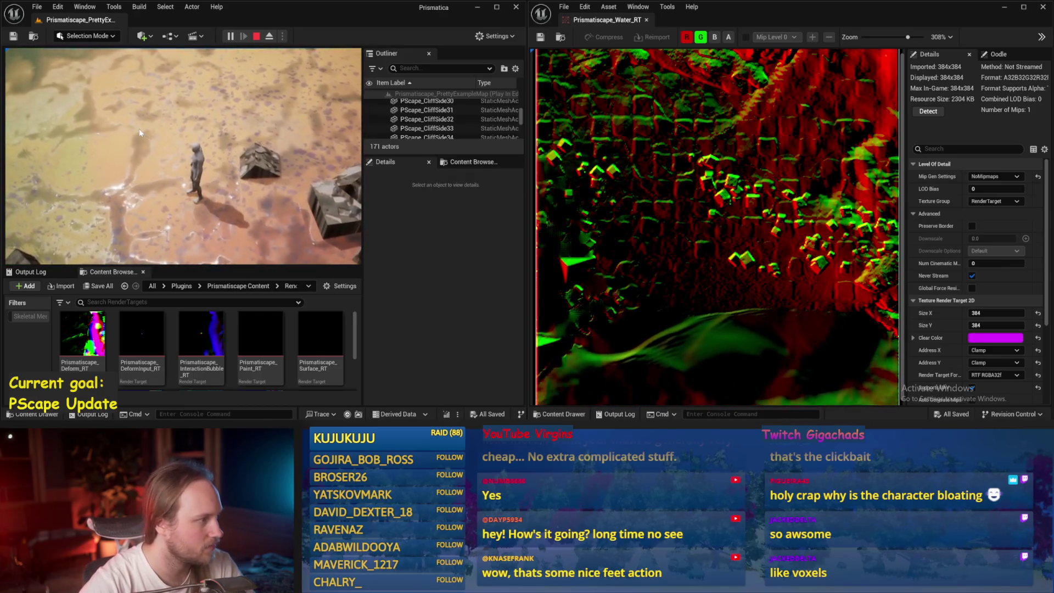
# - Cycle Water_RT's alpha and single-channel previews back to full colour, and toggle the immersive viewport
pyautogui.click(728, 37)
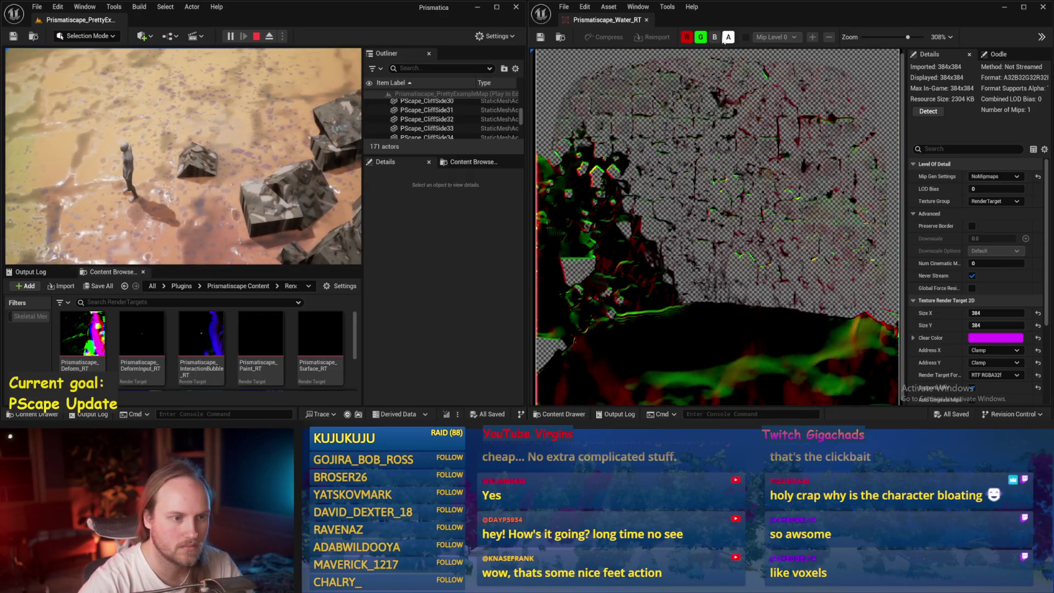
pyautogui.click(701, 37)
pyautogui.click(728, 37)
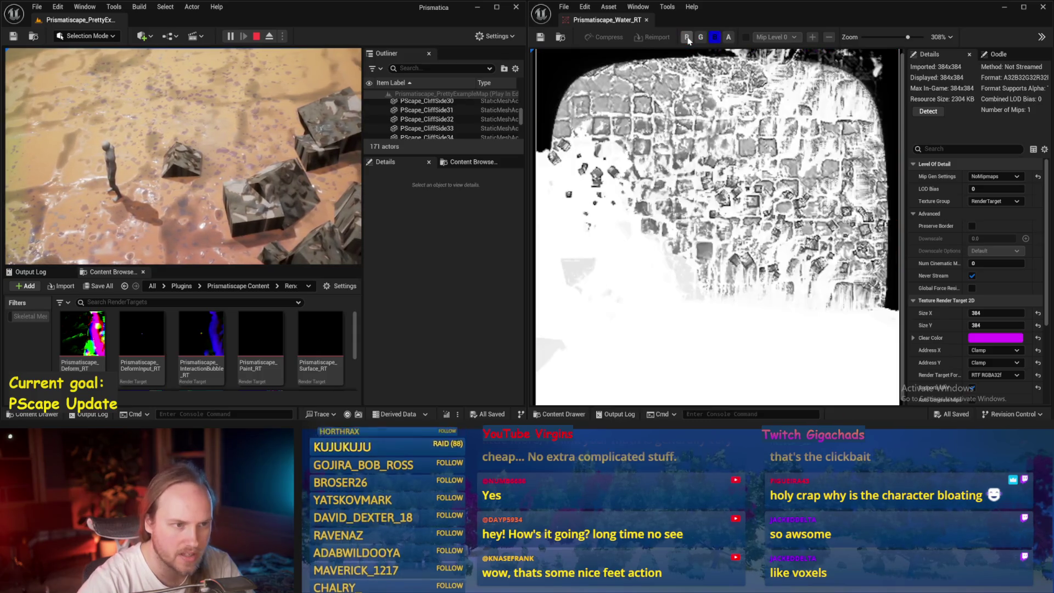
pyautogui.click(721, 39)
pyautogui.click(728, 37)
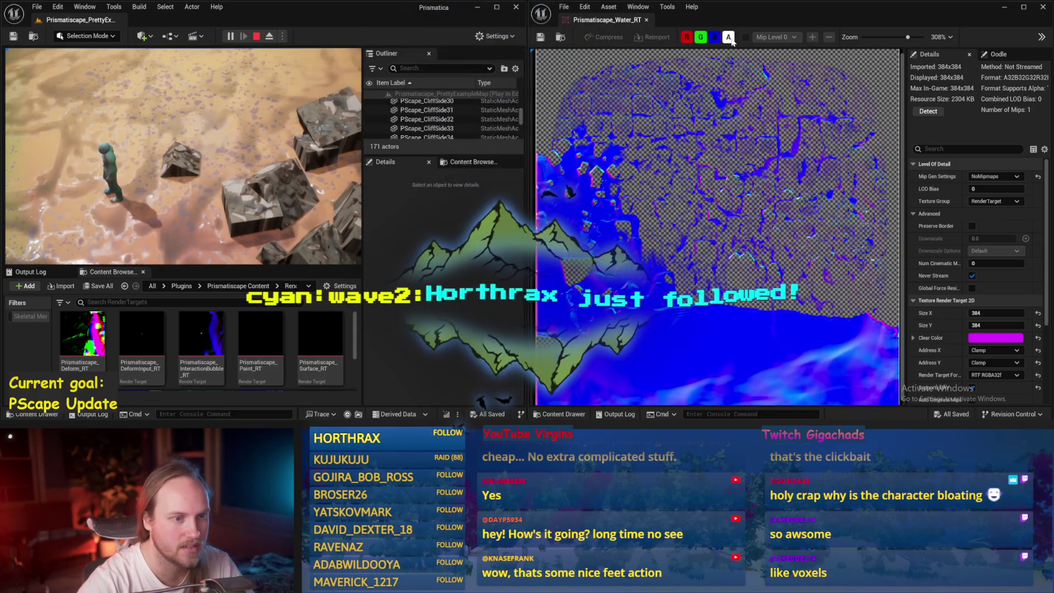
pyautogui.click(731, 41)
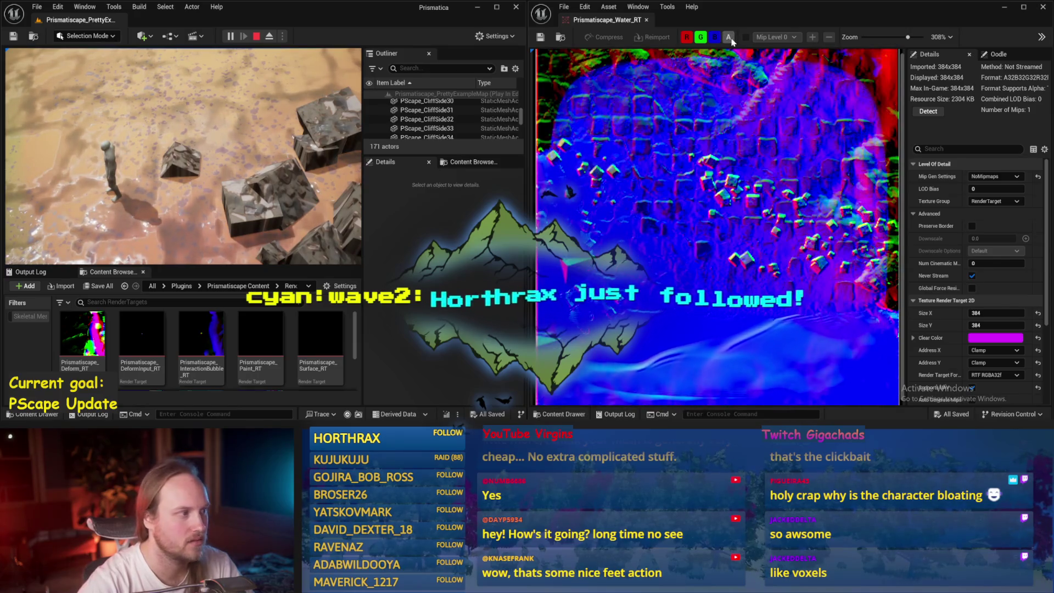
pyautogui.scroll(-5, 308, 142)
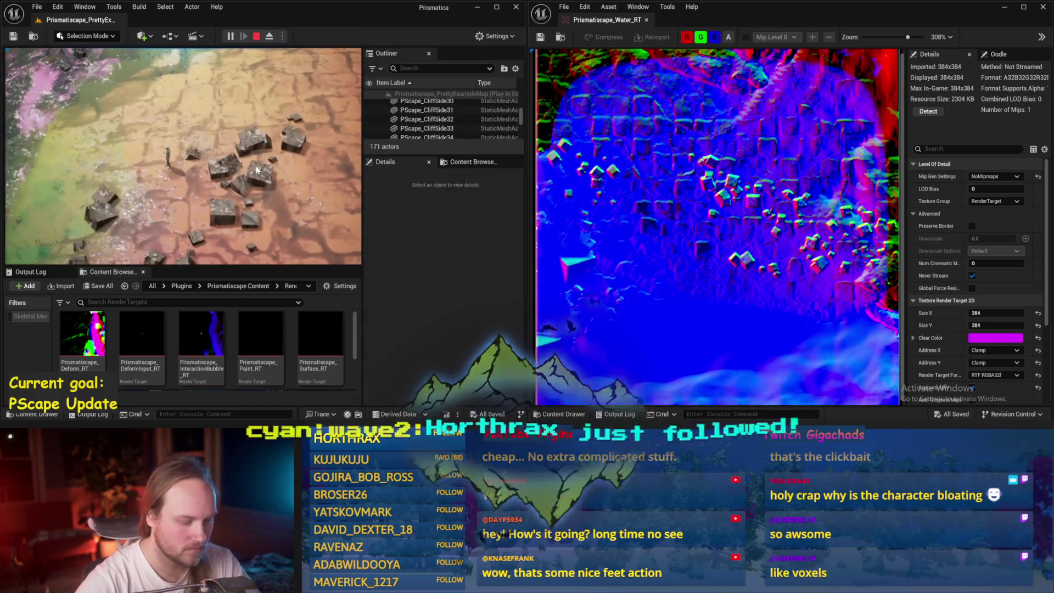
pyautogui.press('F11')
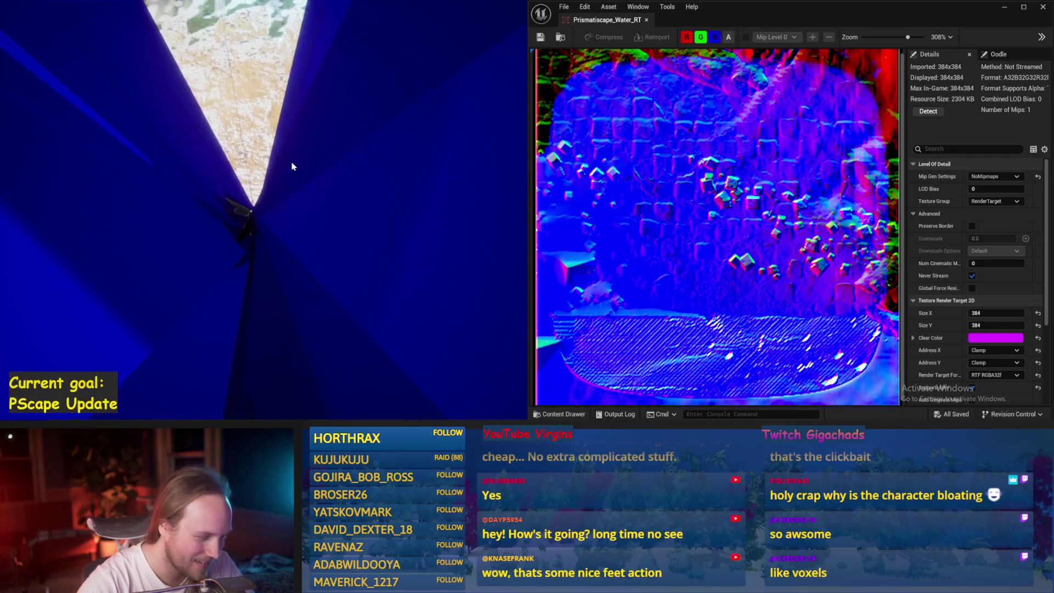
pyautogui.press('F11')
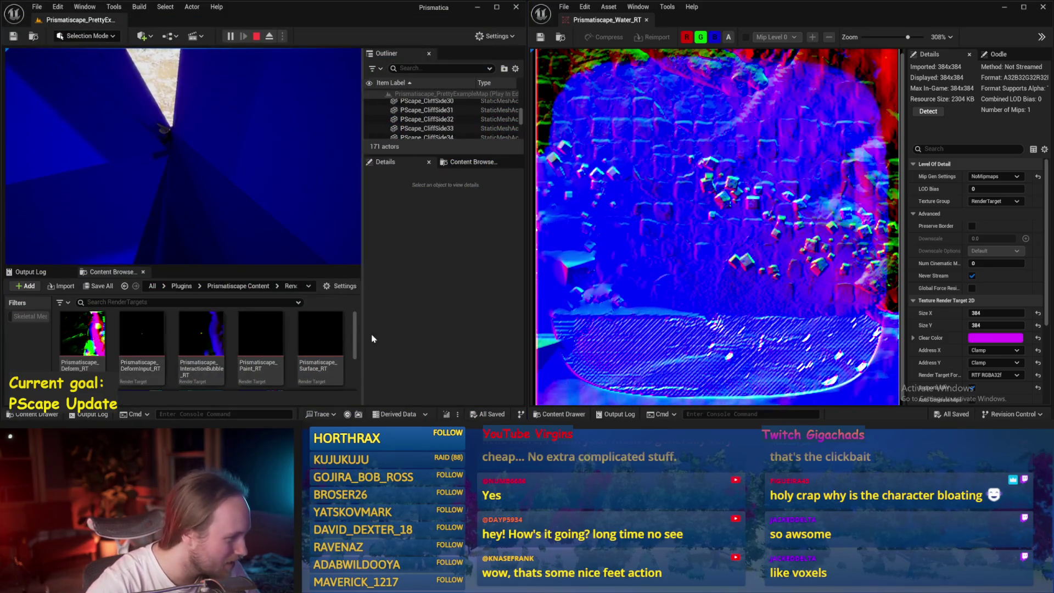
# - Open the Wind_RT render target and toggle its alpha channel on and off
pyautogui.scroll(-2, 362, 351)
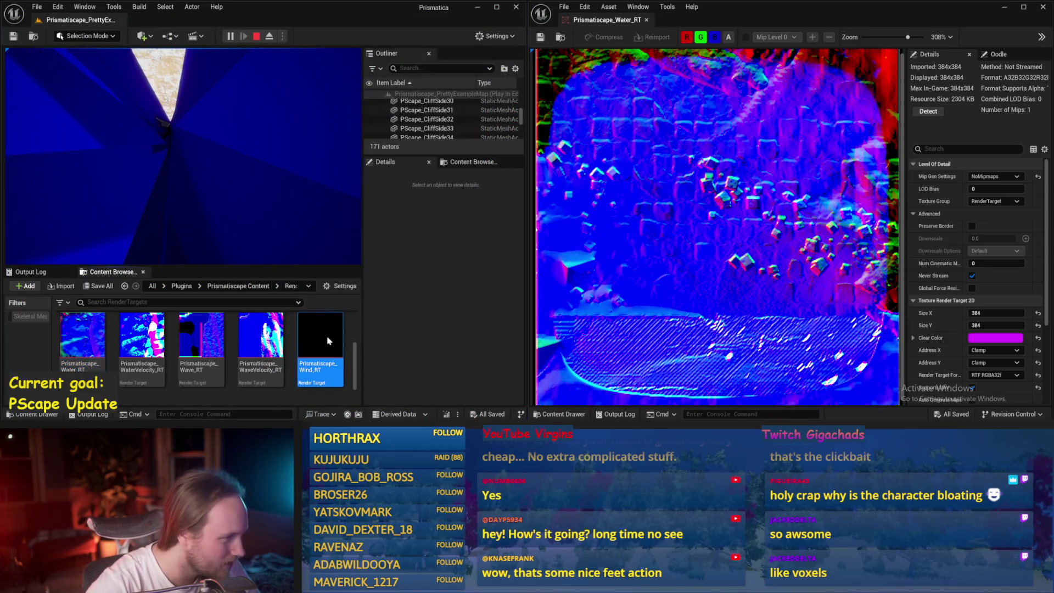
pyautogui.doubleClick(328, 341)
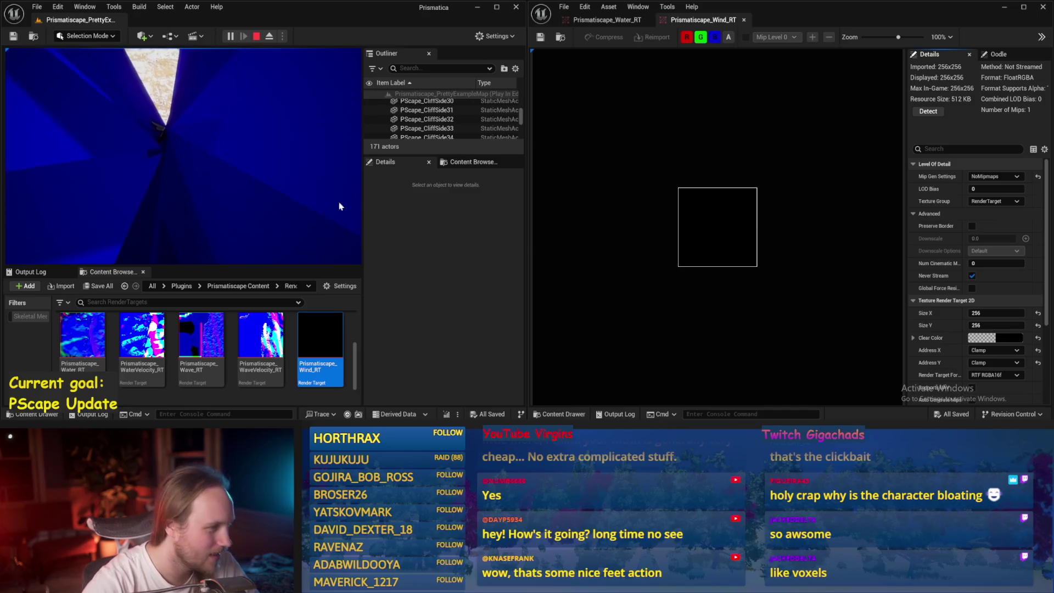
pyautogui.click(728, 37)
pyautogui.click(728, 37)
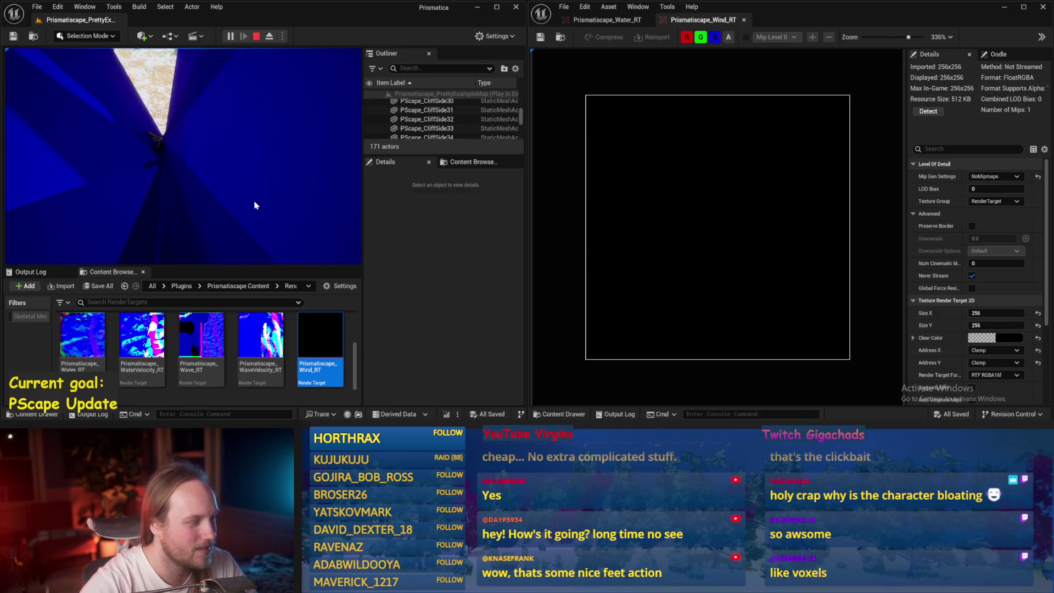
# - Stop and restart the play session with Esc and Alt+P
pyautogui.press('Escape')
pyautogui.hotkey('alt', 'p')
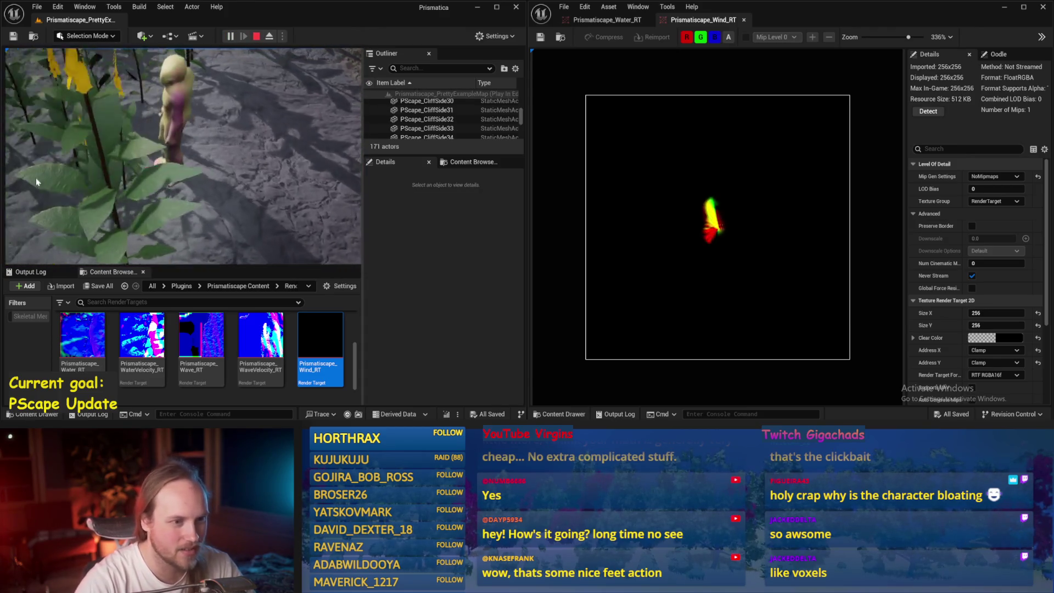
pyautogui.scroll(2, 736, 230)
pyautogui.scroll(-1, 730, 233)
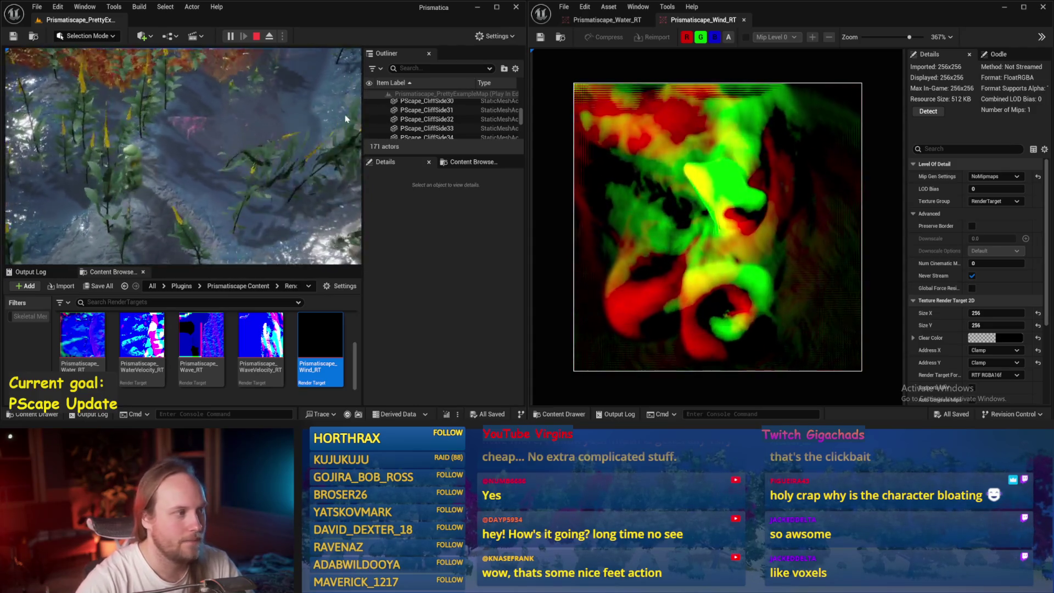
pyautogui.scroll(3, 681, 296)
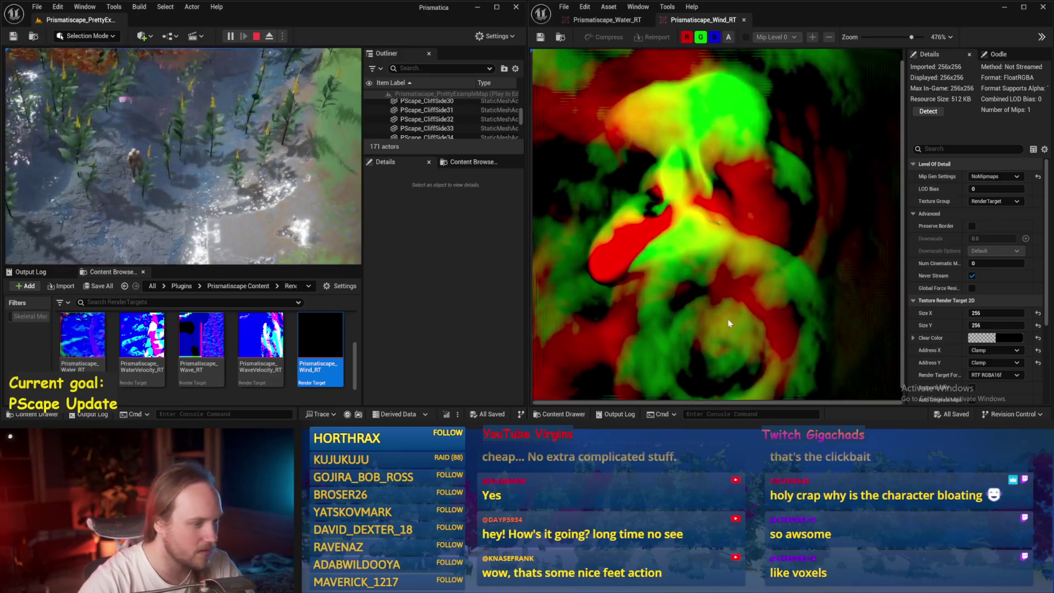
pyautogui.scroll(-1, 681, 296)
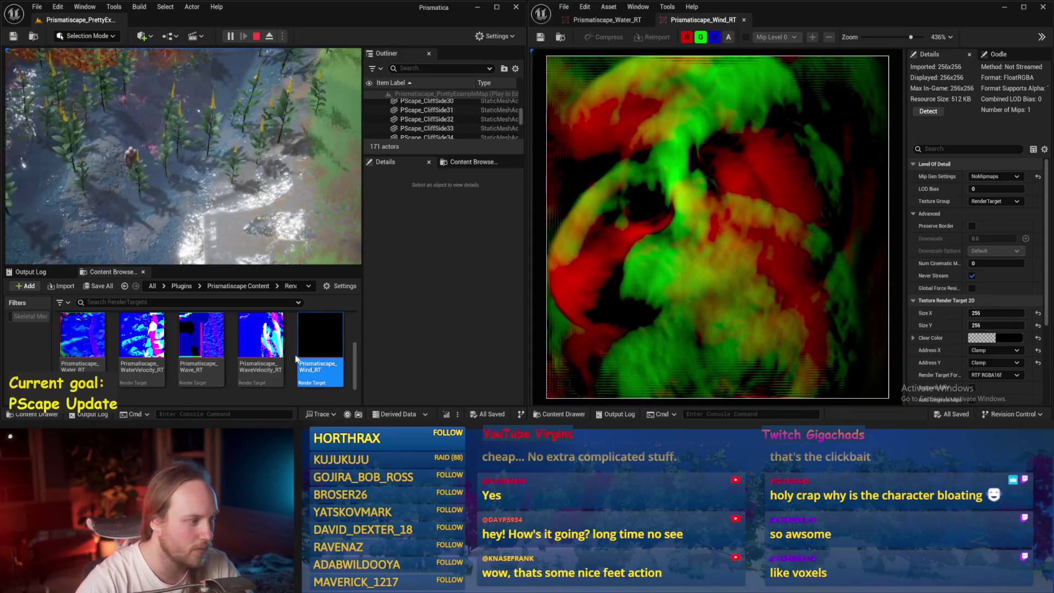
pyautogui.scroll(2, 294, 359)
# - Open the InteractionBubble render target and restart Play In Editor in a fullscreen game view
pyautogui.doubleClick(206, 343)
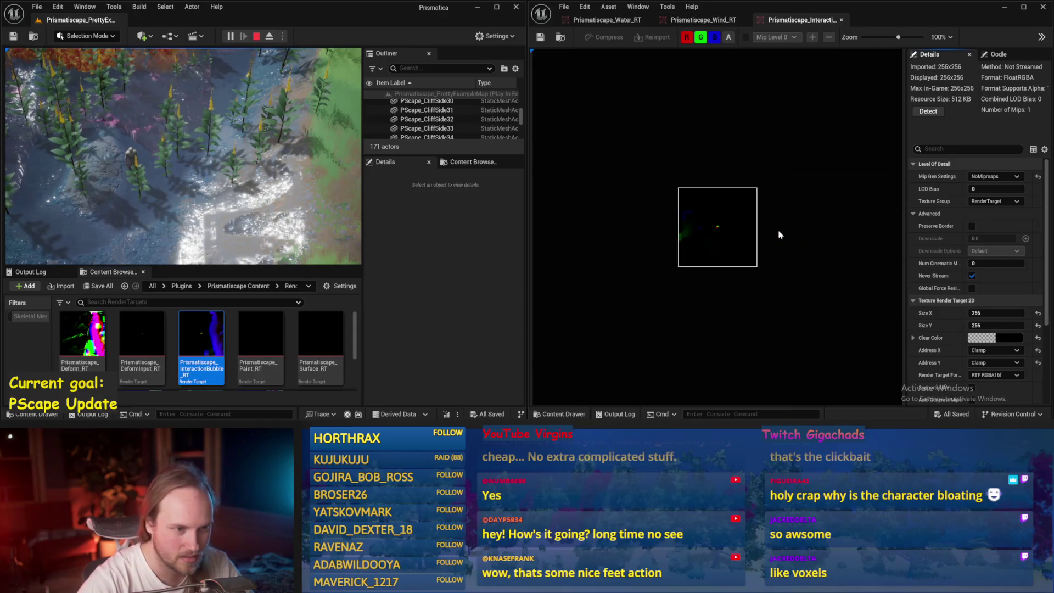
pyautogui.scroll(1, 755, 248)
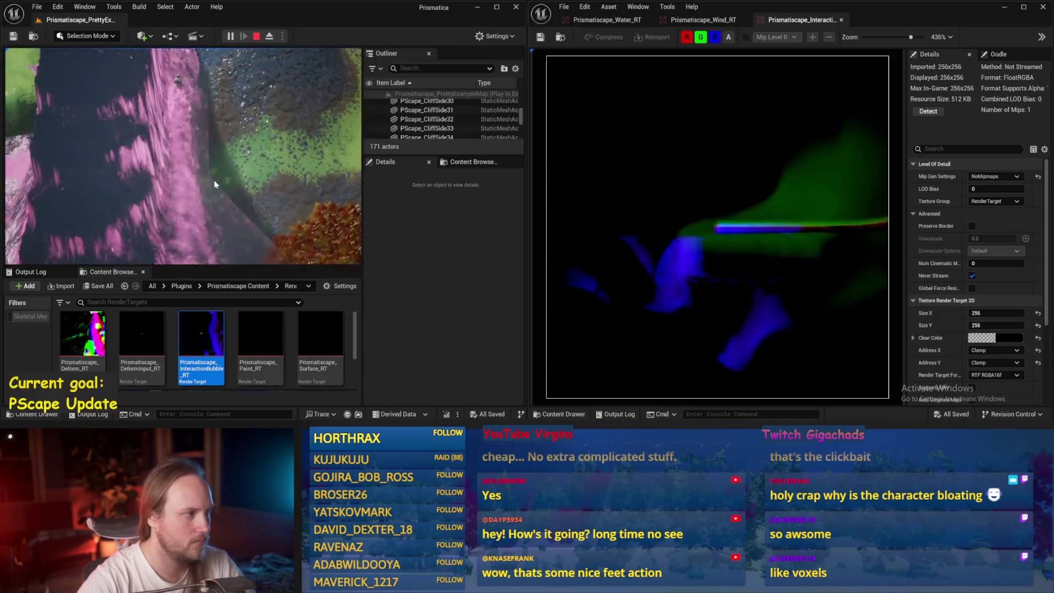
pyautogui.press('Escape')
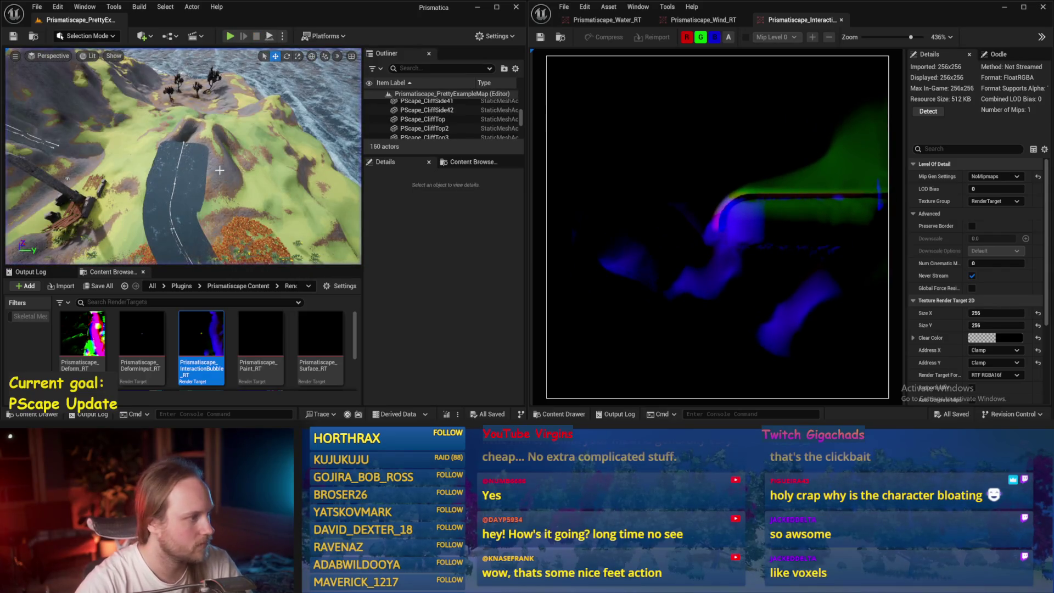
pyautogui.hotkey('alt', 'p')
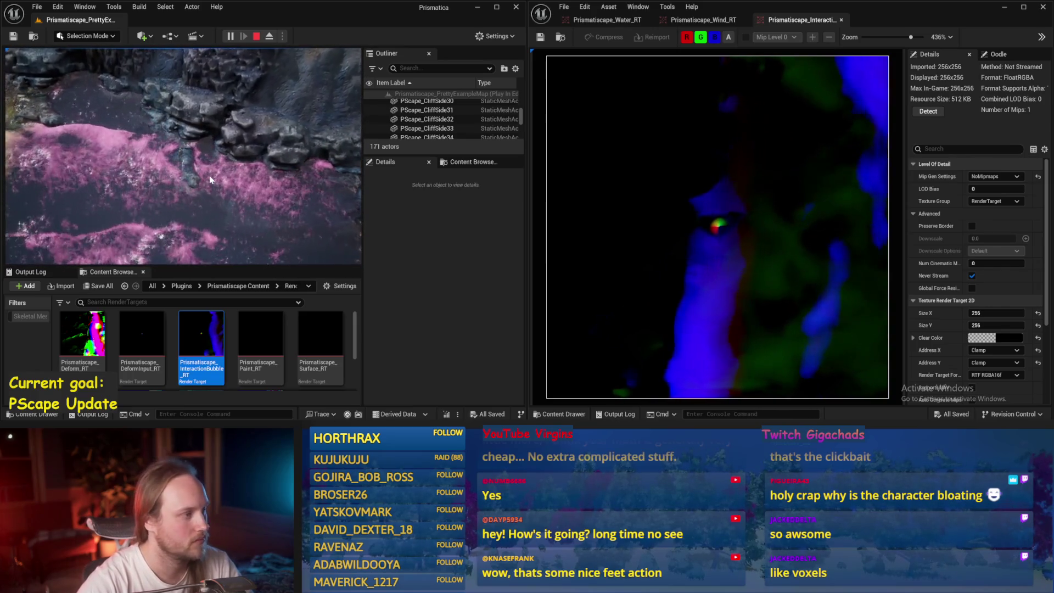
pyautogui.click(209, 178)
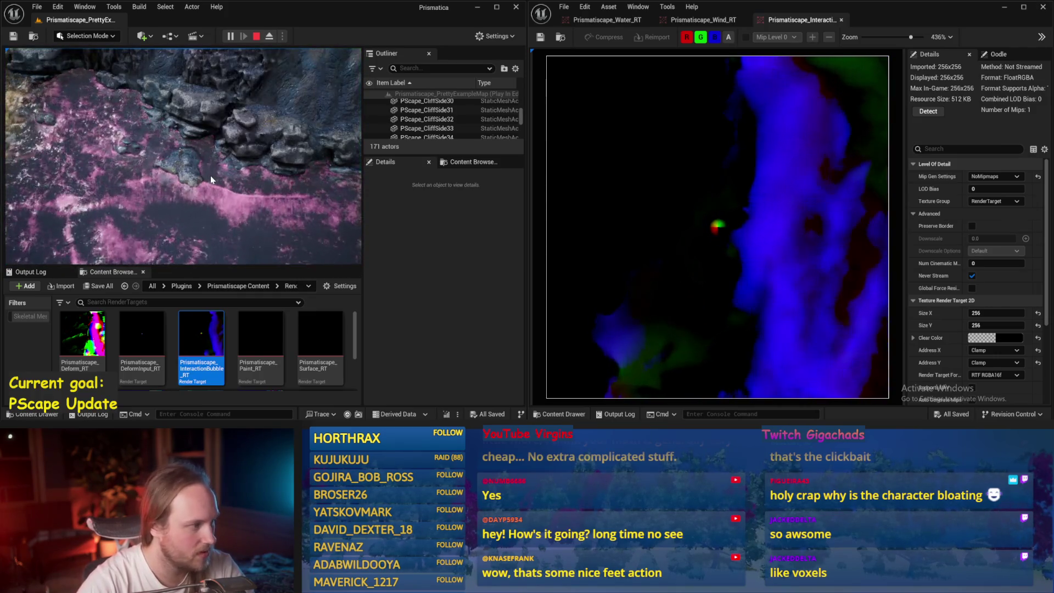
pyautogui.press('F11')
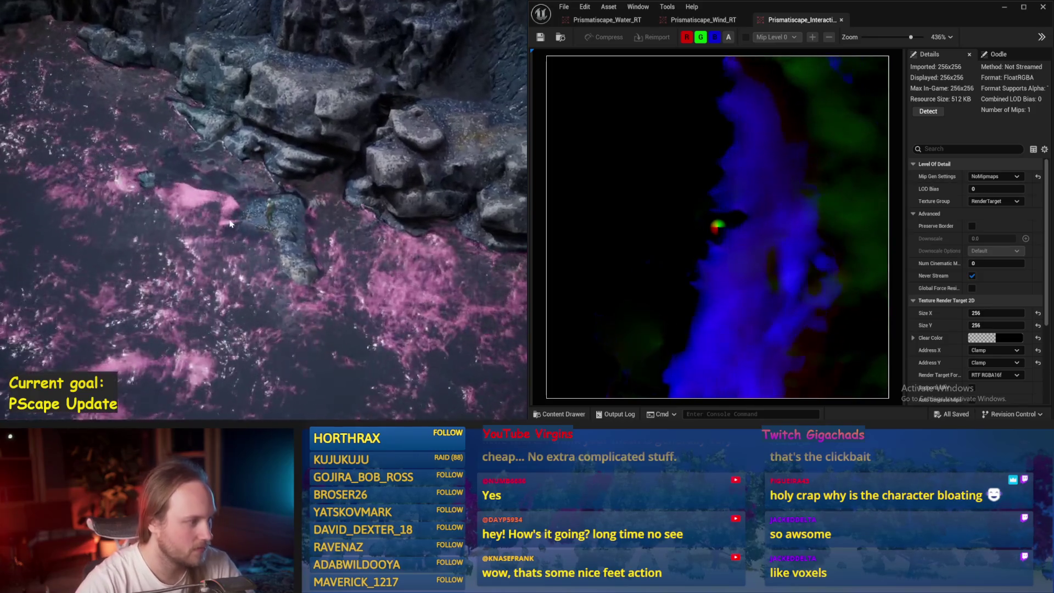
# - Walk the character up the rock wall while watching the interaction trail update
pyautogui.press('w')
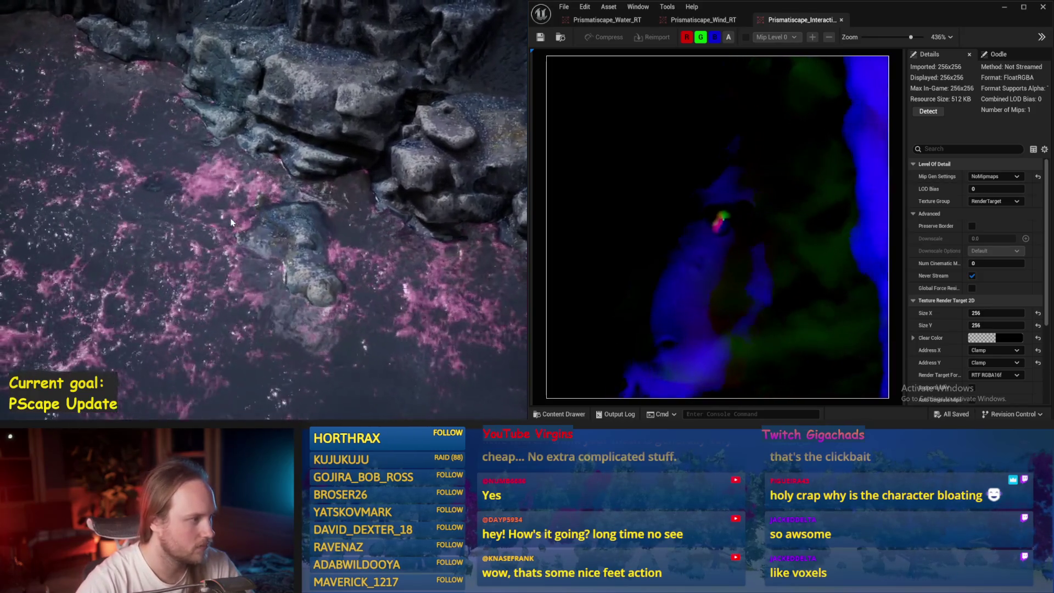
pyautogui.press('w')
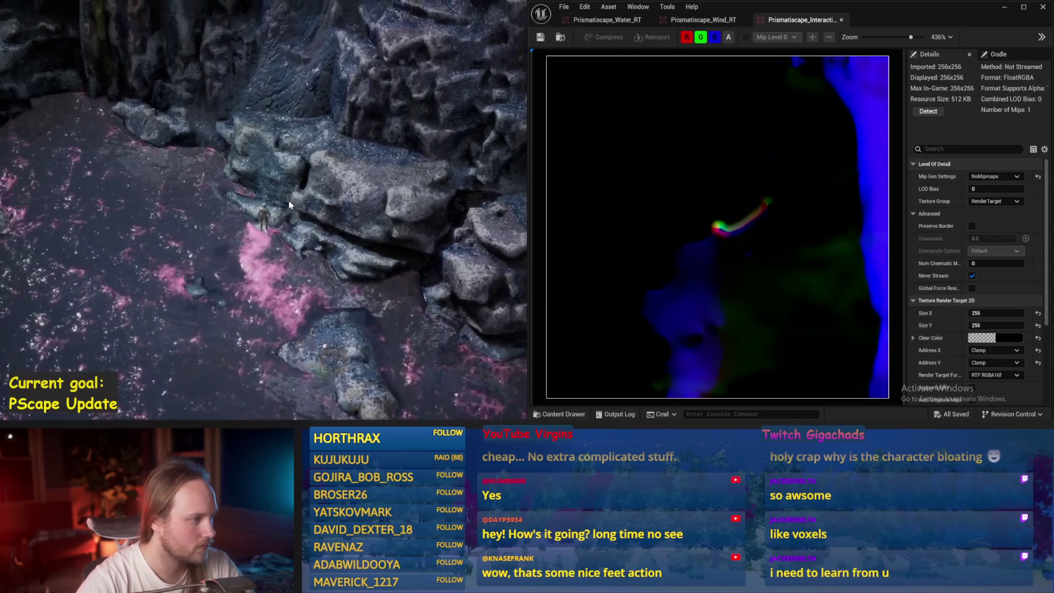
pyautogui.press('w')
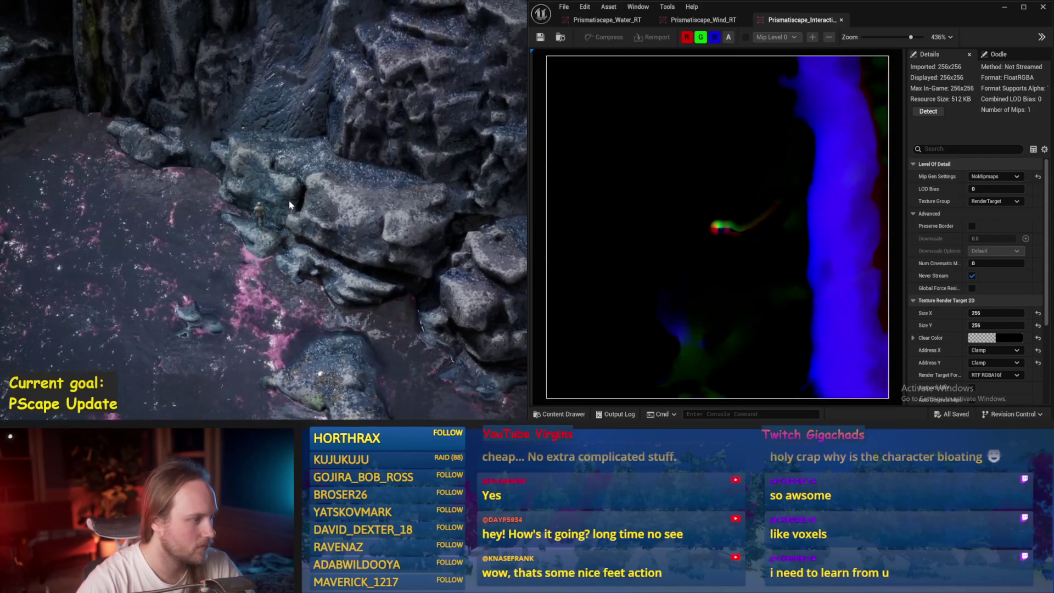
pyautogui.press('w')
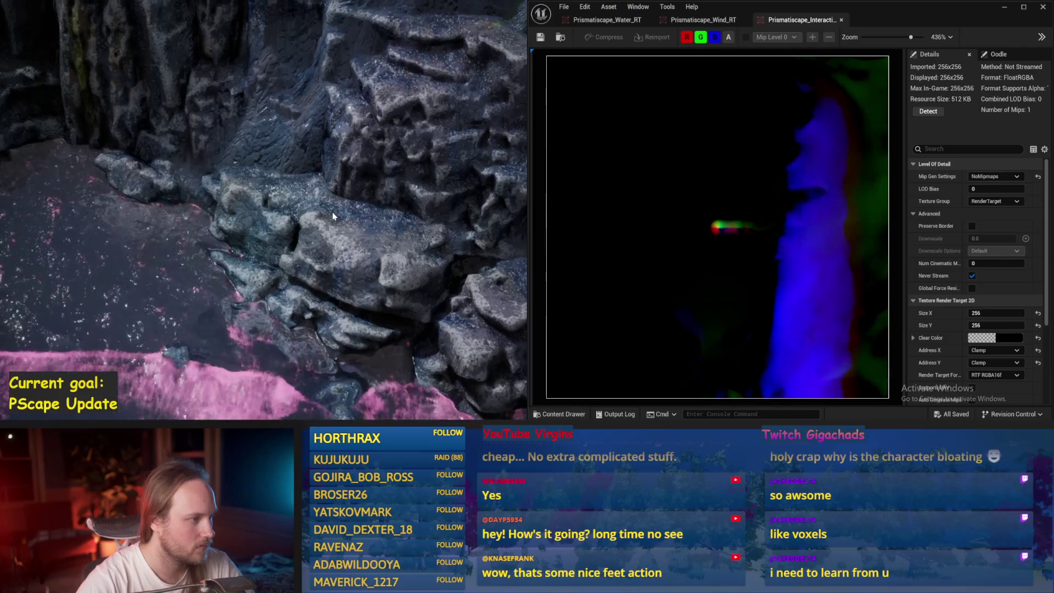
pyautogui.press('w')
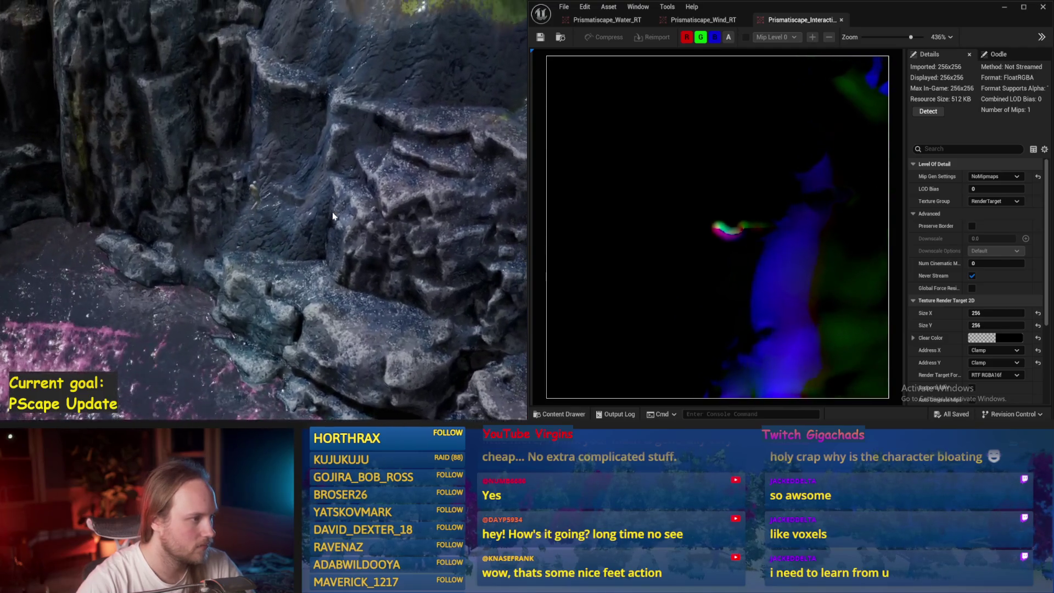
pyautogui.press('w')
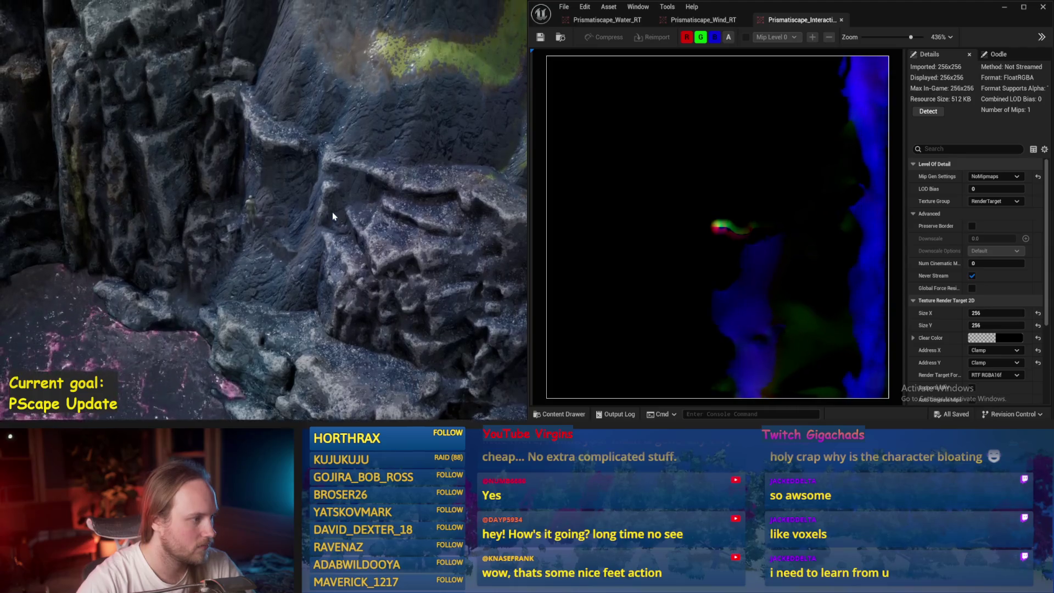
pyautogui.press('w')
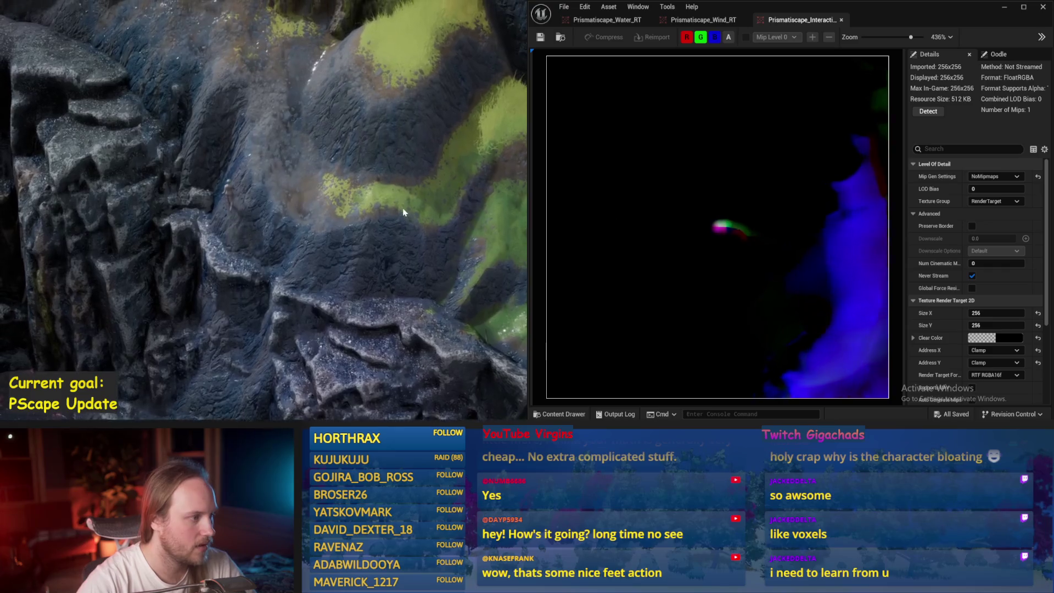
pyautogui.press('w')
pyautogui.press('w')
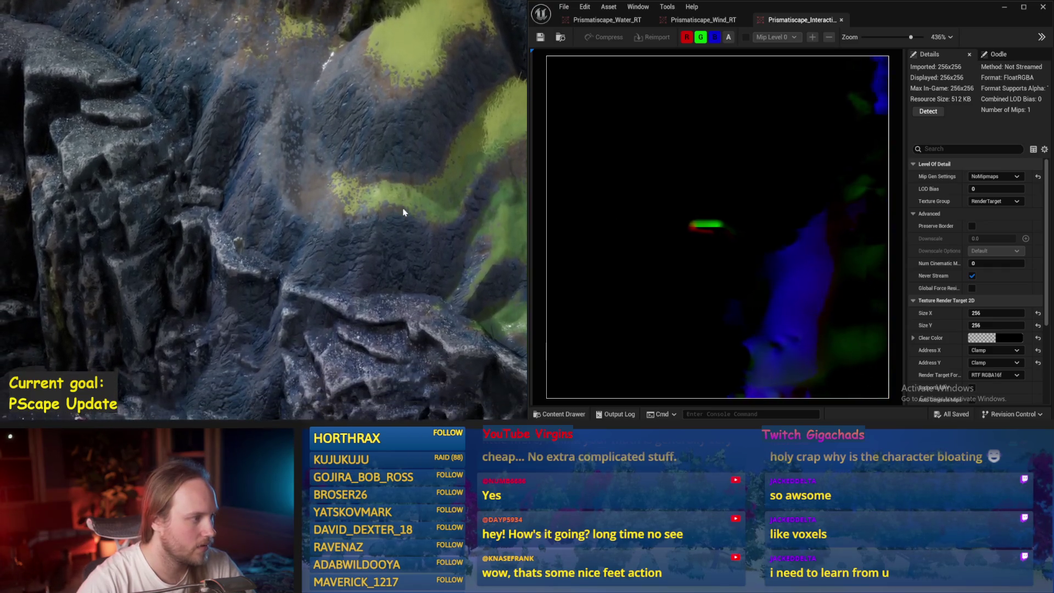
pyautogui.press('w')
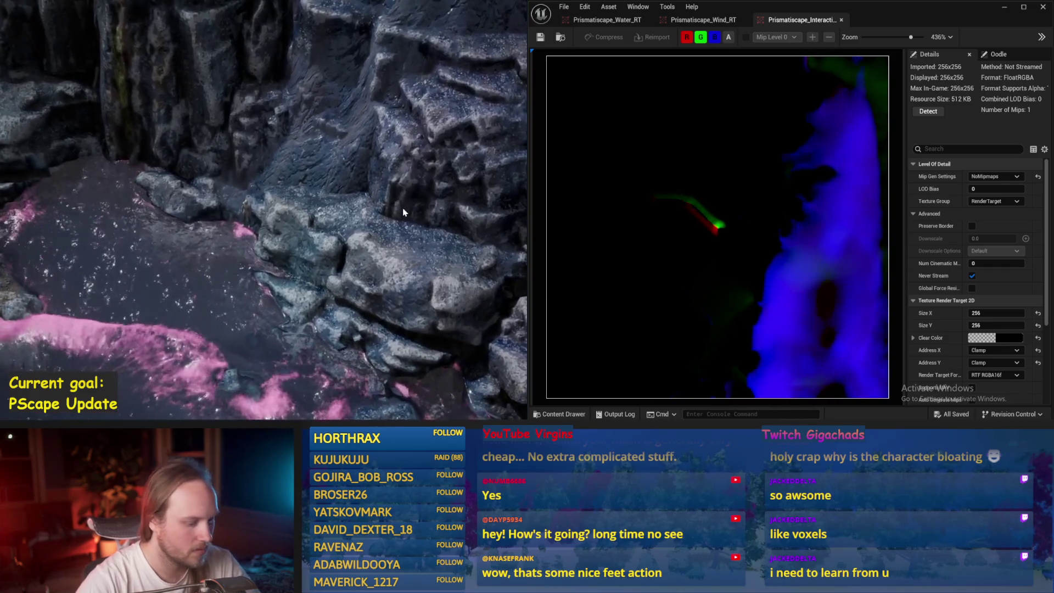
# - Eject to the free editor camera, fly over to the rock wall, and restore the full editor layout
pyautogui.press('Escape')
pyautogui.press('w')
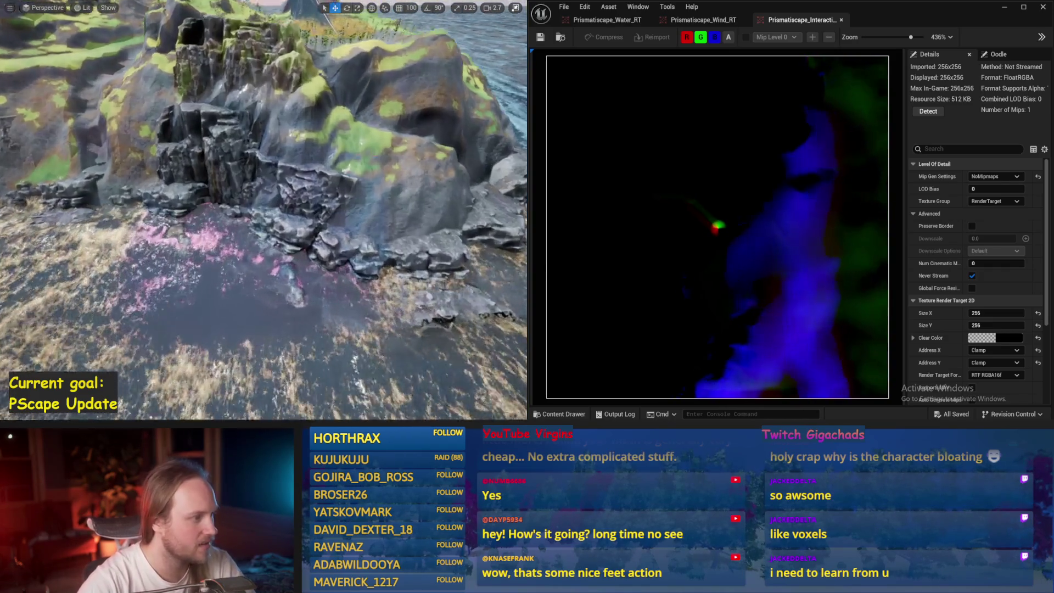
pyautogui.press('w')
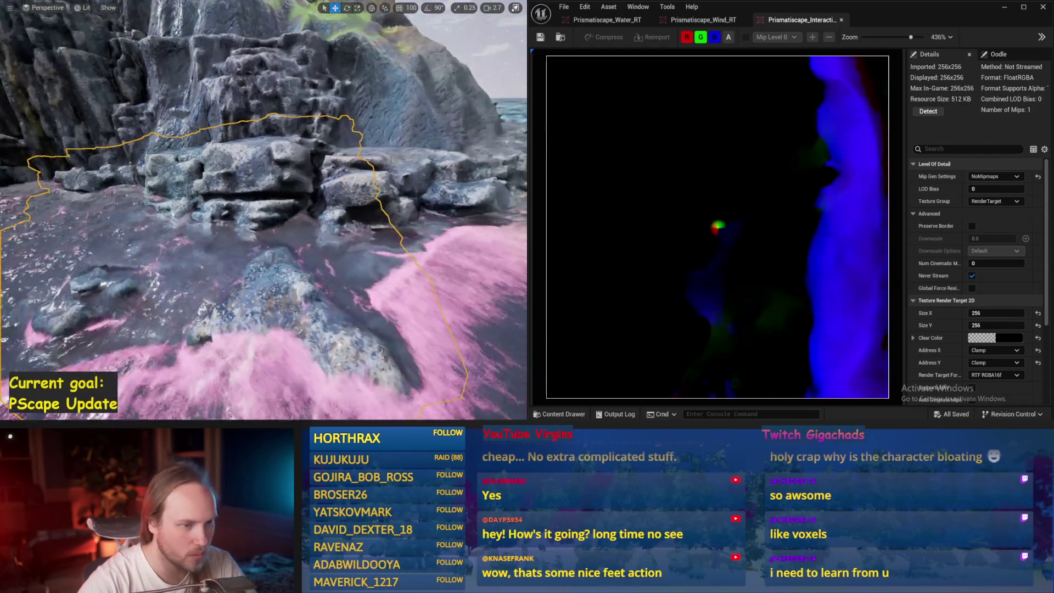
pyautogui.press('F11')
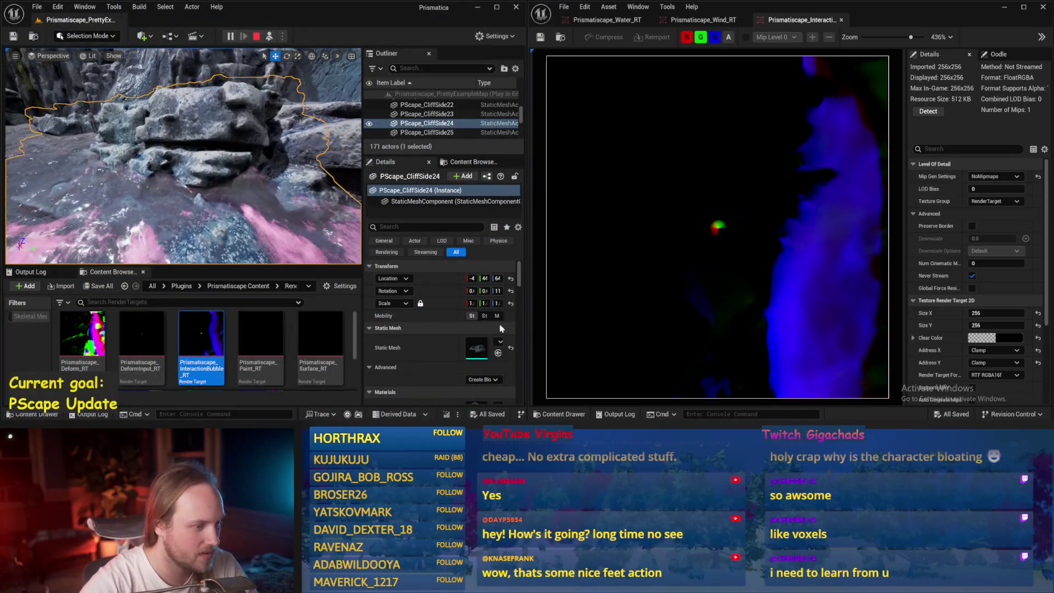
# - Widen the level editor, make PScape_CliffSide24 Movable, raise and lower it, then show Water_RT
pyautogui.moveTo(527, 291); pyautogui.dragTo(608, 292)
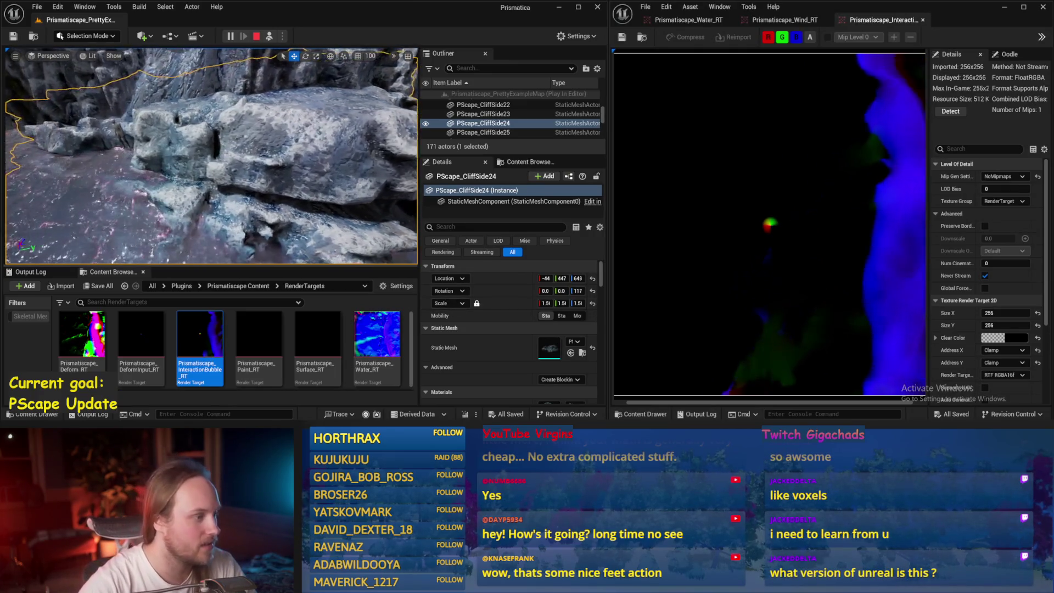
pyautogui.click(577, 315)
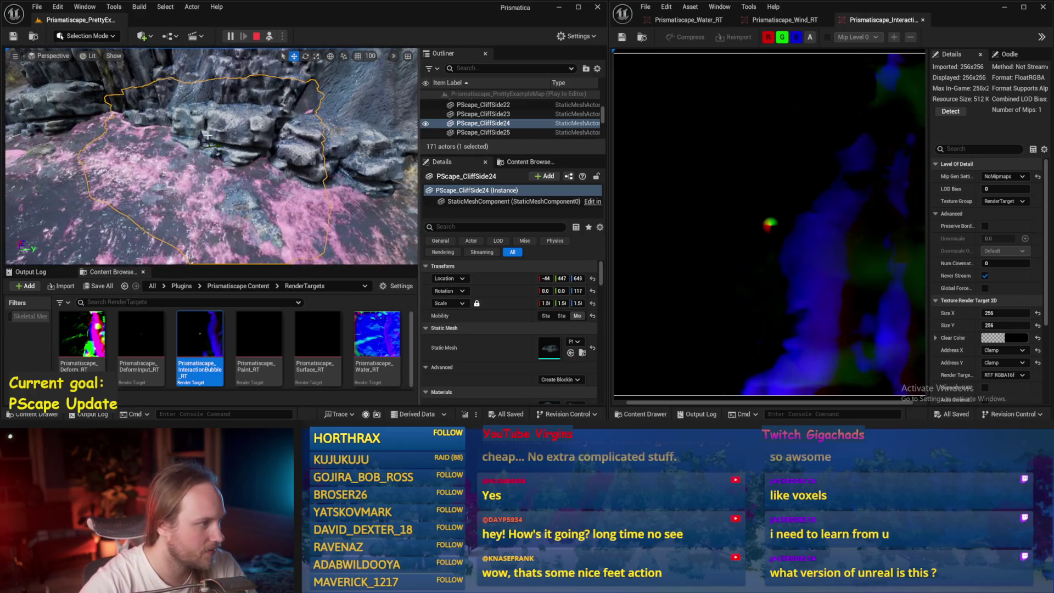
pyautogui.moveTo(204, 125); pyautogui.dragTo(214, 112)
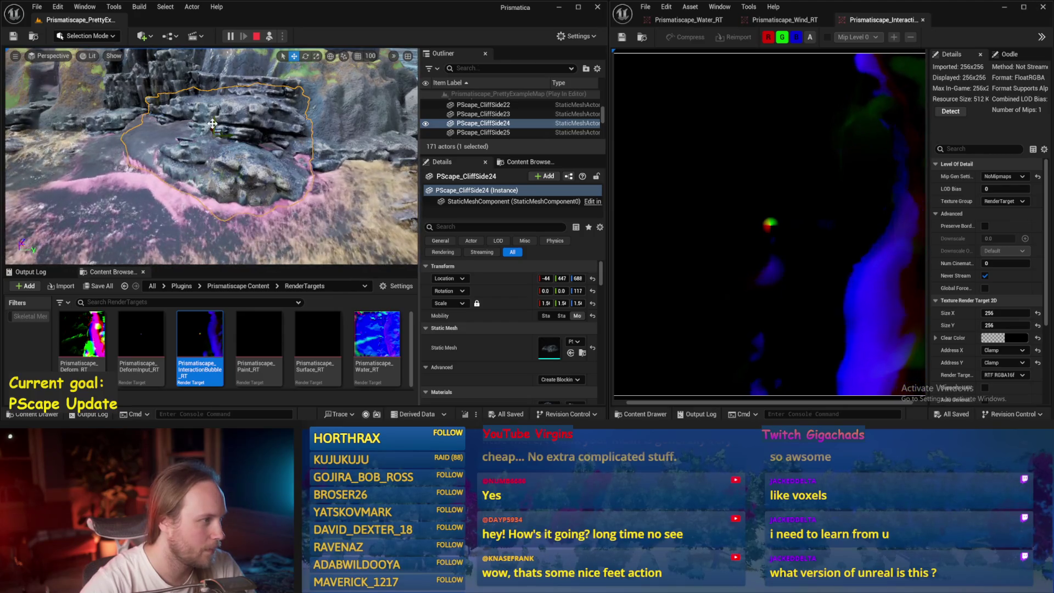
pyautogui.moveTo(213, 123); pyautogui.dragTo(216, 159)
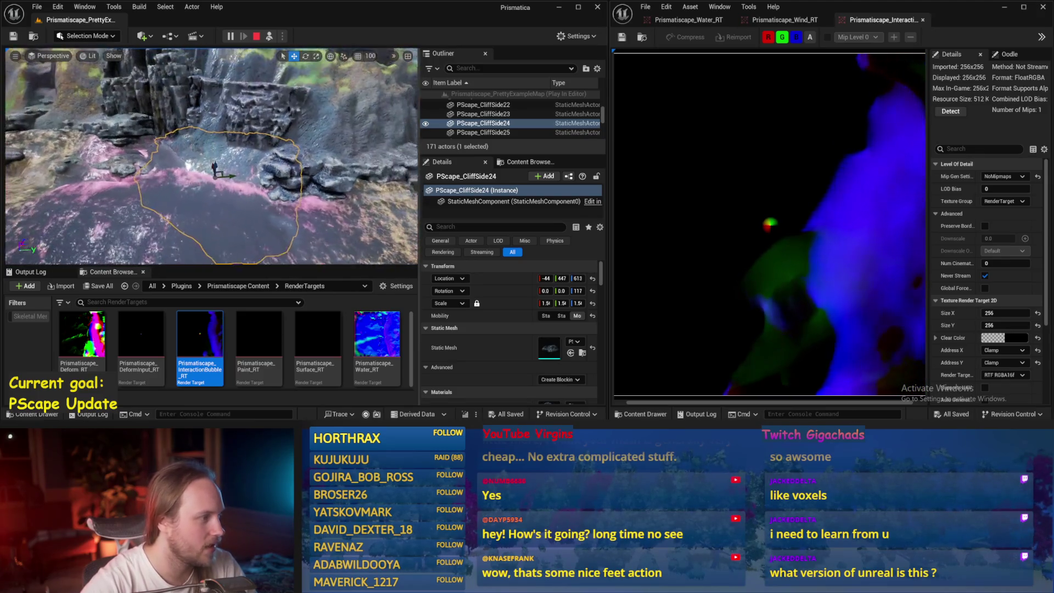
pyautogui.moveTo(215, 169); pyautogui.dragTo(201, 100)
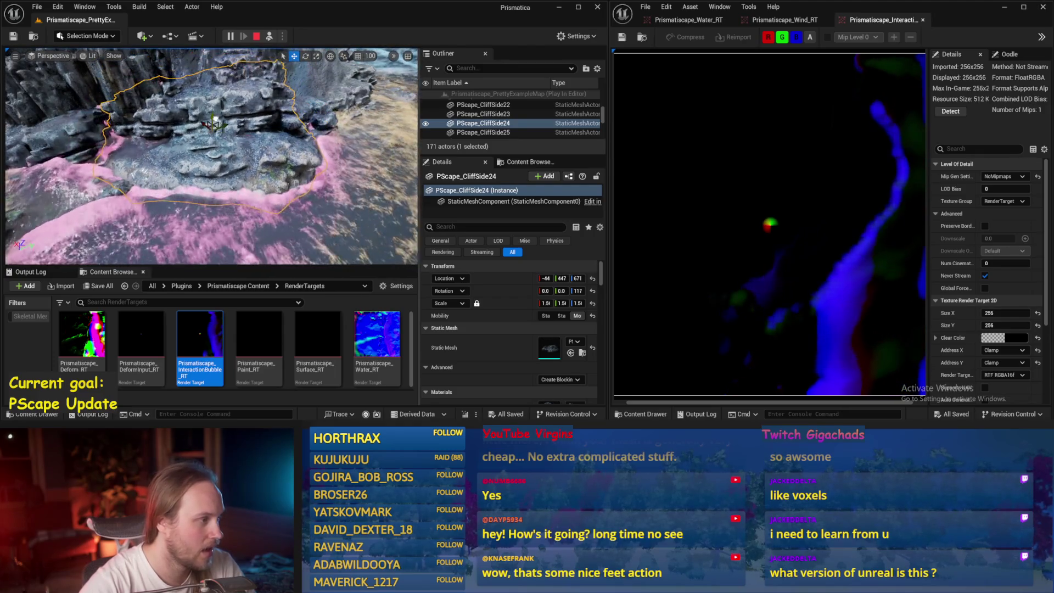
pyautogui.press('e')
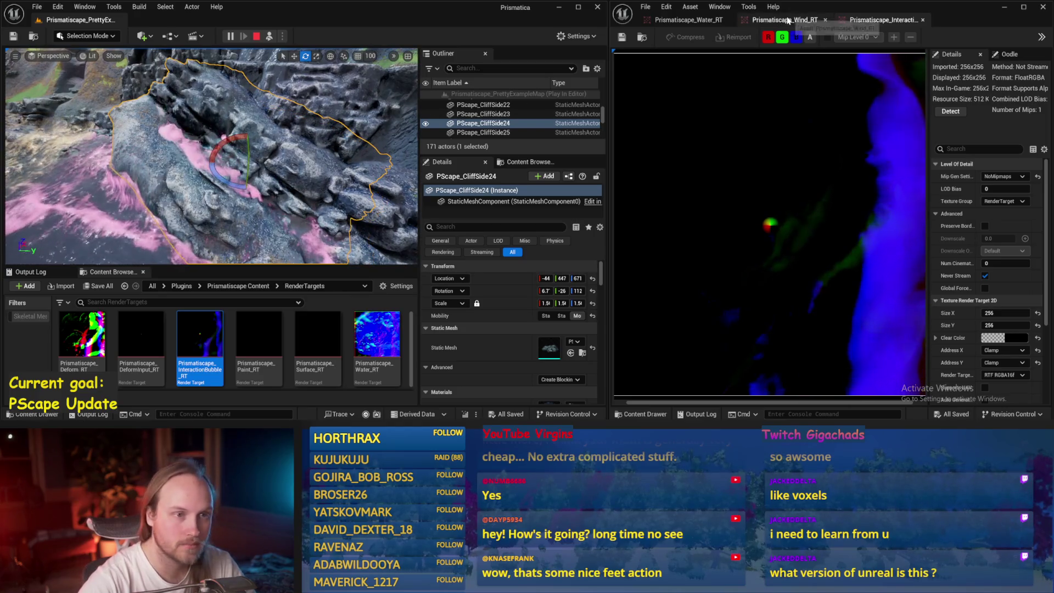
pyautogui.click(689, 19)
# - Show Water_RT's alpha channel, reposition CliffSide24 around the water, then stop Play In Editor
pyautogui.click(810, 37)
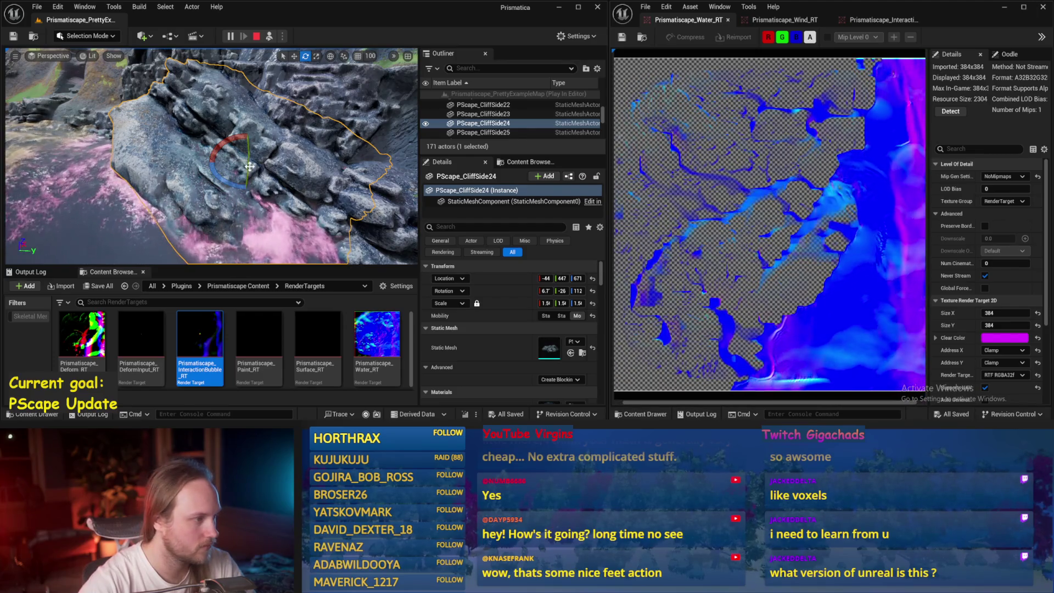
pyautogui.press('f')
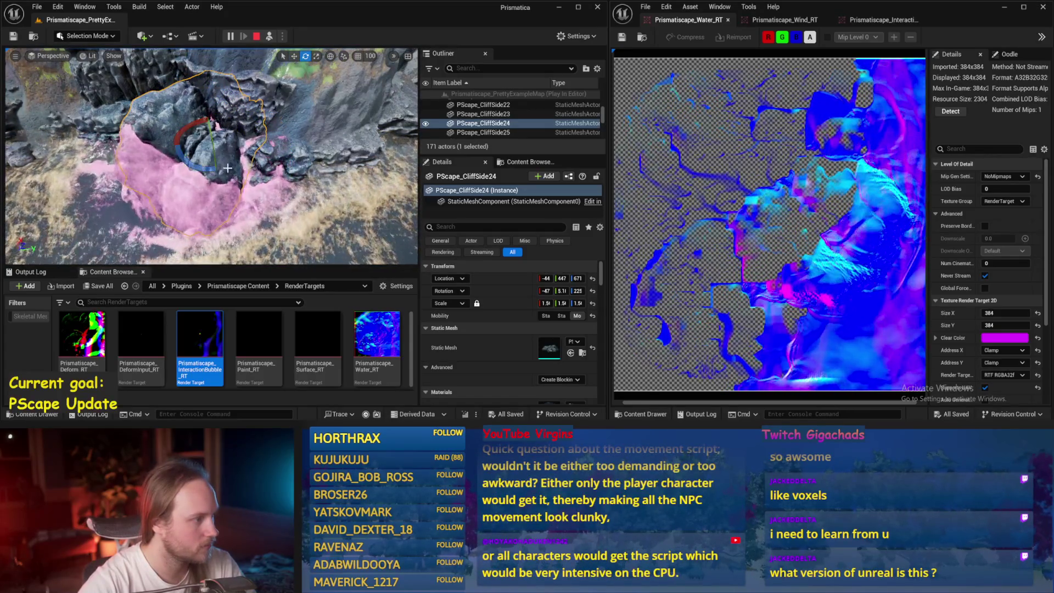
pyautogui.moveTo(213, 134)
pyautogui.mouseDown()
pyautogui.moveTo(231, 228)
pyautogui.moveTo(212, 107)
pyautogui.moveTo(211, 128)
pyautogui.mouseUp()
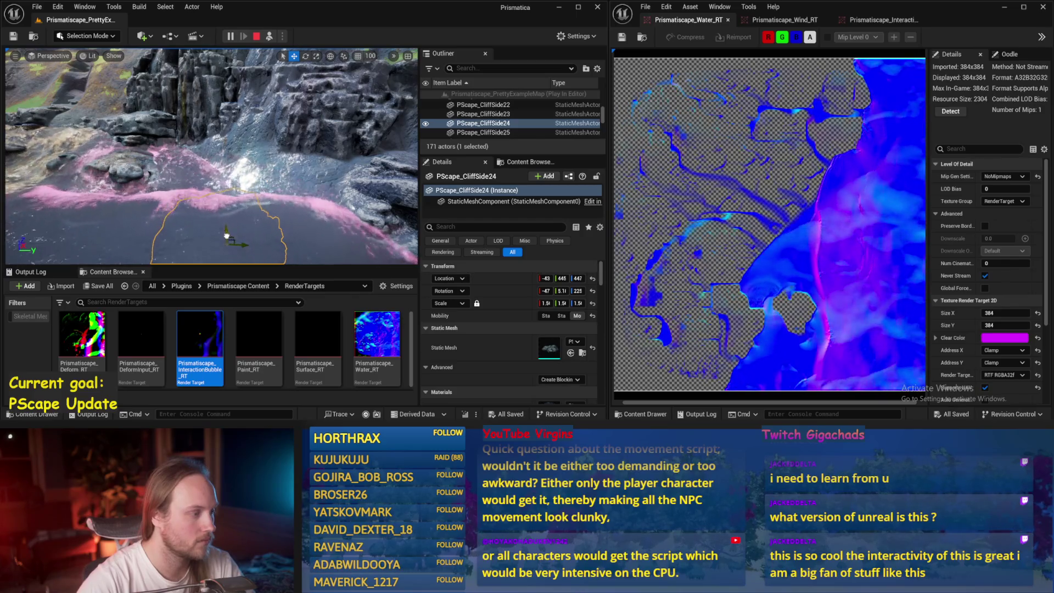
pyautogui.moveTo(230, 203); pyautogui.dragTo(249, 207)
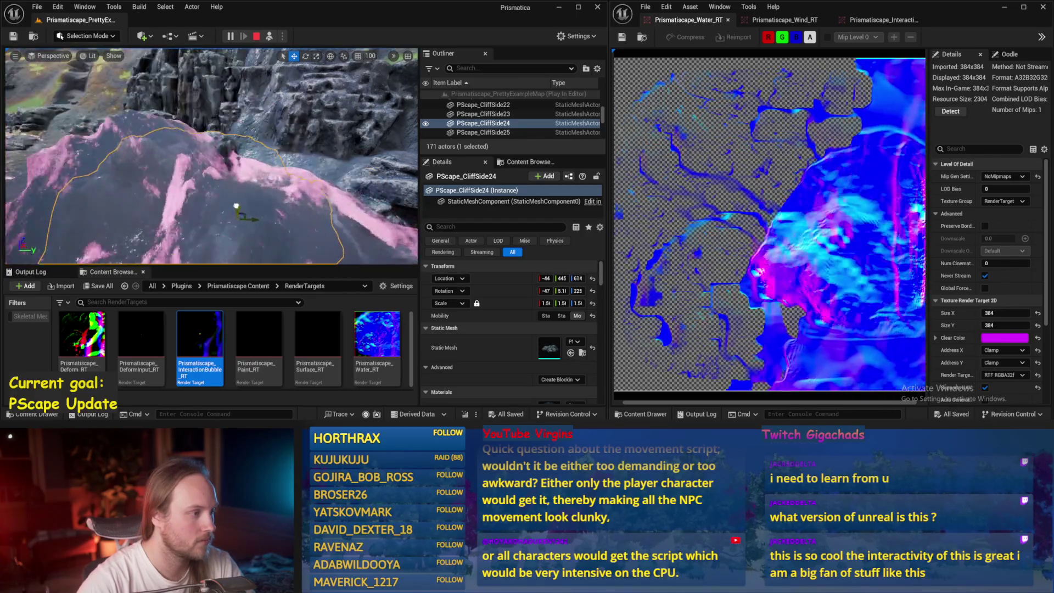
pyautogui.press('f')
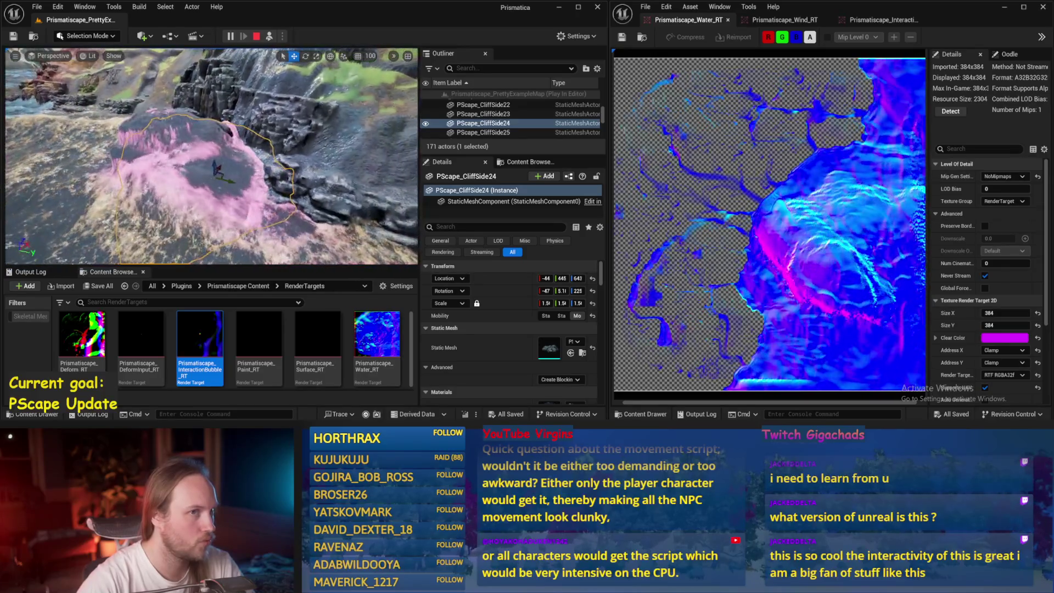
pyautogui.moveTo(212, 156)
pyautogui.mouseDown()
pyautogui.moveTo(200, 118)
pyautogui.moveTo(204, 132)
pyautogui.moveTo(216, 127)
pyautogui.moveTo(229, 245)
pyautogui.mouseUp()
pyautogui.press('Escape')
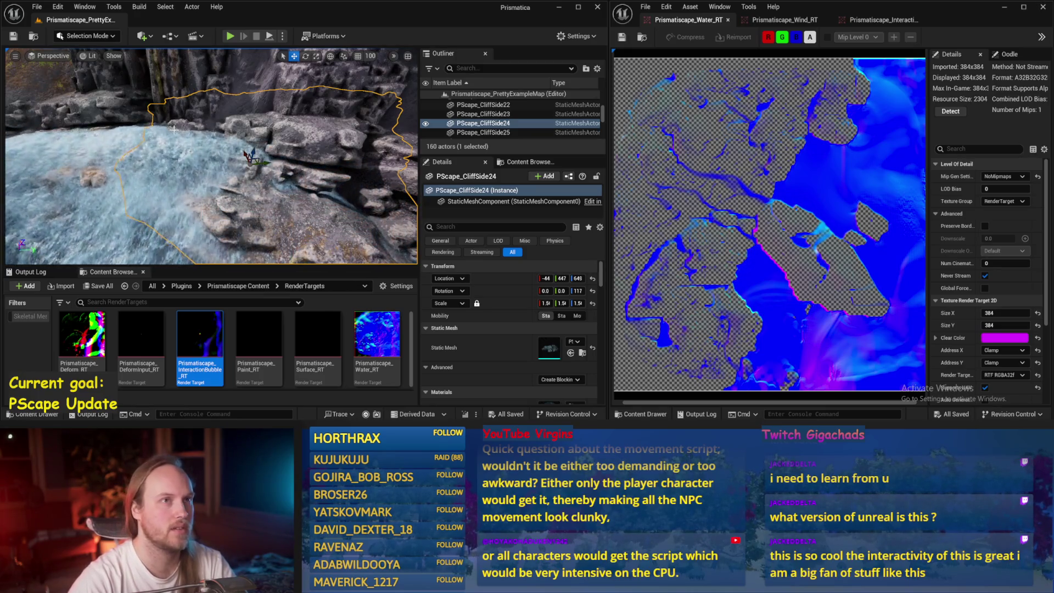
# - Save the Prismatiscape_PrettyExampleMap level with File > Save Current Level and Ctrl+S
pyautogui.moveTo(228, 177); pyautogui.dragTo(214, 159)
pyautogui.click(41, 8)
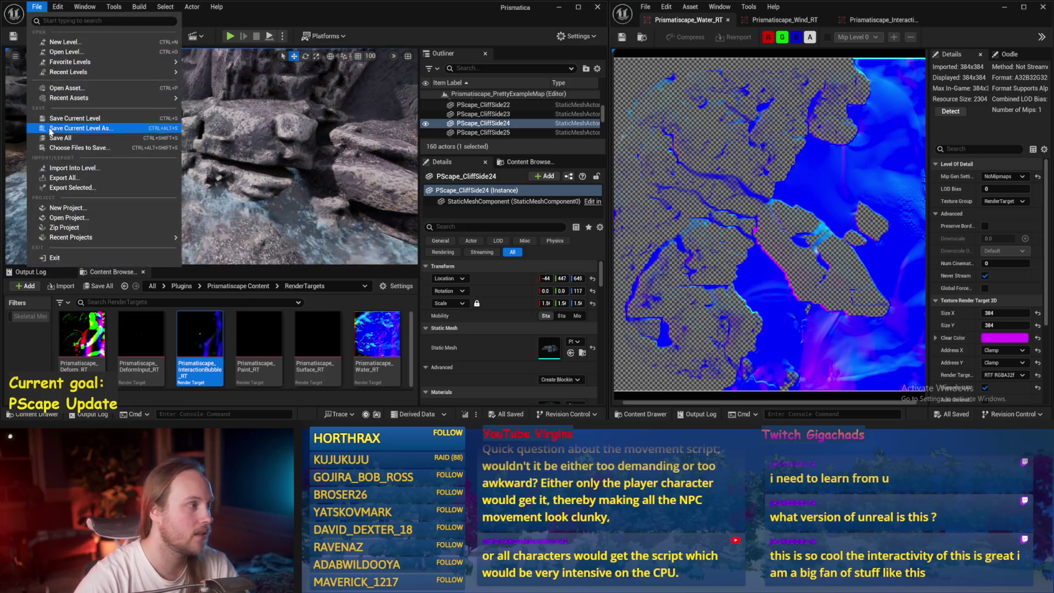
pyautogui.click(113, 160)
pyautogui.moveTo(256, 211); pyautogui.dragTo(264, 181)
pyautogui.hotkey('ctrl', 's')
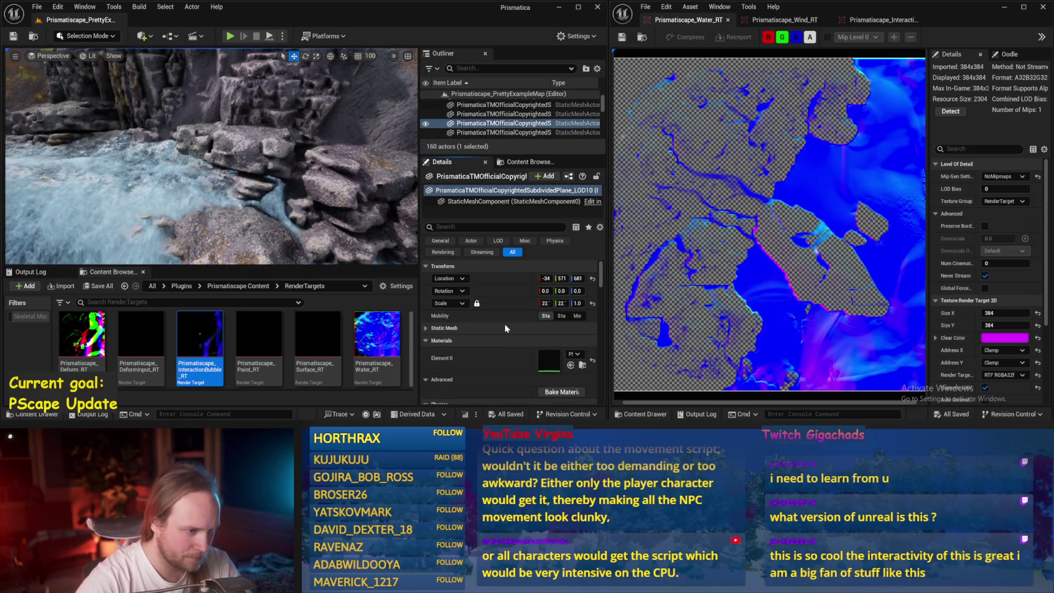
# - Browse to the Prismatiscape Content folder, fly the camera toward the rocks, and save again
pyautogui.click(238, 286)
pyautogui.scroll(-2, 340, 351)
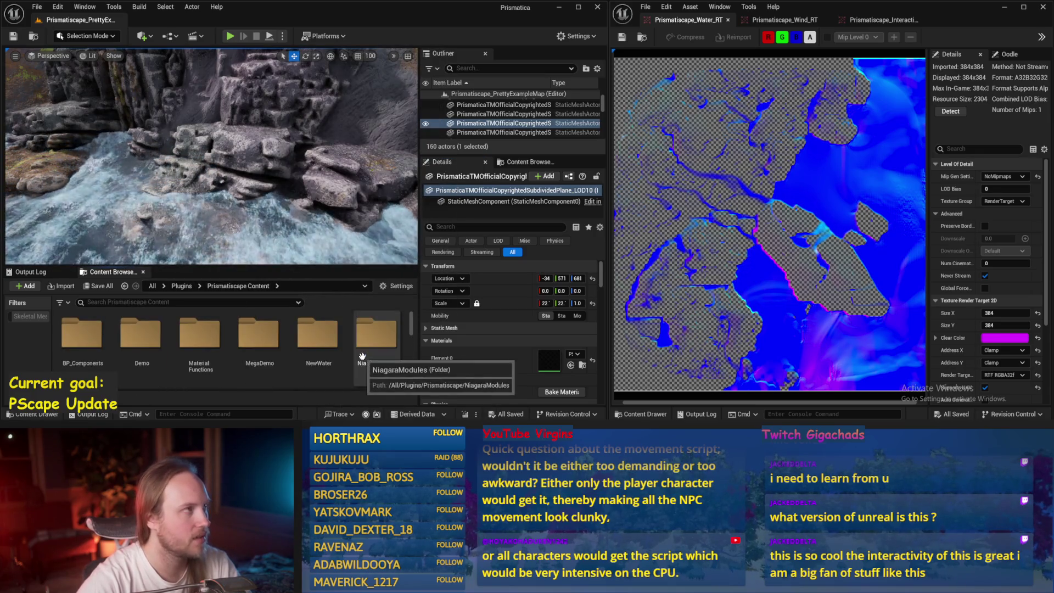
pyautogui.scroll(2, 363, 351)
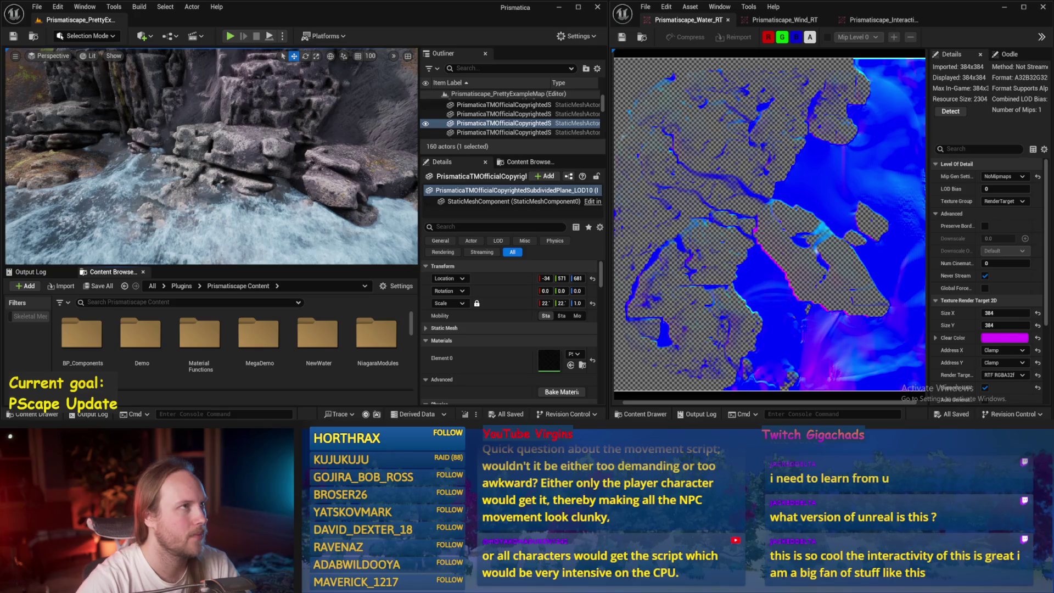
pyautogui.moveTo(245, 202)
pyautogui.mouseDown()
pyautogui.moveTo(242, 165)
pyautogui.moveTo(177, 70)
pyautogui.moveTo(252, 162)
pyautogui.moveTo(253, 143)
pyautogui.mouseUp()
pyautogui.hotkey('ctrl', 's')
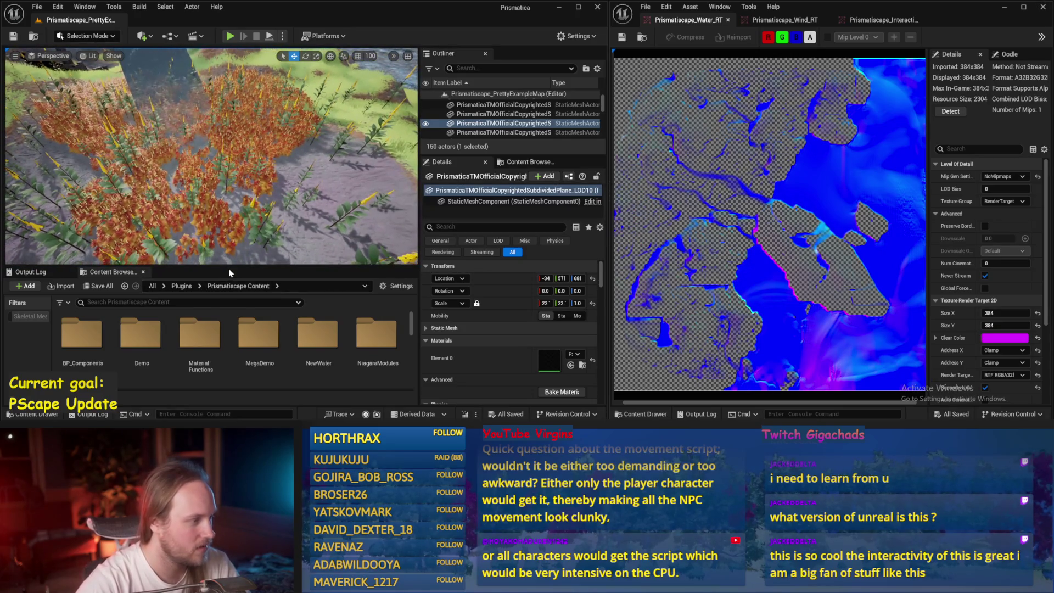
# - Enlarge the content browser, go up to Plugins, and enter the physical character movement plugin content
pyautogui.moveTo(230, 267); pyautogui.dragTo(230, 226)
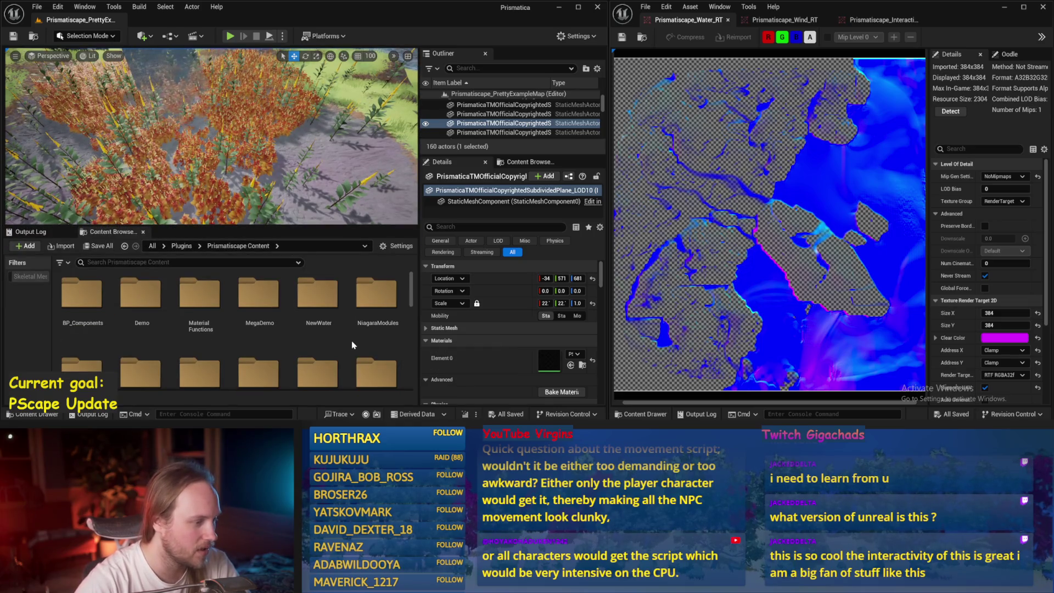
pyautogui.click(37, 7)
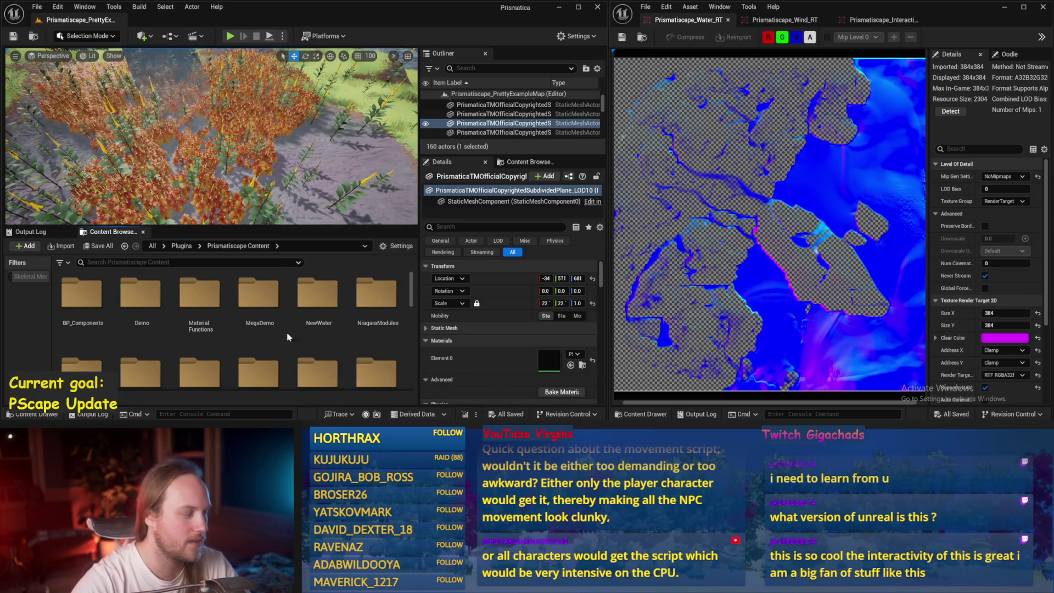
pyautogui.scroll(-2, 231, 307)
pyautogui.click(181, 245)
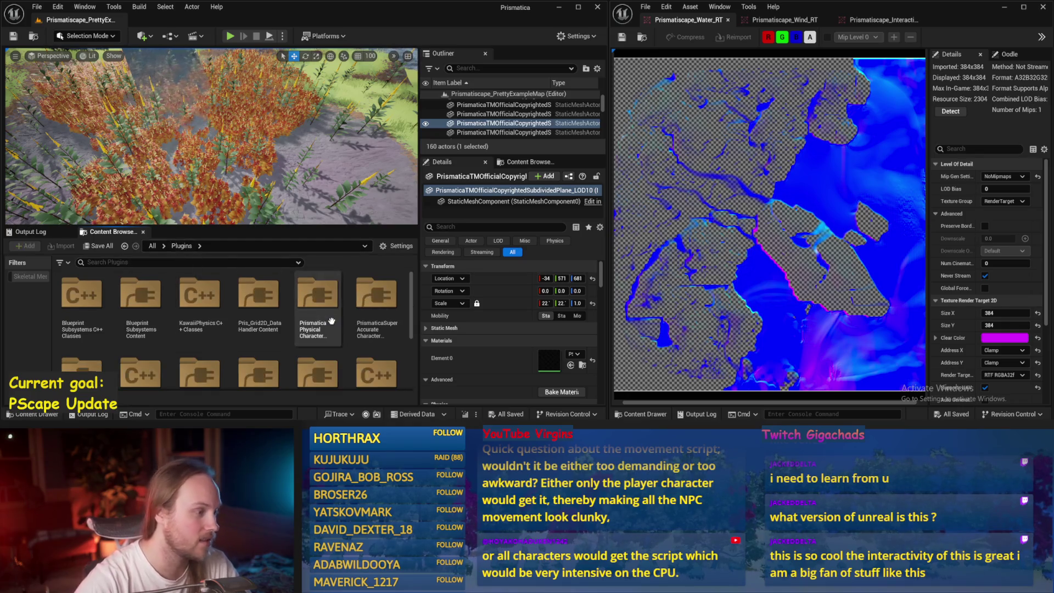
pyautogui.doubleClick(313, 295)
# - Return to the Plugins folder and orbit the view around the checkered test floor
pyautogui.click(164, 245)
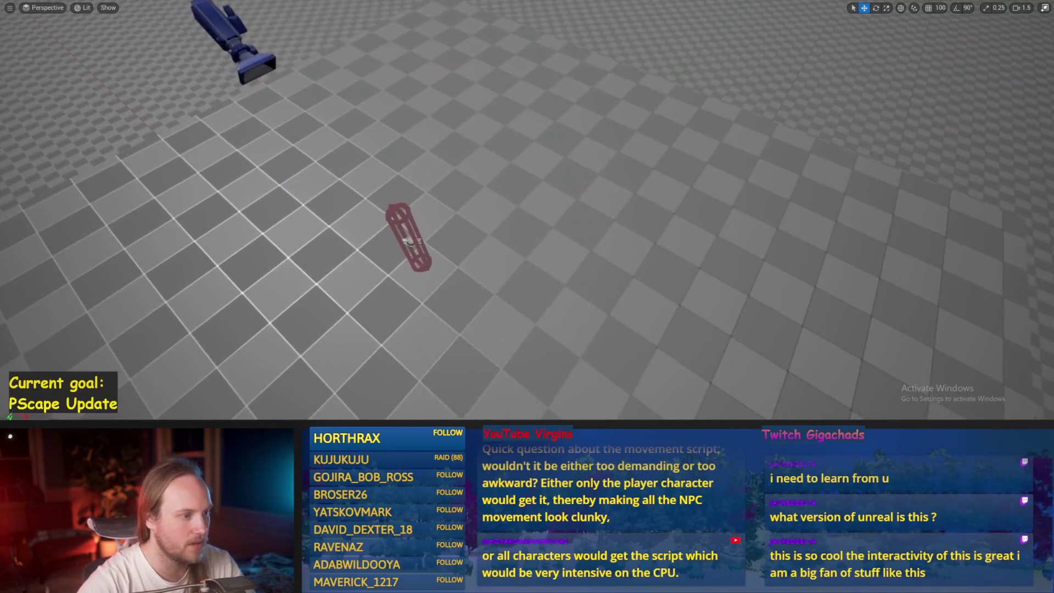
pyautogui.moveTo(380, 168)
pyautogui.mouseDown()
pyautogui.moveTo(351, 162)
pyautogui.moveTo(380, 169)
pyautogui.mouseUp()
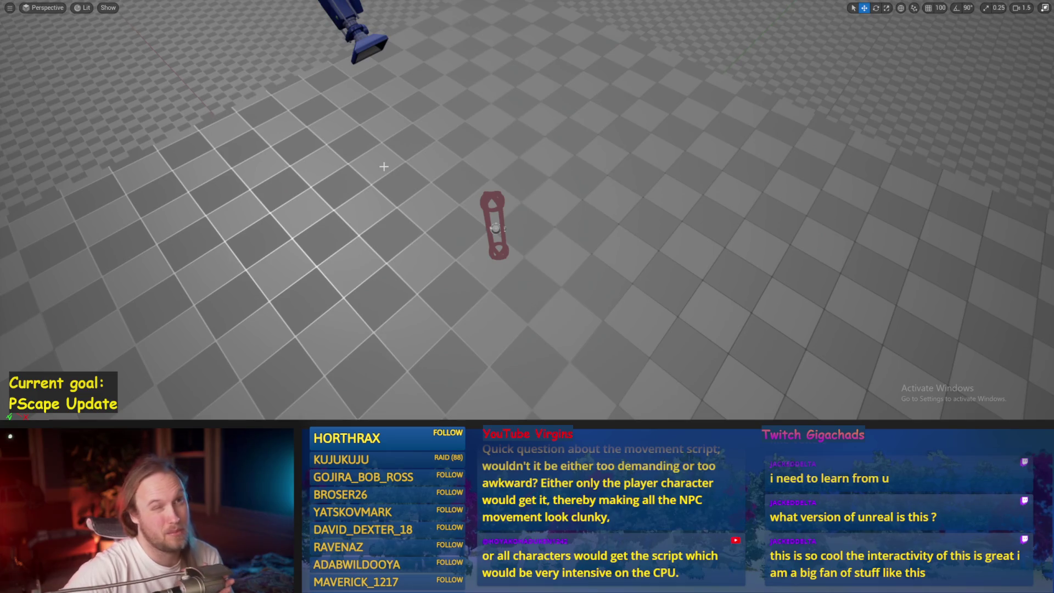
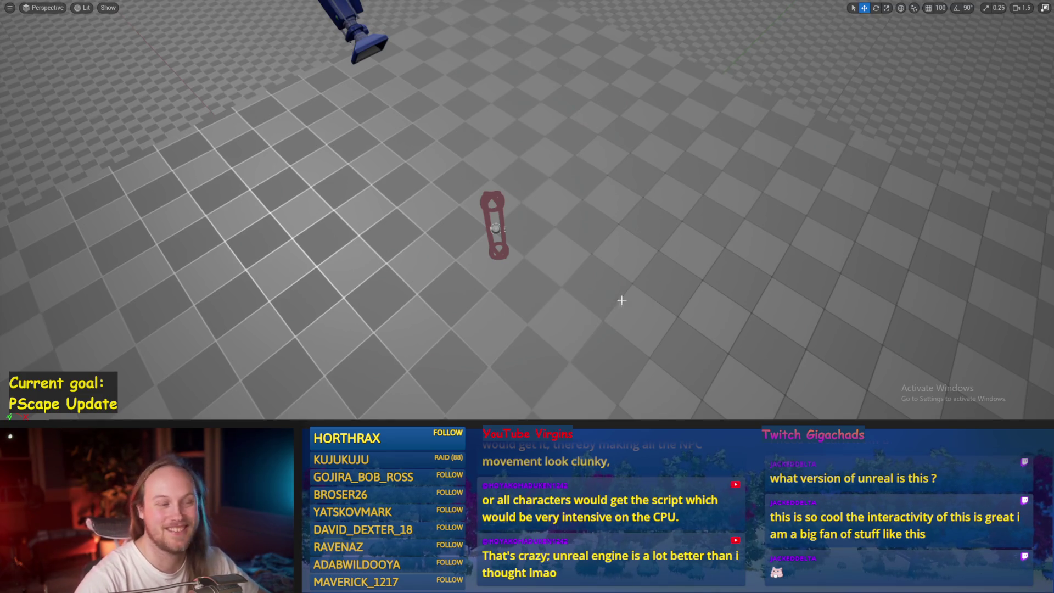
# - Fly the view toward the red capsule, select it, and save the level
pyautogui.moveTo(526, 274); pyautogui.dragTo(526, 275)
pyautogui.hotkey('ctrl', 's')
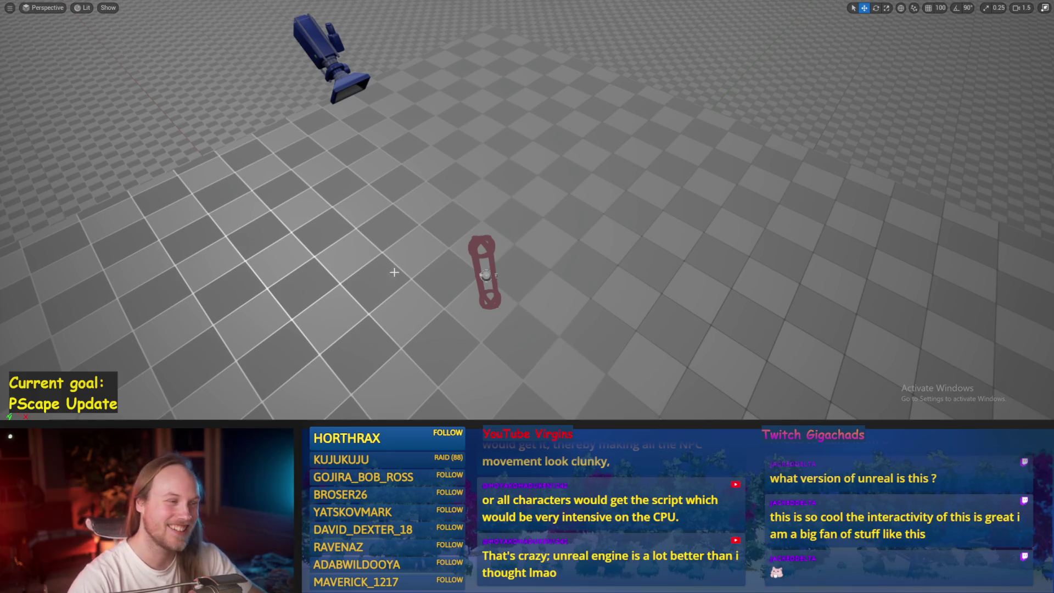
pyautogui.moveTo(394, 272); pyautogui.dragTo(394, 272)
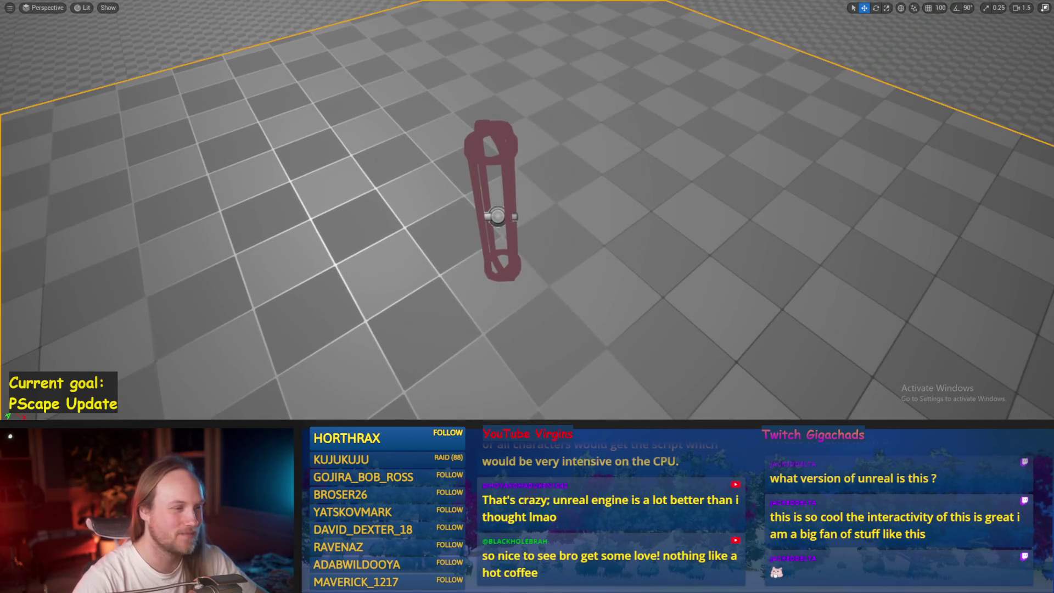
pyautogui.click(494, 219)
pyautogui.hotkey('ctrl', 's')
# - Select the floor plane, fly across it toward the capsule, toggle Rotate then Move, and save
pyautogui.click(320, 264)
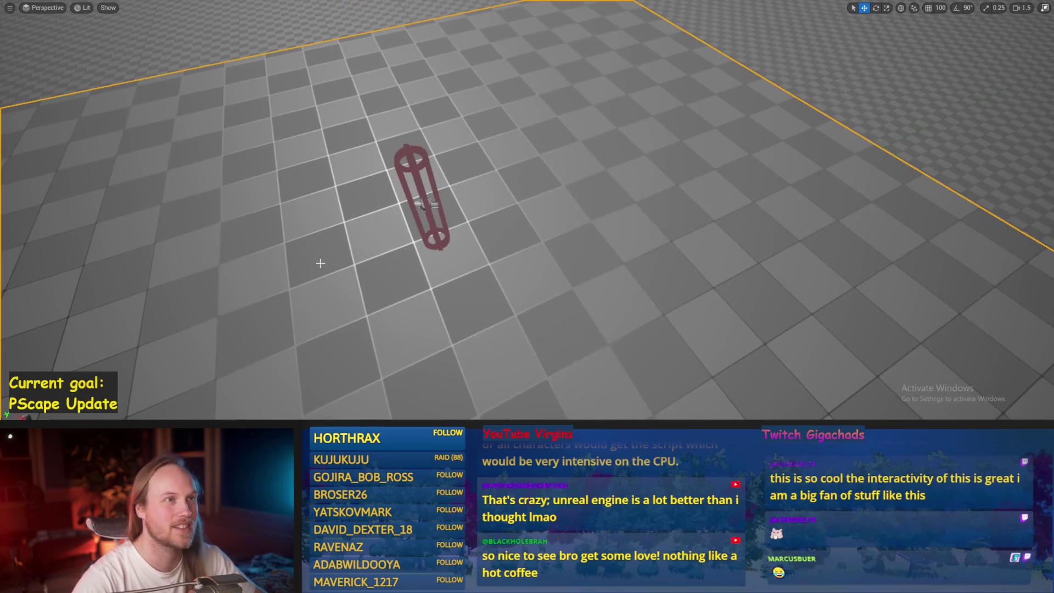
pyautogui.moveTo(320, 263); pyautogui.dragTo(320, 263)
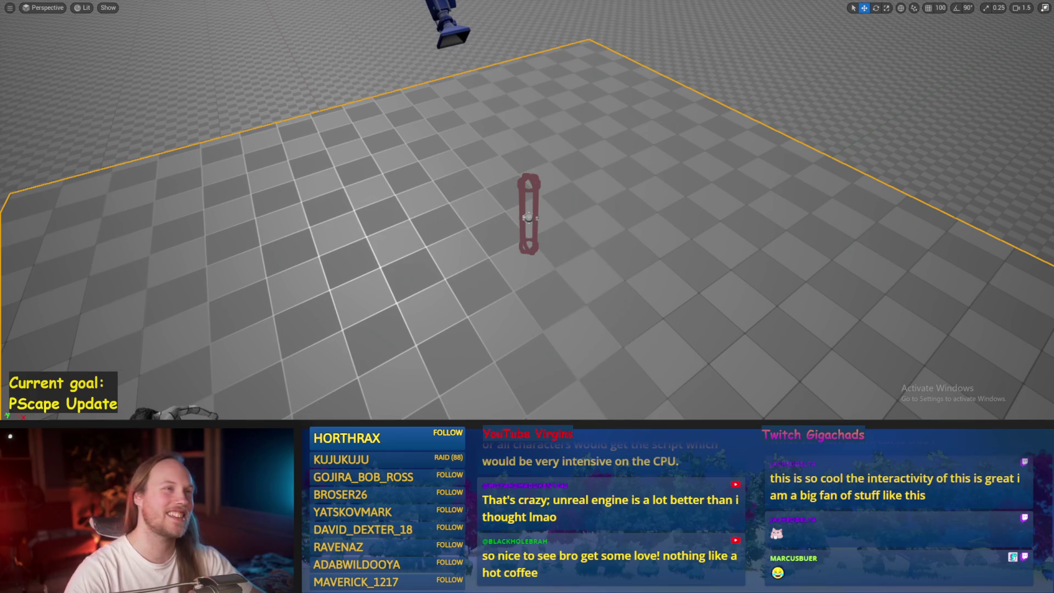
pyautogui.moveTo(508, 275); pyautogui.dragTo(450, 231)
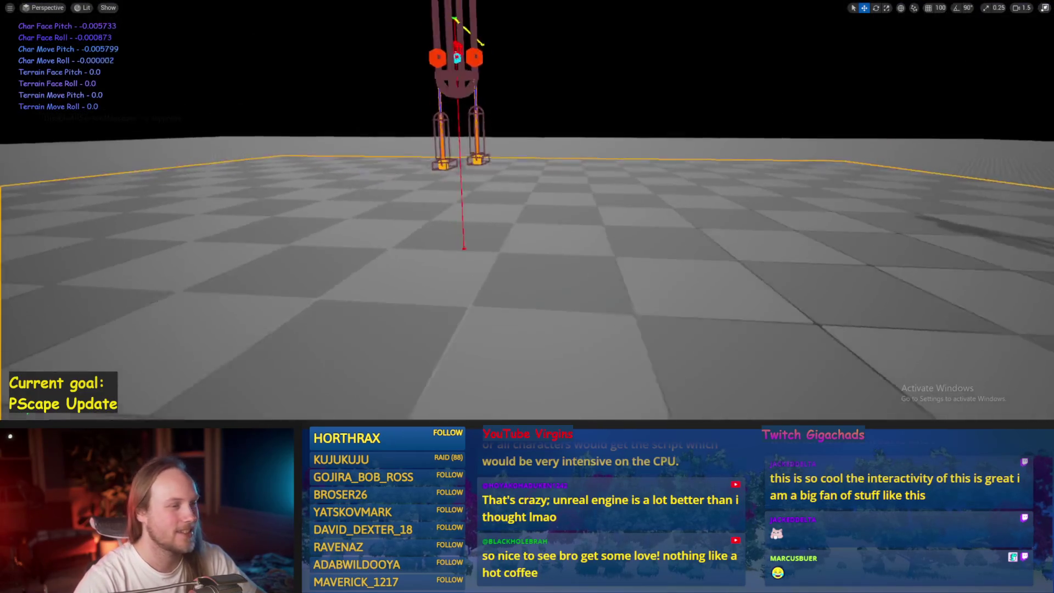
pyautogui.press('e')
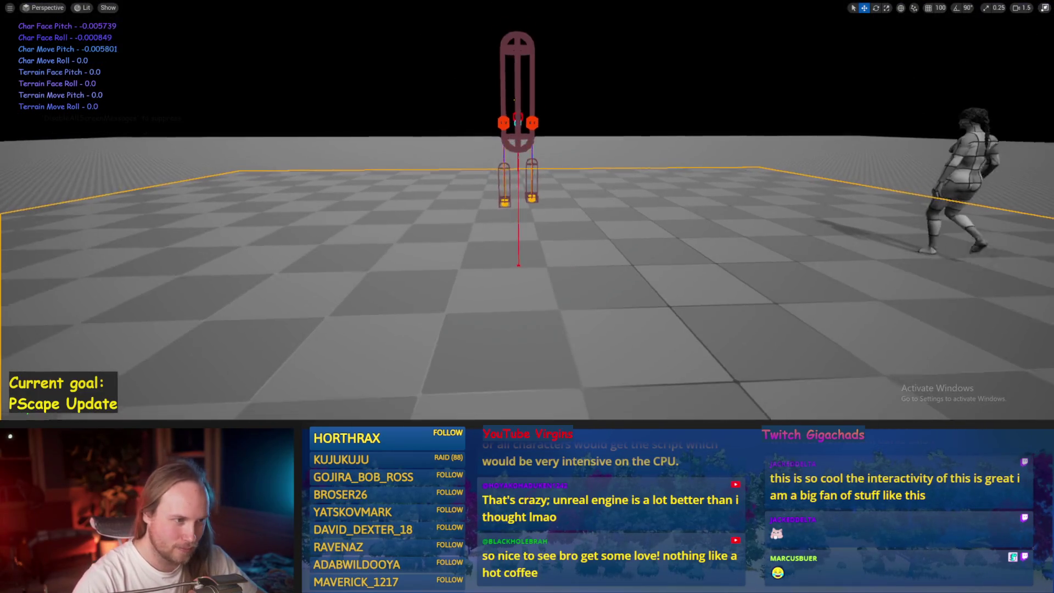
pyautogui.press('w')
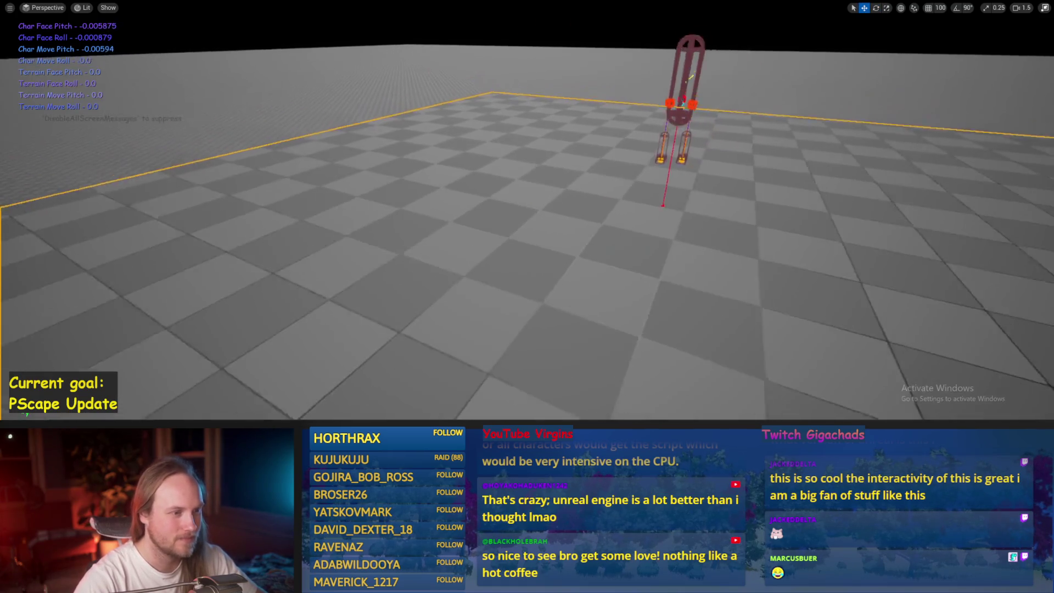
pyautogui.hotkey('ctrl', 's')
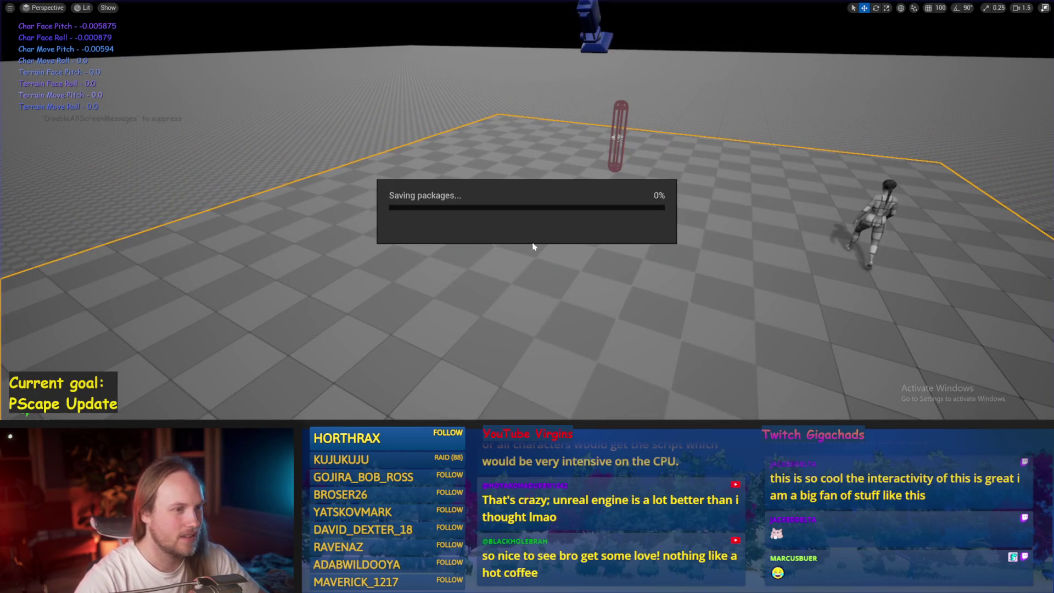
# - Restore the full editor layout and save all modified assets via File > Save All
pyautogui.press('F11')
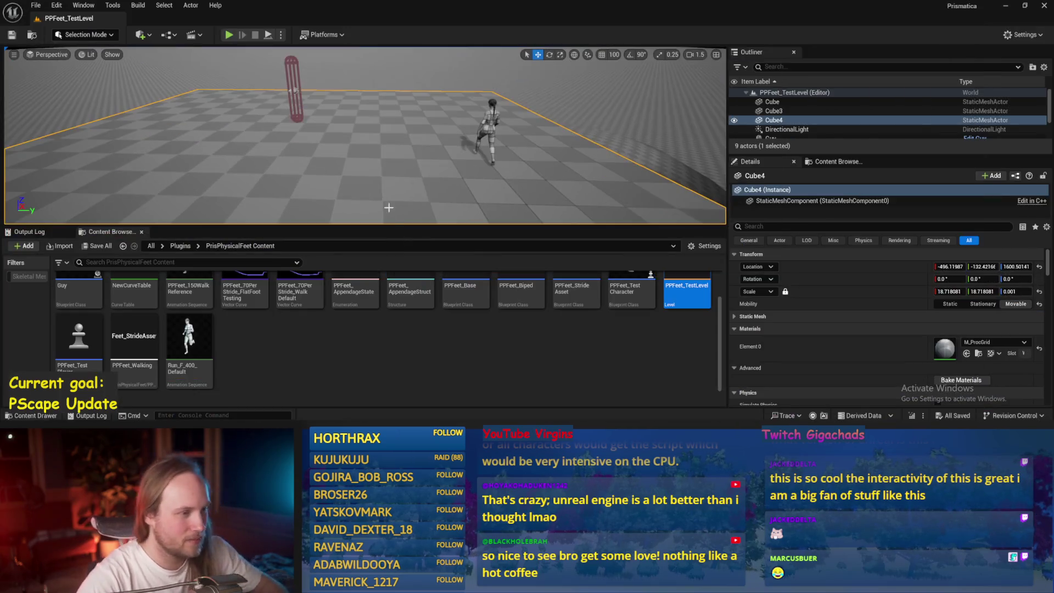
pyautogui.hotkey('ctrl', 's')
pyautogui.click(36, 5)
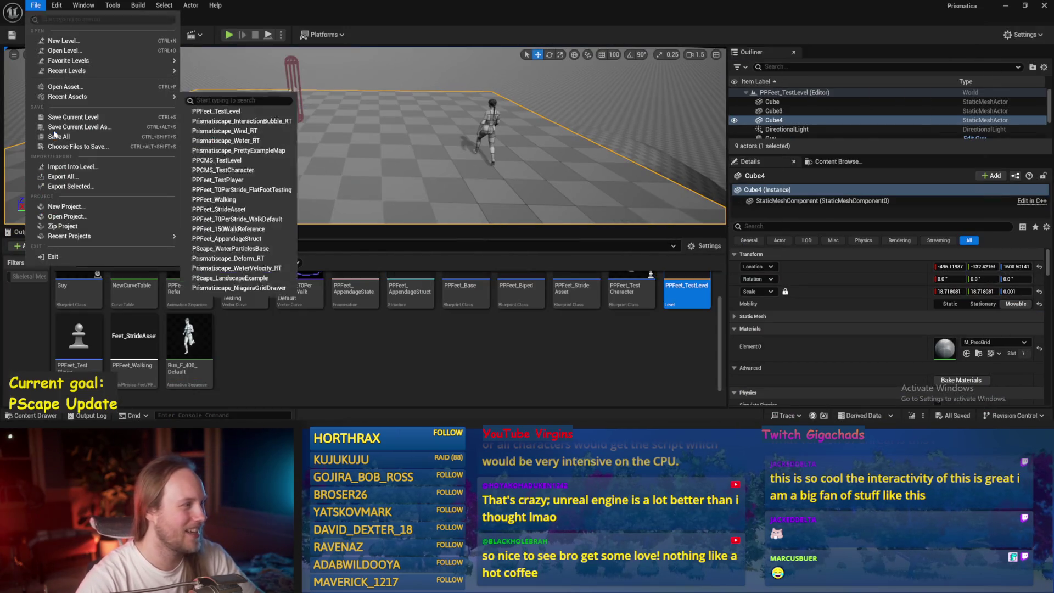
pyautogui.click(68, 136)
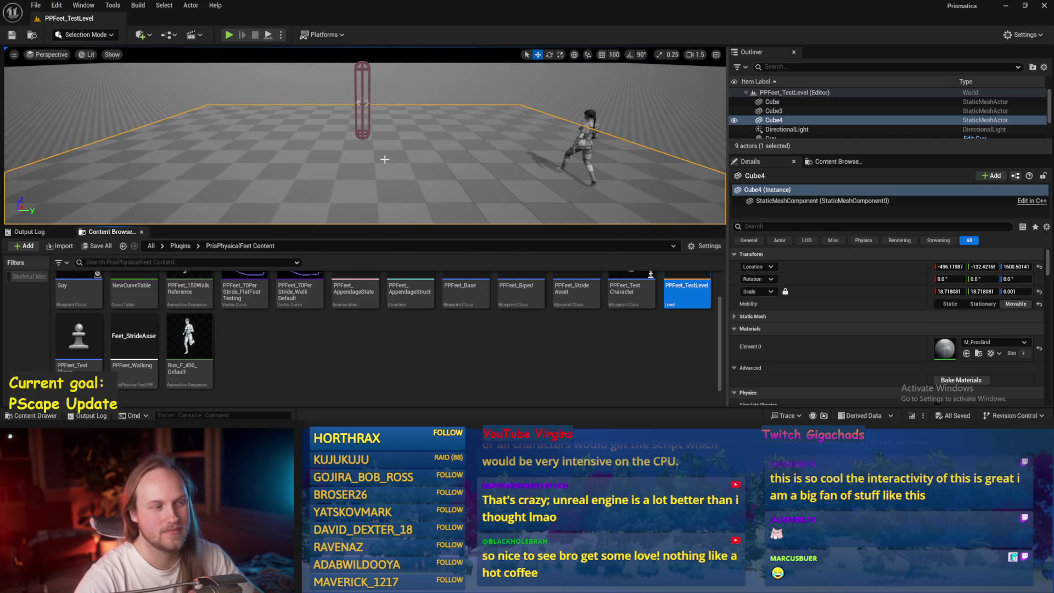
pyautogui.press('Escape')
pyautogui.hotkey('ctrl', 's')
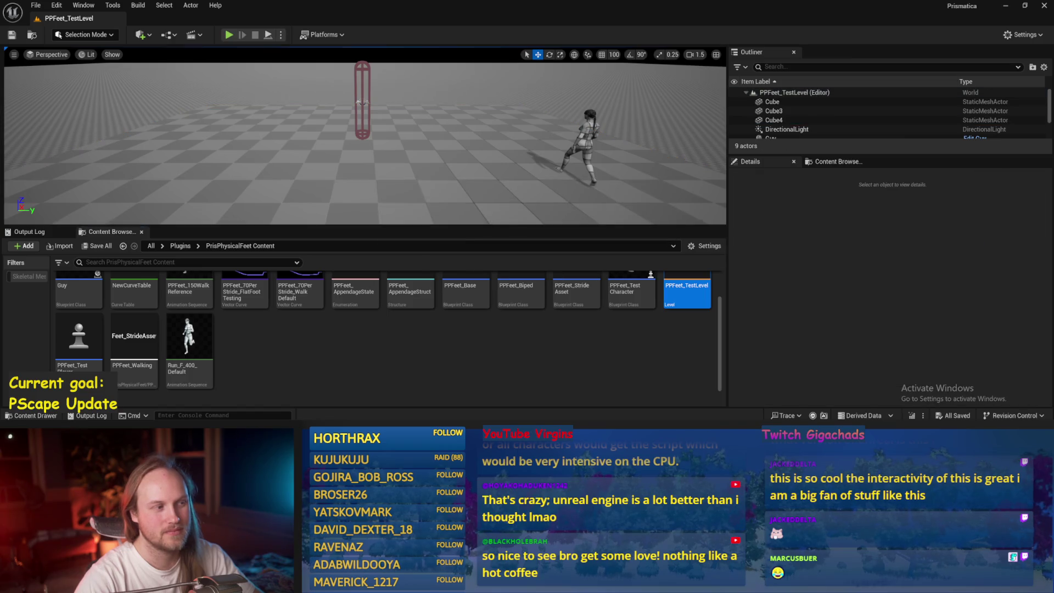
# - Select the PPFeet_TestPlayer capsule and frame the view around it
pyautogui.click(361, 101)
pyautogui.moveTo(284, 82)
pyautogui.mouseDown()
pyautogui.moveTo(281, 147)
pyautogui.moveTo(302, 136)
pyautogui.mouseUp()
pyautogui.click(303, 135)
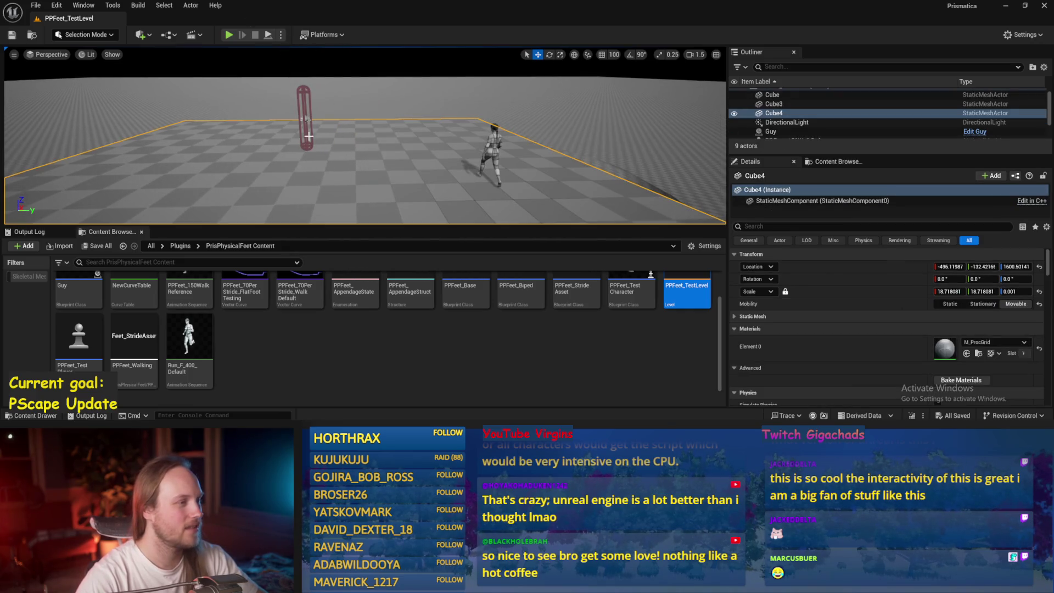
pyautogui.click(304, 136)
pyautogui.press('f')
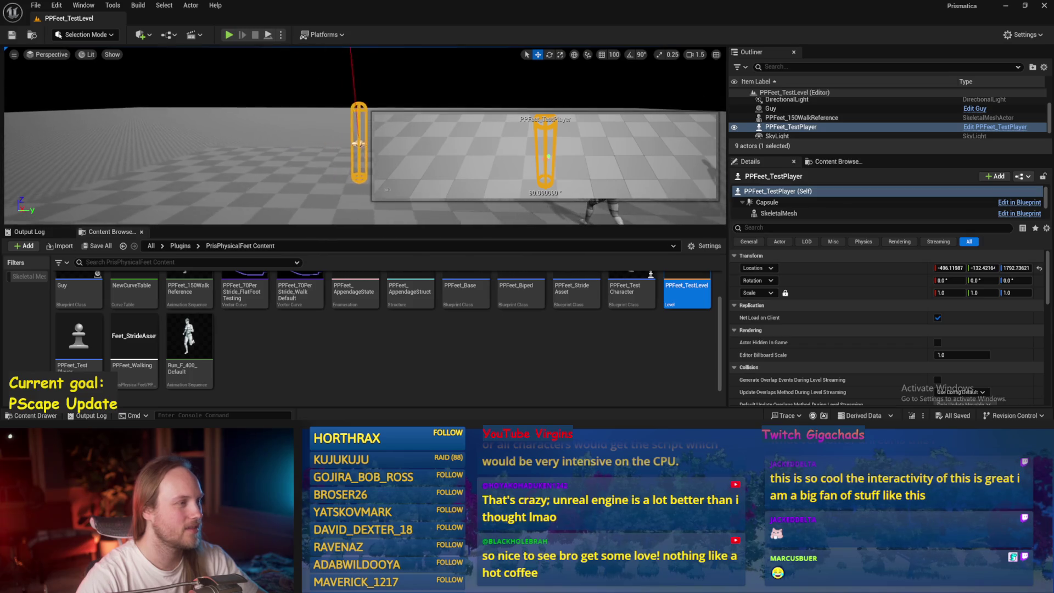
pyautogui.moveTo(305, 136); pyautogui.dragTo(307, 145)
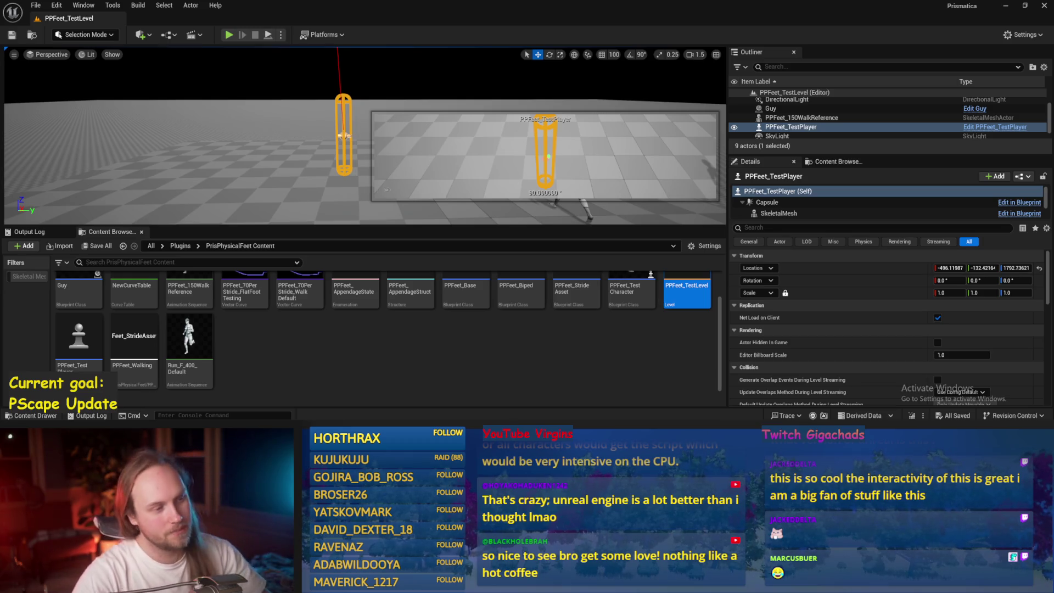
# - Run a quick play test, stop it, save, and exit the editor from the File menu
pyautogui.click(268, 35)
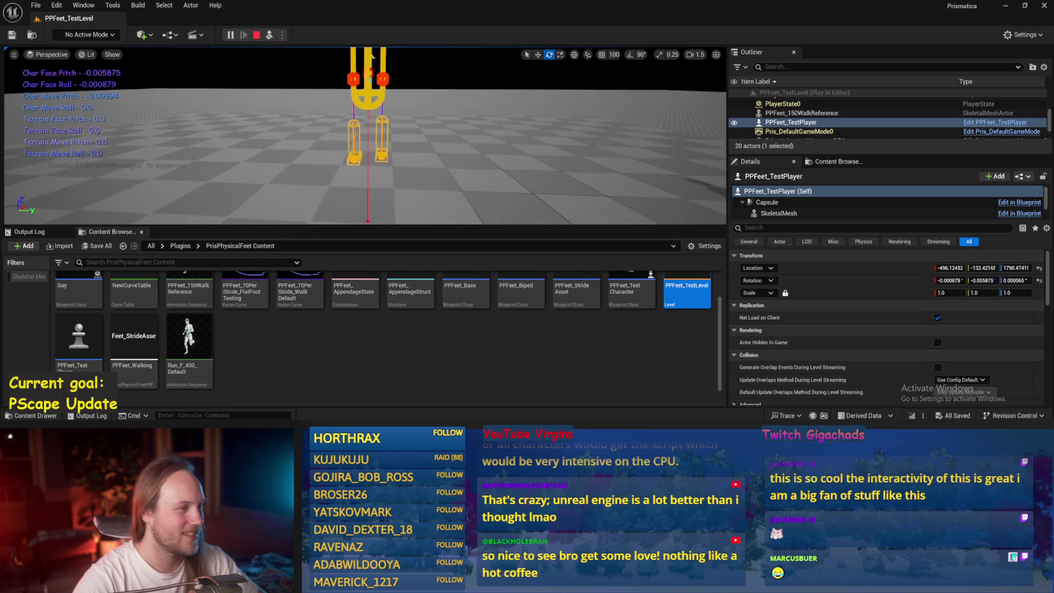
pyautogui.press('e')
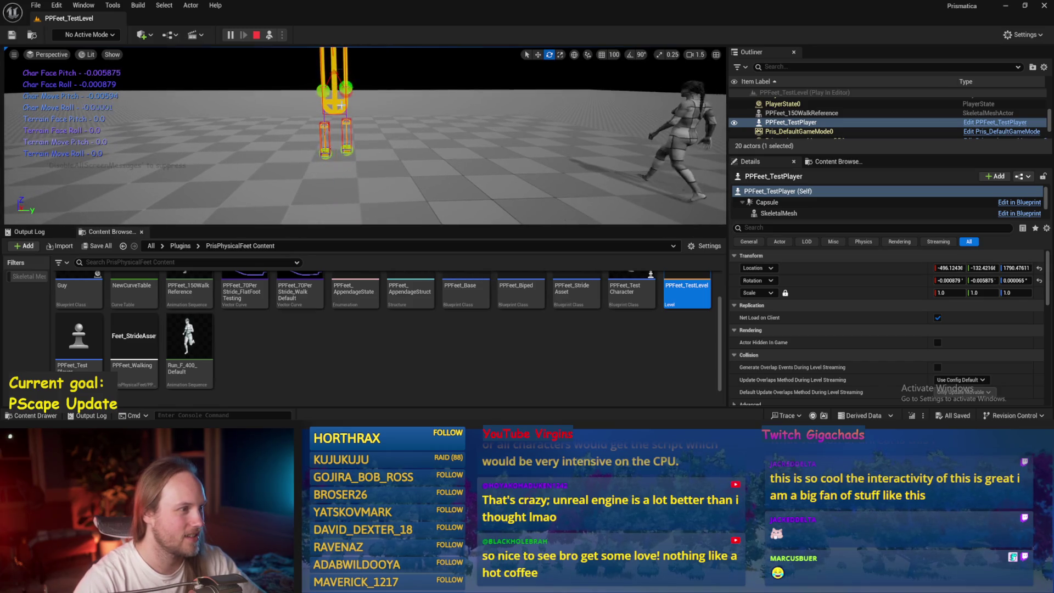
pyautogui.press('Escape')
pyautogui.hotkey('ctrl', 's')
pyautogui.click(35, 5)
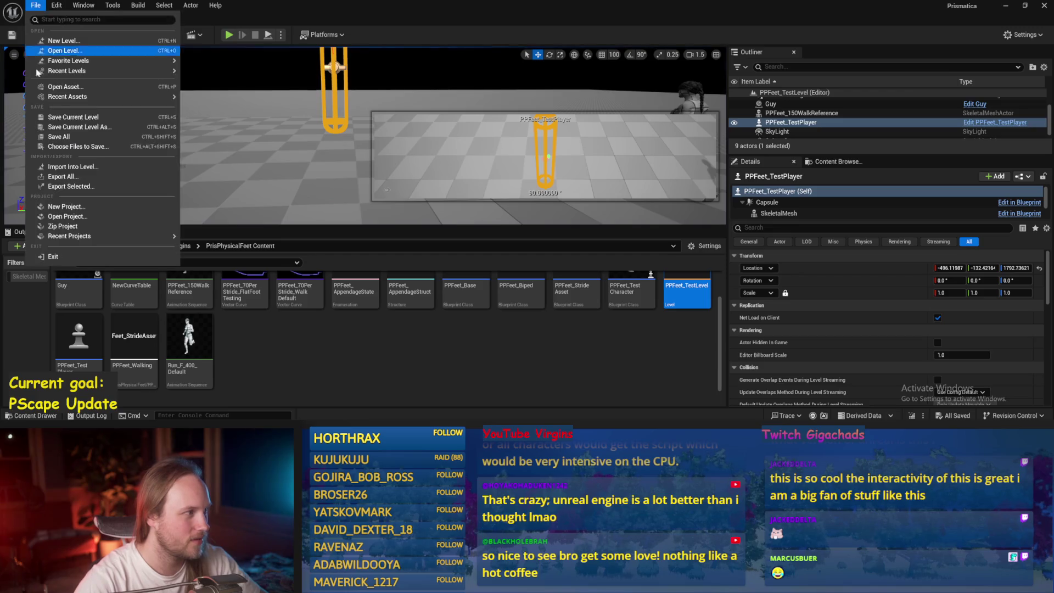
pyautogui.click(60, 137)
# - Relaunch Prismatica.uproject, accept loading the incompatible plugin, and open PPFeet_TestLevel
pyautogui.click(1048, 10)
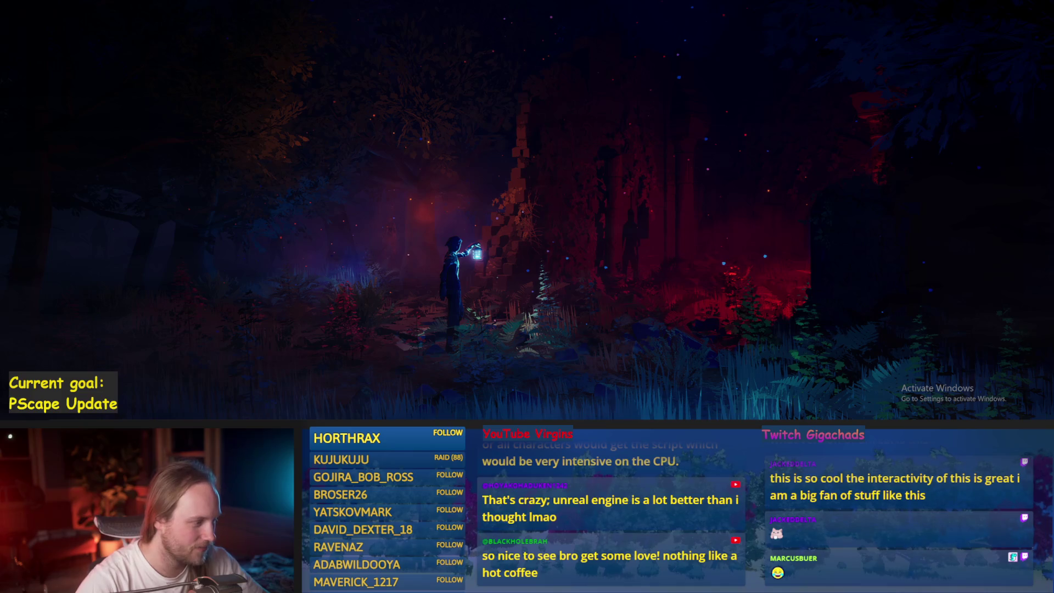
pyautogui.doubleClick(437, 278)
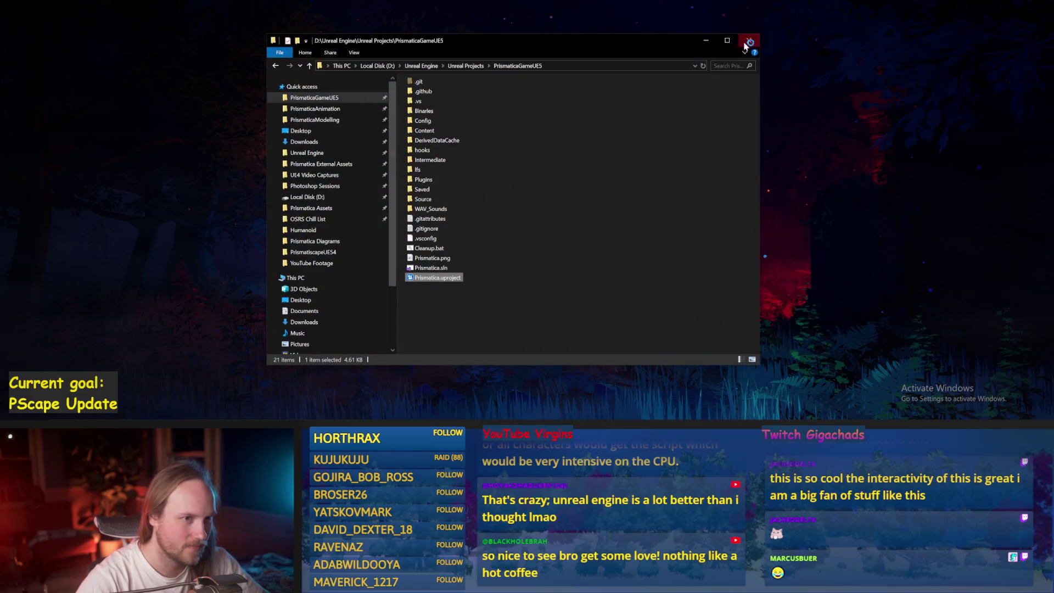
pyautogui.click(749, 40)
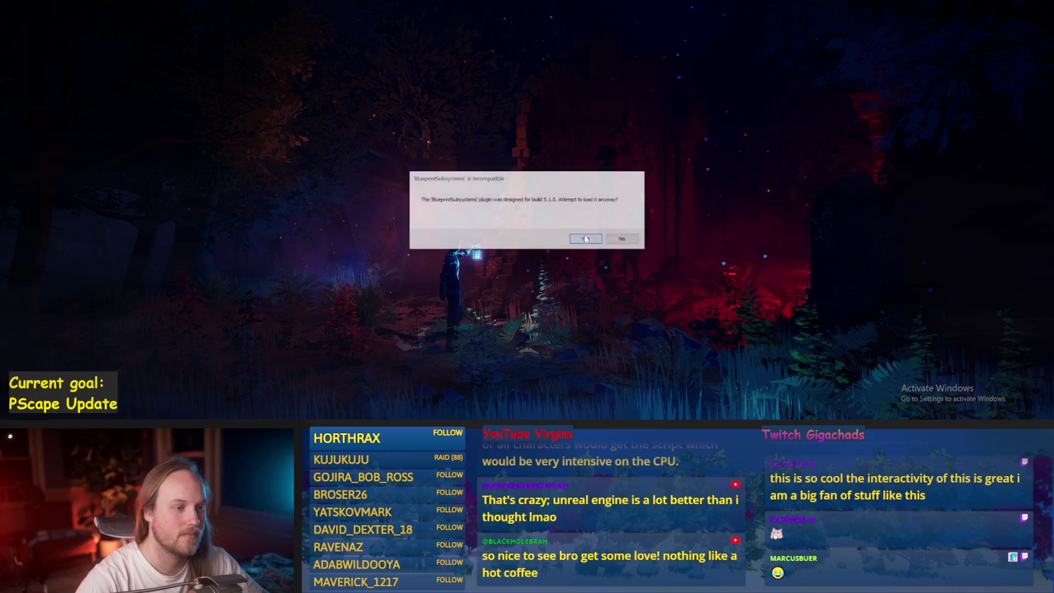
pyautogui.click(584, 239)
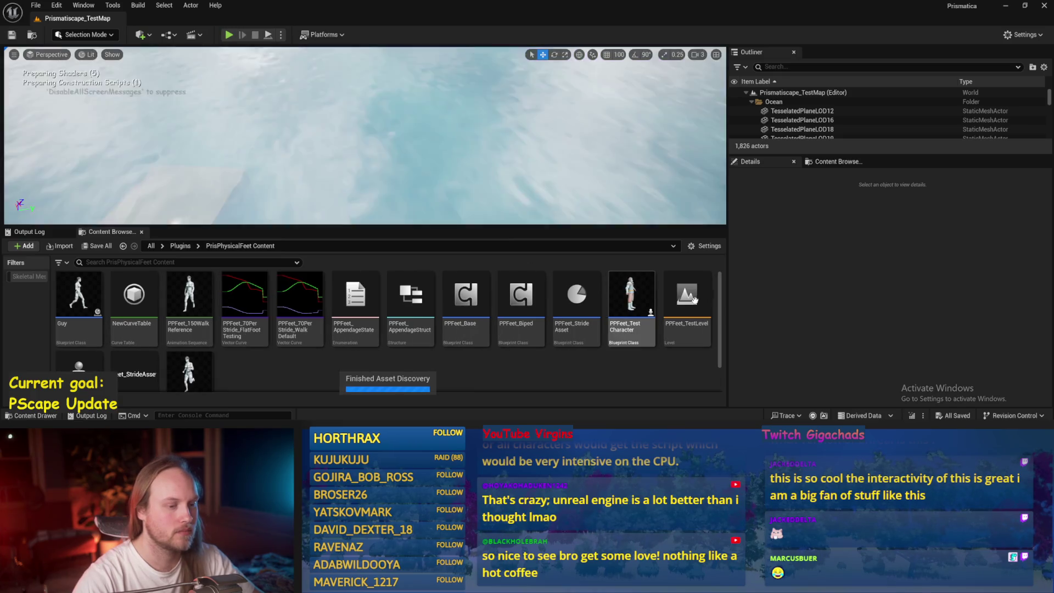
pyautogui.doubleClick(698, 305)
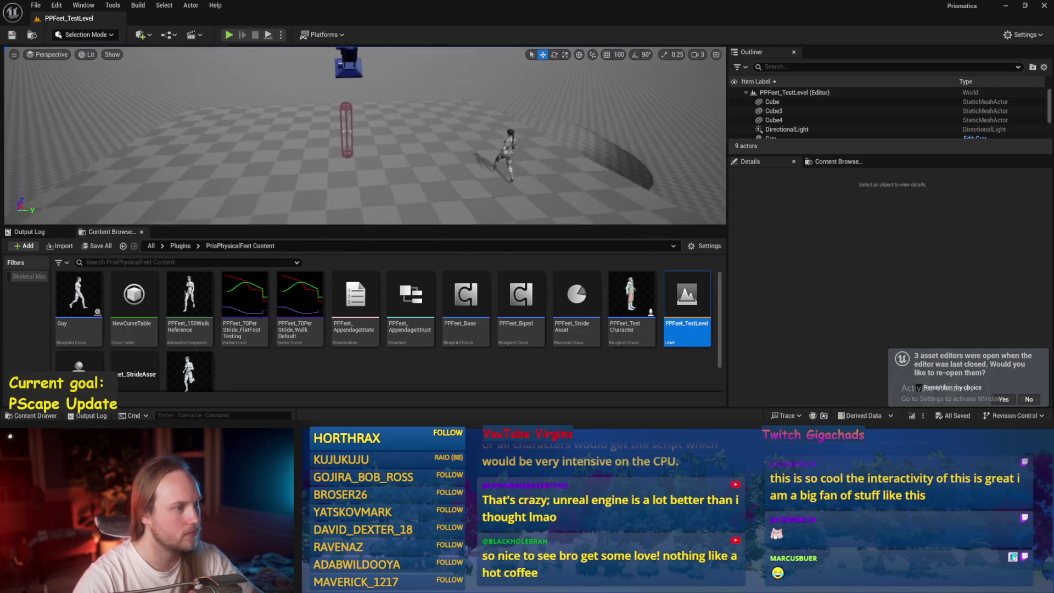
# - Play the level despite compile errors, tilting the player actor about 56 degrees before stopping
pyautogui.click(374, 165)
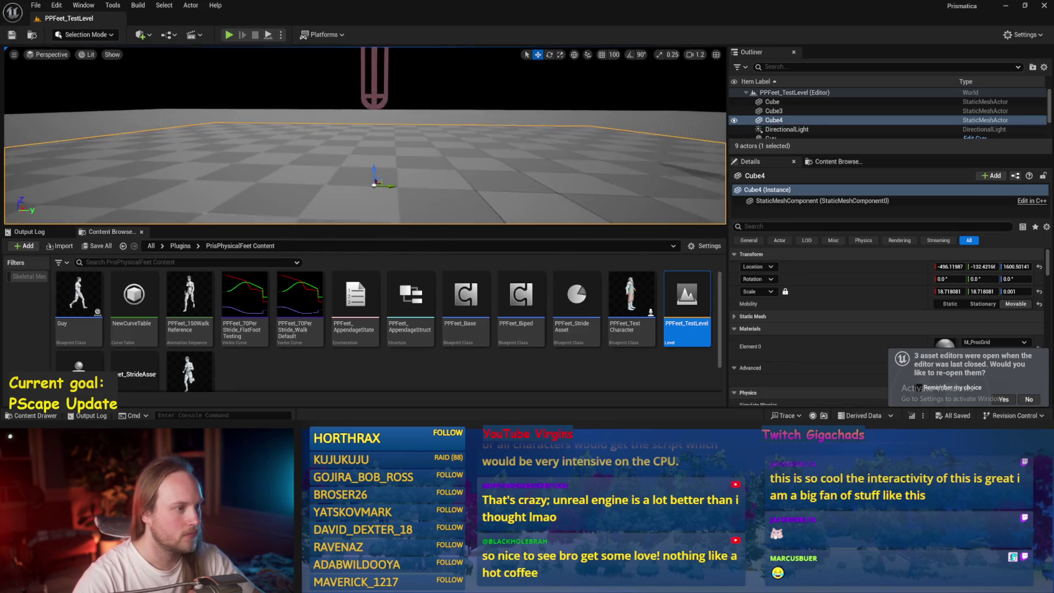
pyautogui.scroll(-2, 329, 137)
pyautogui.click(268, 34)
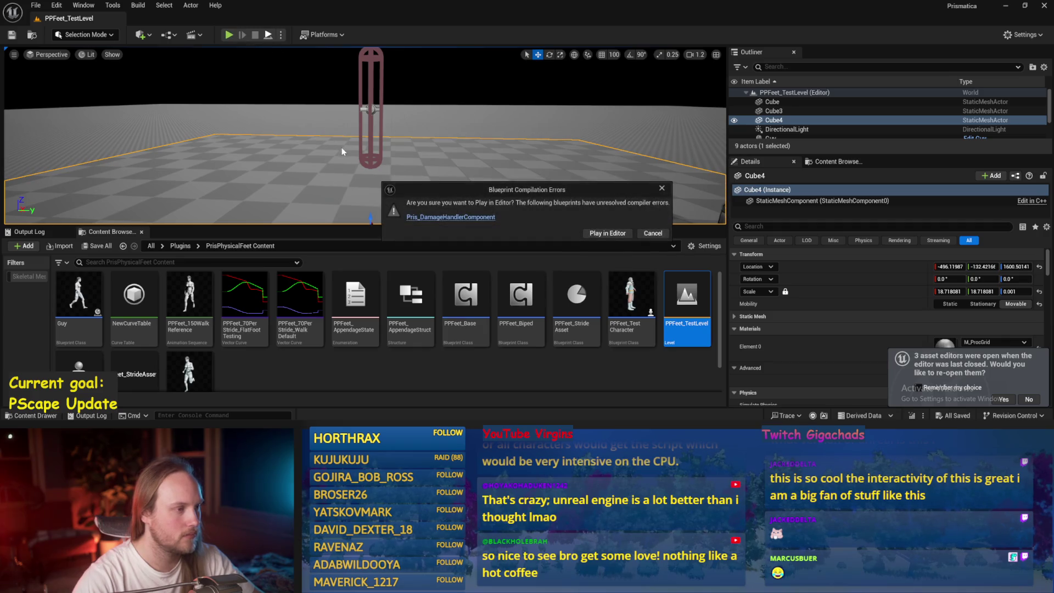
pyautogui.click(607, 232)
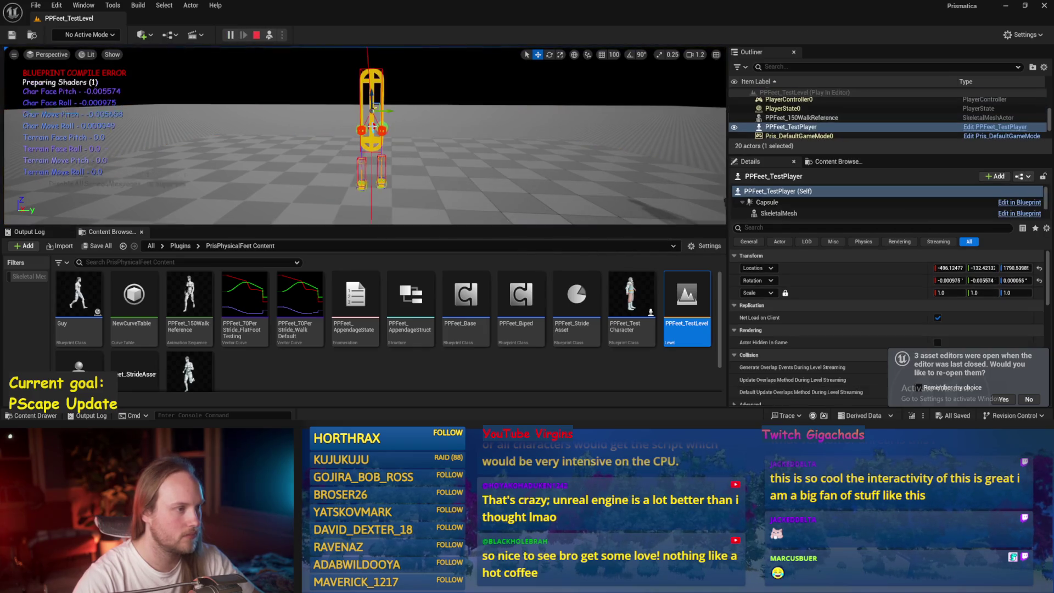
pyautogui.press('e')
pyautogui.moveTo(376, 84); pyautogui.dragTo(397, 95)
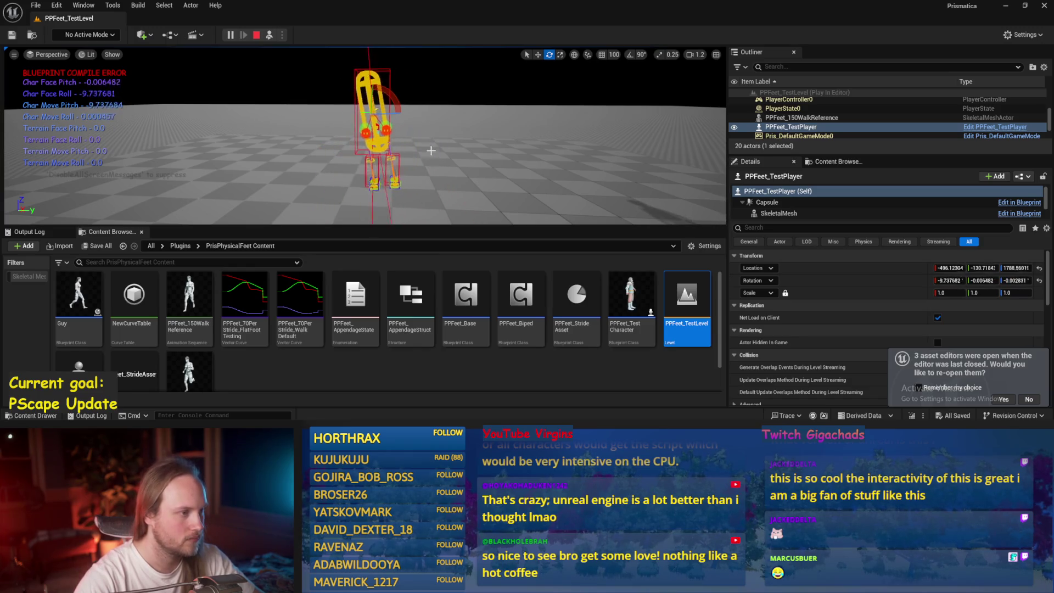
pyautogui.moveTo(431, 150)
pyautogui.mouseDown()
pyautogui.moveTo(326, 145)
pyautogui.moveTo(336, 166)
pyautogui.mouseUp()
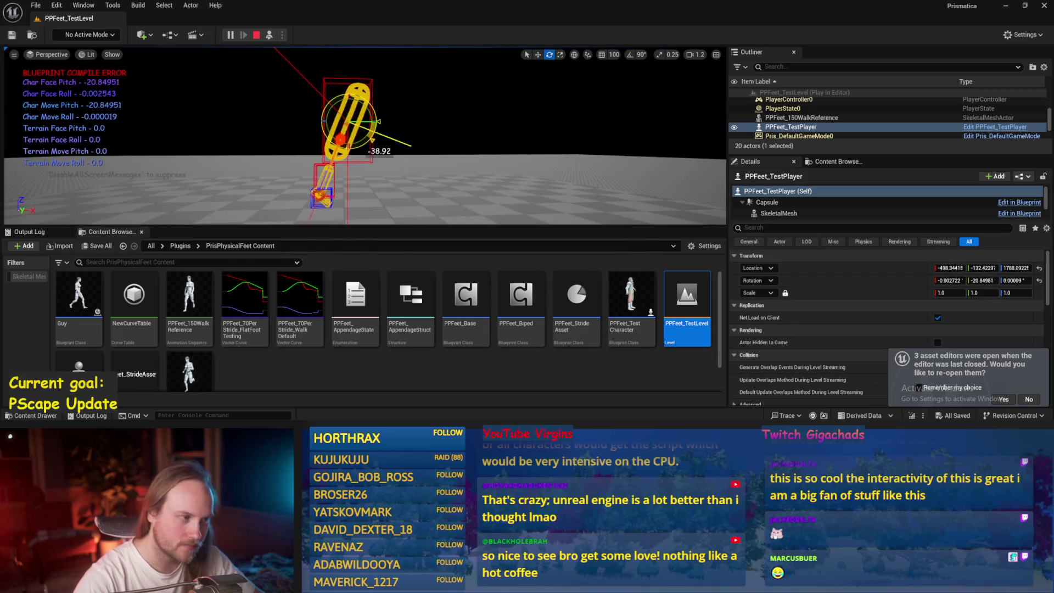
pyautogui.press('Escape')
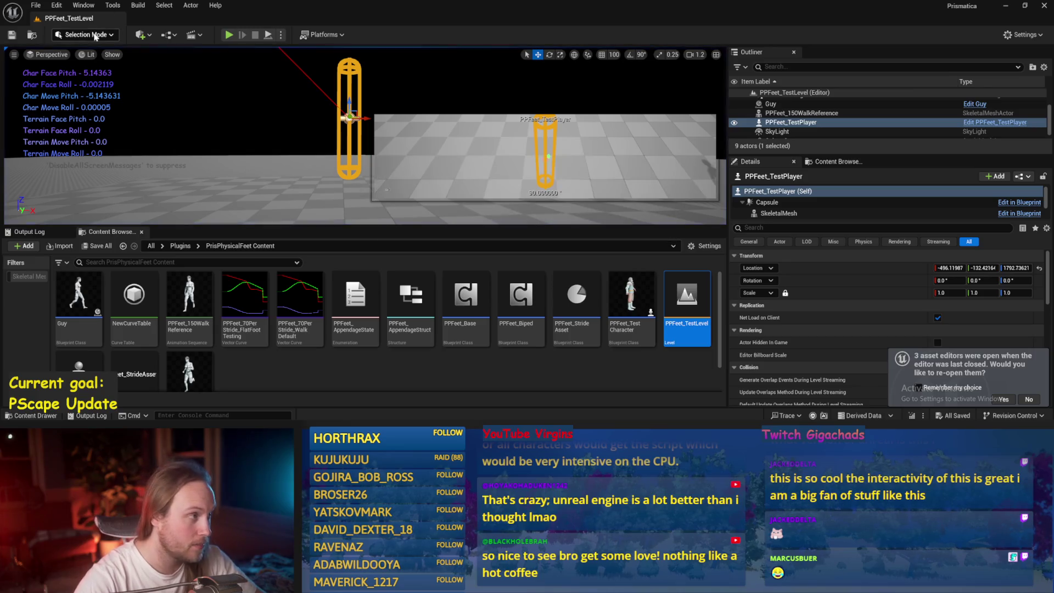
# - Select the floor cube, save the level, and open the PPFeet_Base Blueprint
pyautogui.click(36, 5)
pyautogui.press('Escape')
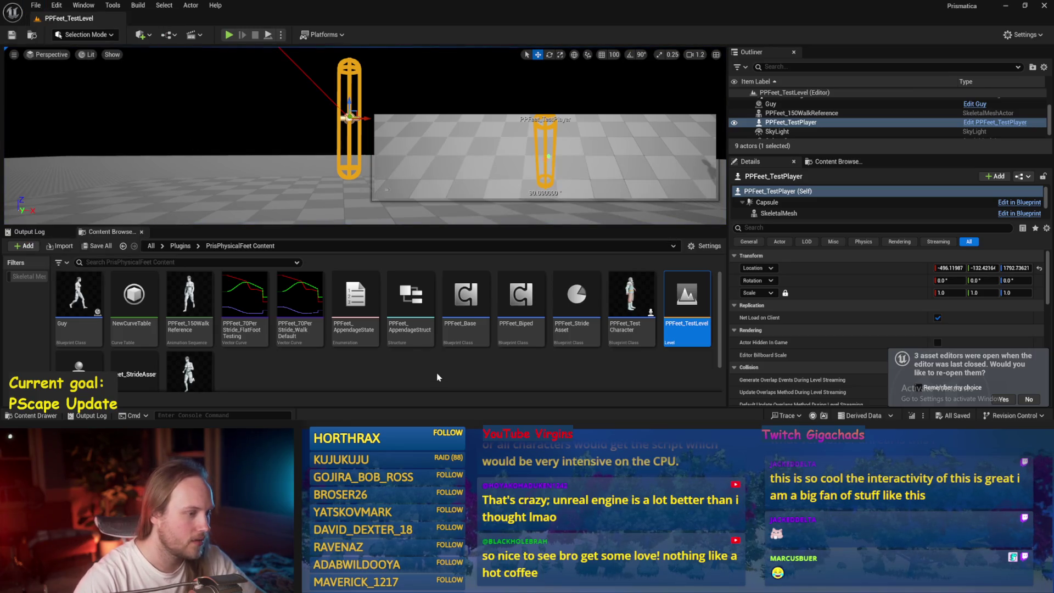
pyautogui.click(438, 377)
pyautogui.hotkey('ctrl', 's')
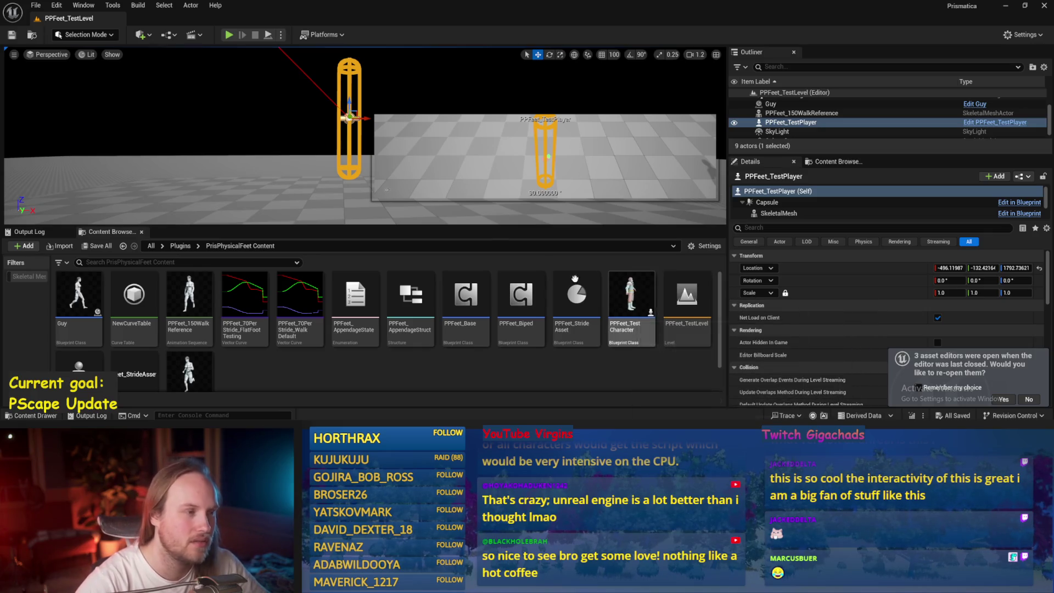
pyautogui.click(278, 179)
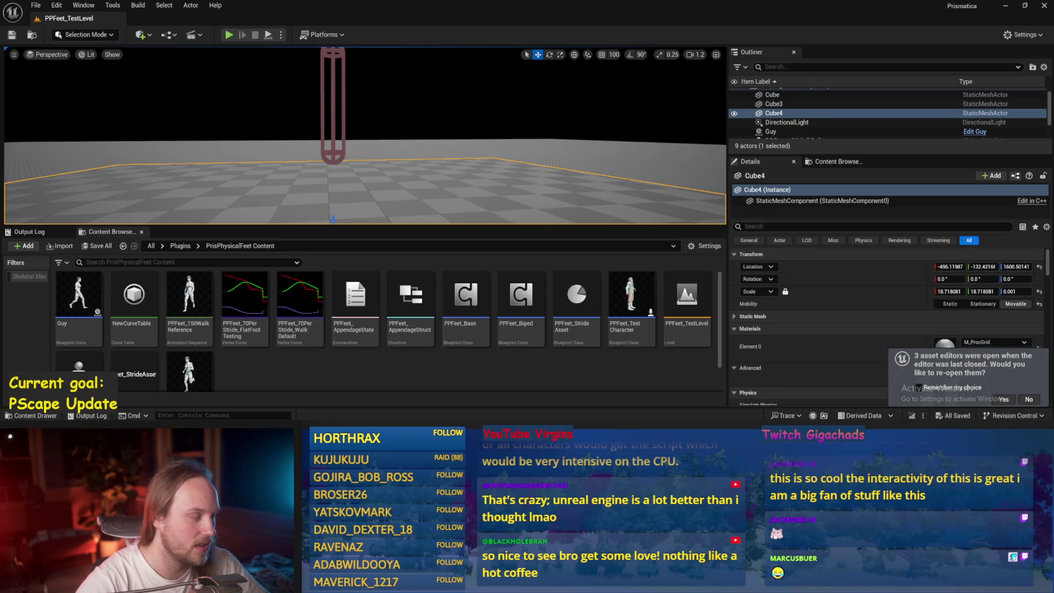
pyautogui.hotkey('ctrl', 's')
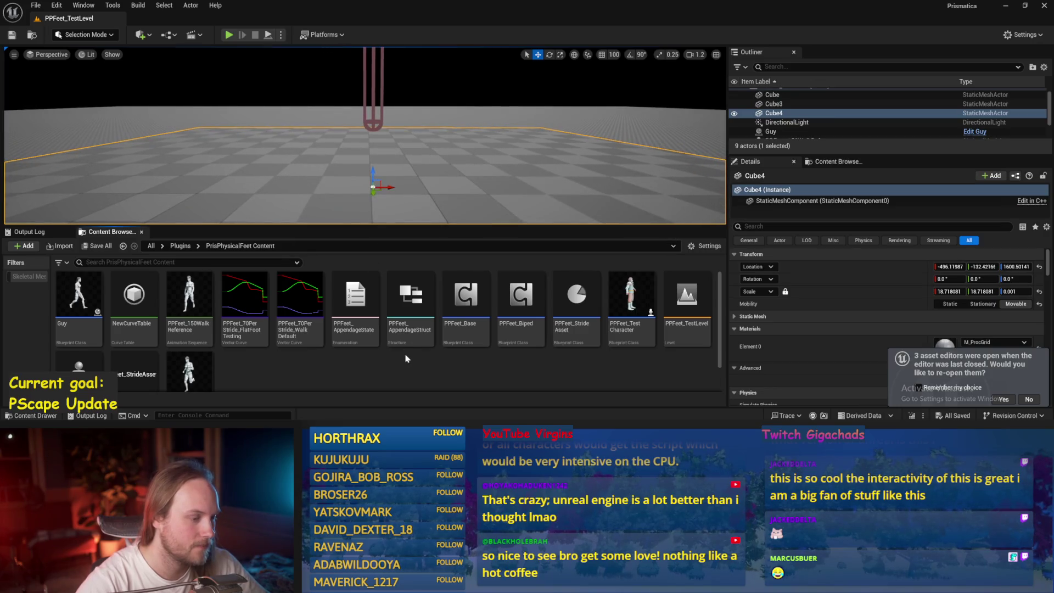
pyautogui.doubleClick(455, 295)
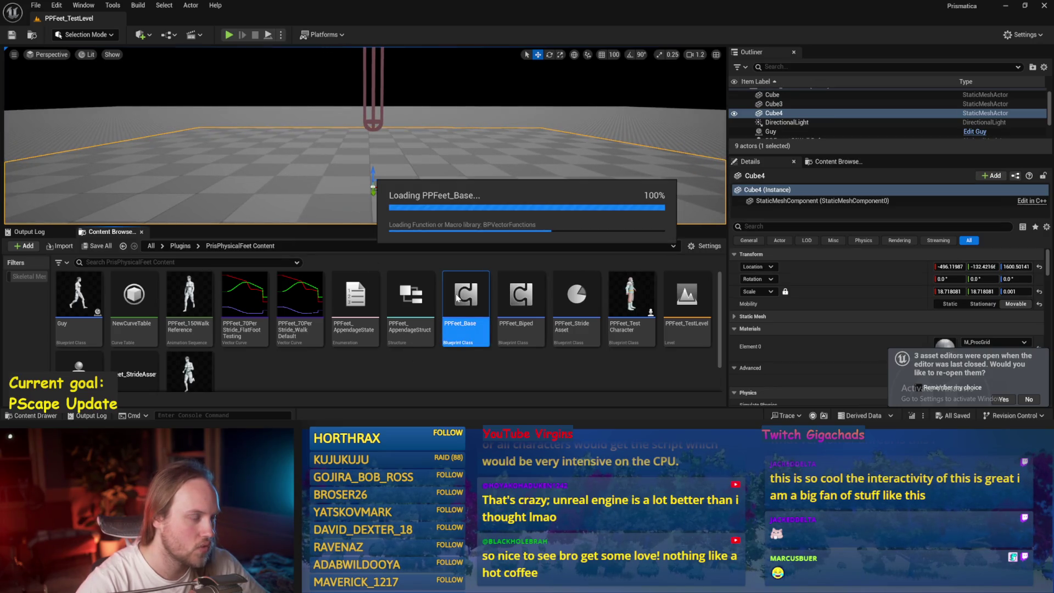
# - Maximize the Blueprint editor on the ProgressStrides graph, declining to reopen previous asset editors
pyautogui.moveTo(988, 96); pyautogui.dragTo(556, 77)
pyautogui.doubleClick(556, 76)
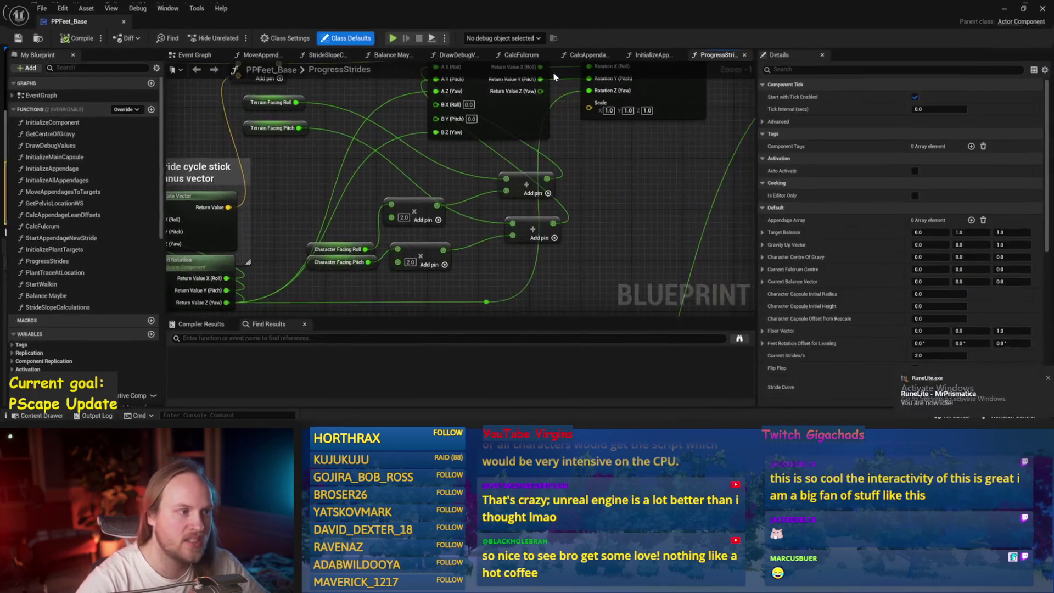
pyautogui.scroll(-2, 608, 193)
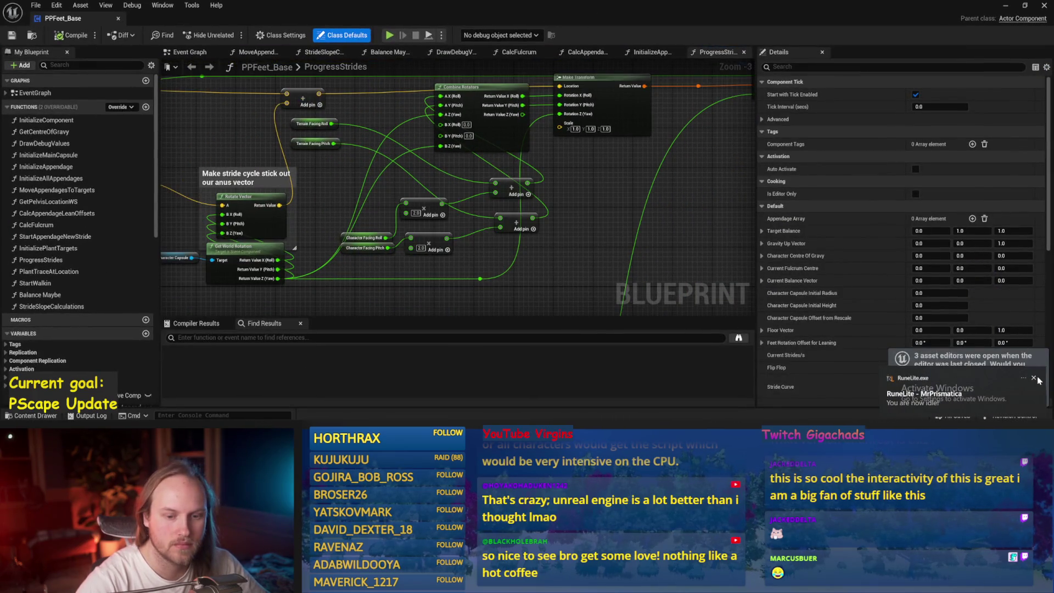
pyautogui.moveTo(375, 189); pyautogui.dragTo(691, 143)
pyautogui.scroll(-1, 476, 192)
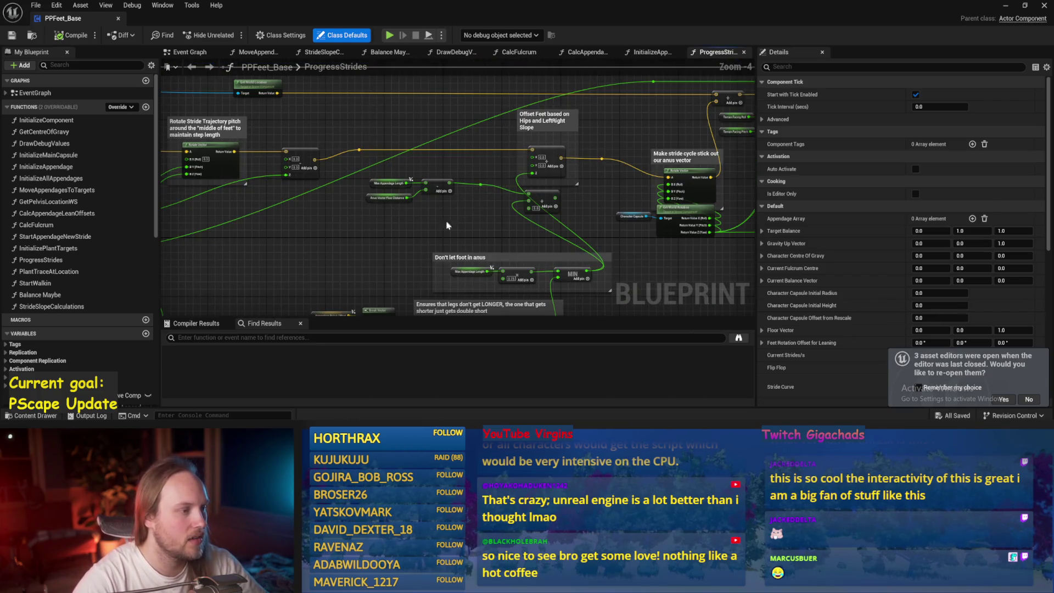
pyautogui.moveTo(448, 225)
pyautogui.mouseDown()
pyautogui.moveTo(454, 160)
pyautogui.moveTo(421, 220)
pyautogui.mouseUp()
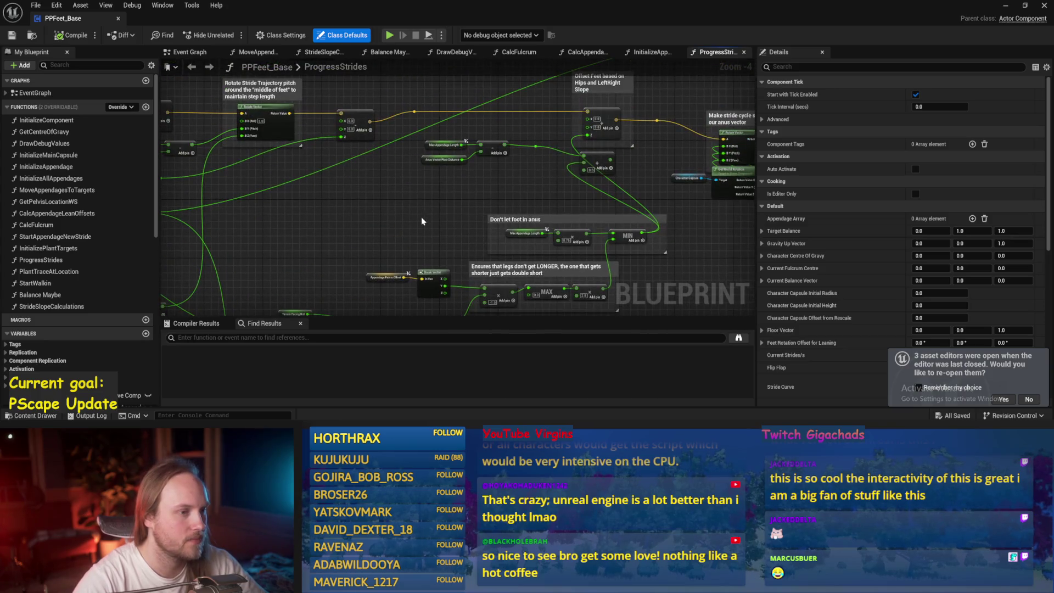
pyautogui.click(1029, 399)
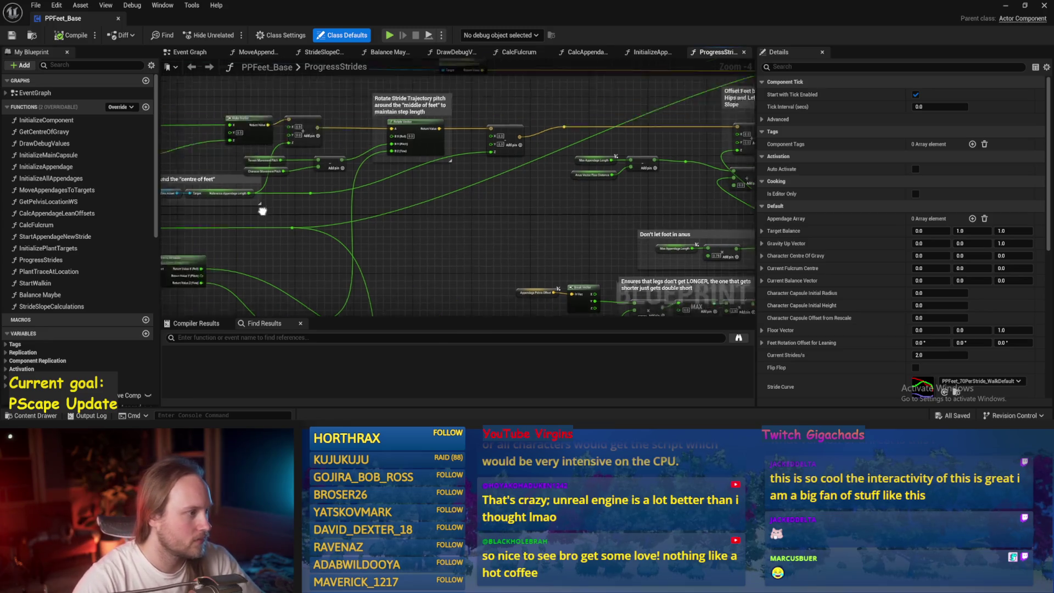
# - Bring the stride-cycle comment area into view and save the Blueprint
pyautogui.moveTo(258, 211)
pyautogui.mouseDown()
pyautogui.moveTo(474, 202)
pyautogui.moveTo(80, 196)
pyautogui.mouseUp()
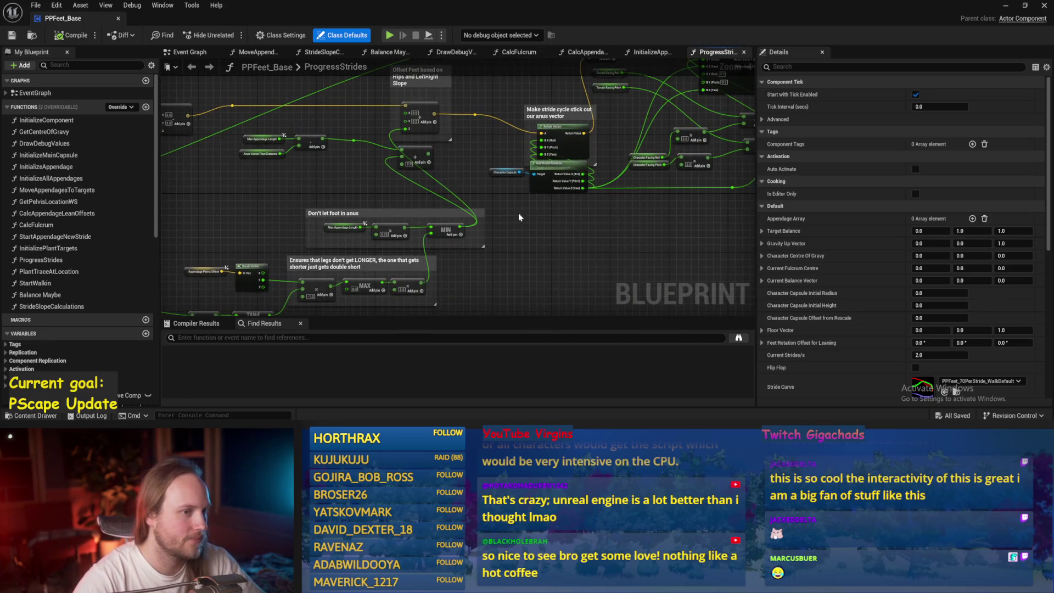
pyautogui.moveTo(518, 216)
pyautogui.mouseDown()
pyautogui.moveTo(446, 220)
pyautogui.moveTo(399, 151)
pyautogui.mouseUp()
pyautogui.scroll(3, 574, 129)
pyautogui.hotkey('ctrl', 's')
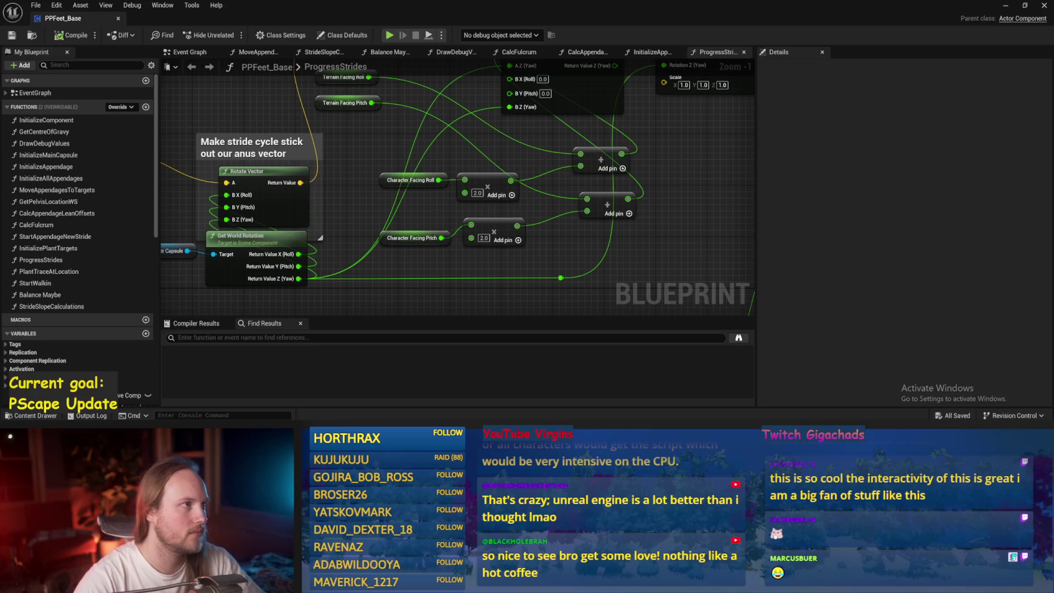
pyautogui.moveTo(349, 92); pyautogui.dragTo(329, 121)
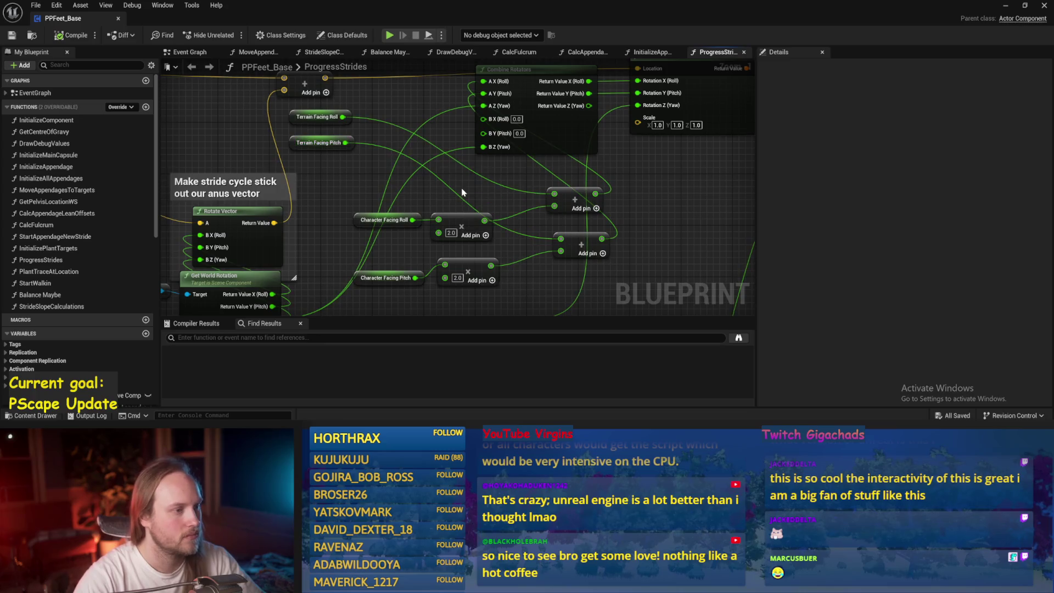
pyautogui.hotkey('ctrl', 's')
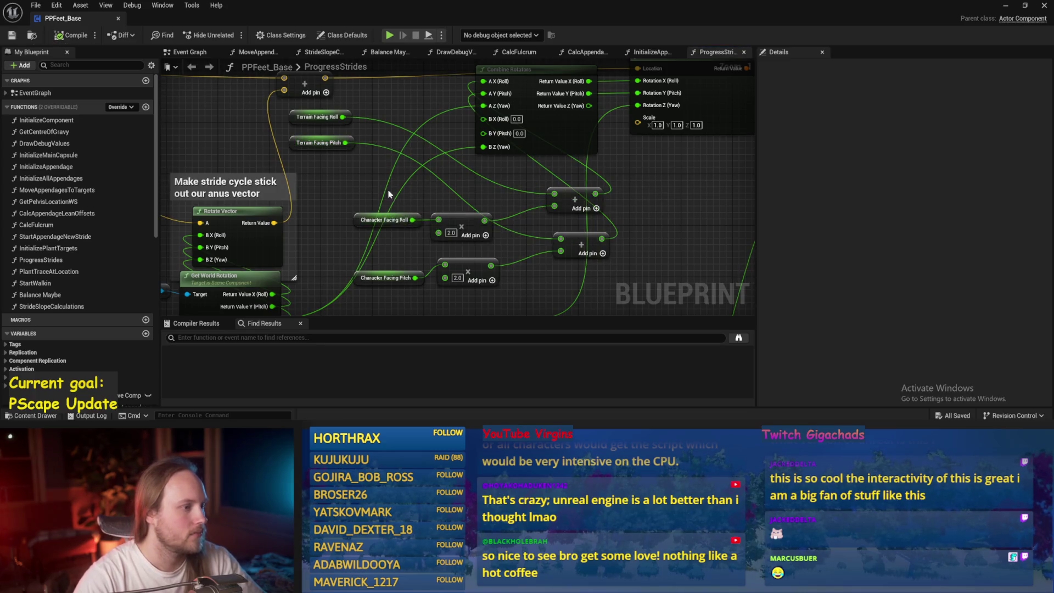
# - Copy the Character Facing Roll and Pitch nodes and paste duplicates into the graph
pyautogui.moveTo(380, 187); pyautogui.dragTo(383, 296)
pyautogui.moveTo(530, 295); pyautogui.dragTo(598, 212)
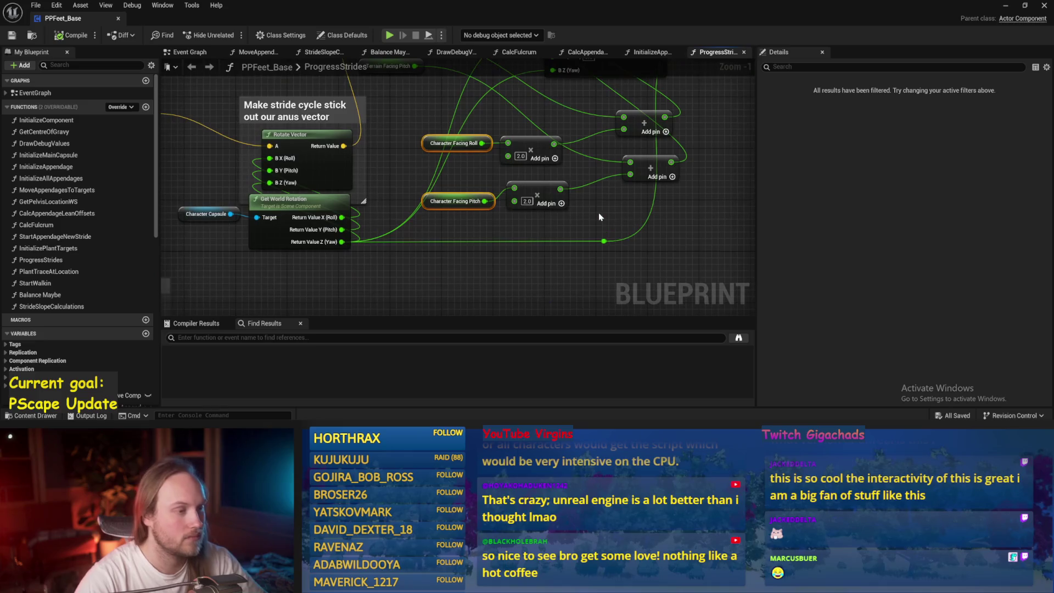
pyautogui.click(449, 226)
pyautogui.scroll(-3, 451, 226)
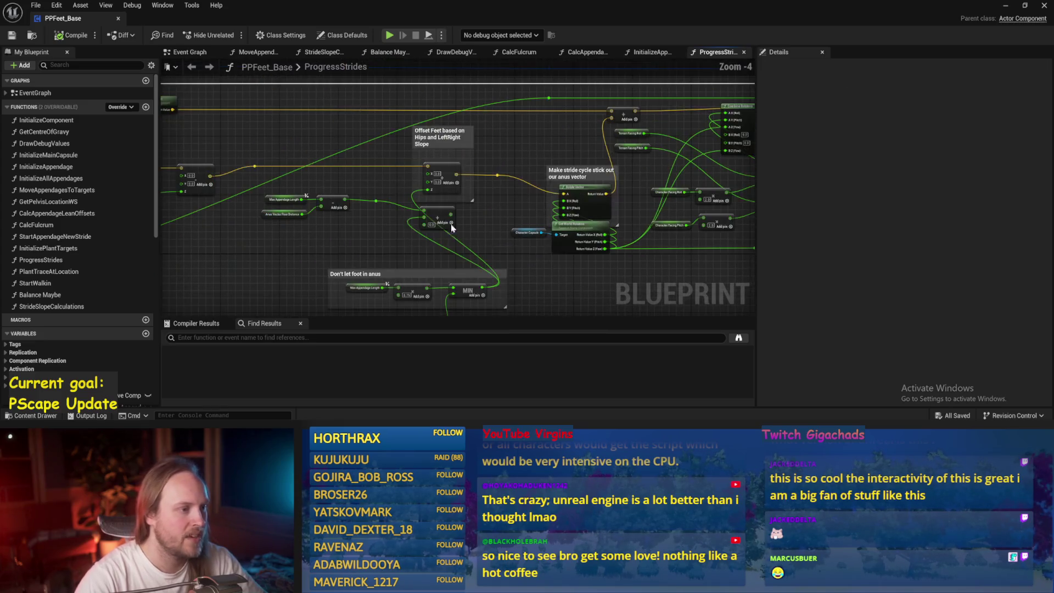
pyautogui.scroll(1, 377, 188)
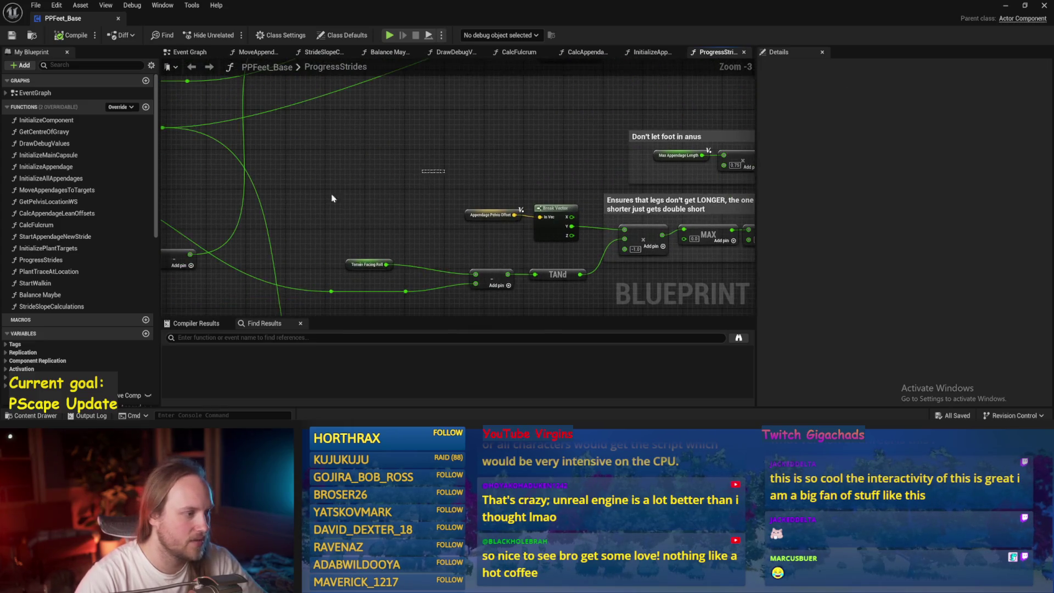
pyautogui.hotkey('ctrl', 'v')
pyautogui.scroll(1, 347, 199)
pyautogui.click(345, 175)
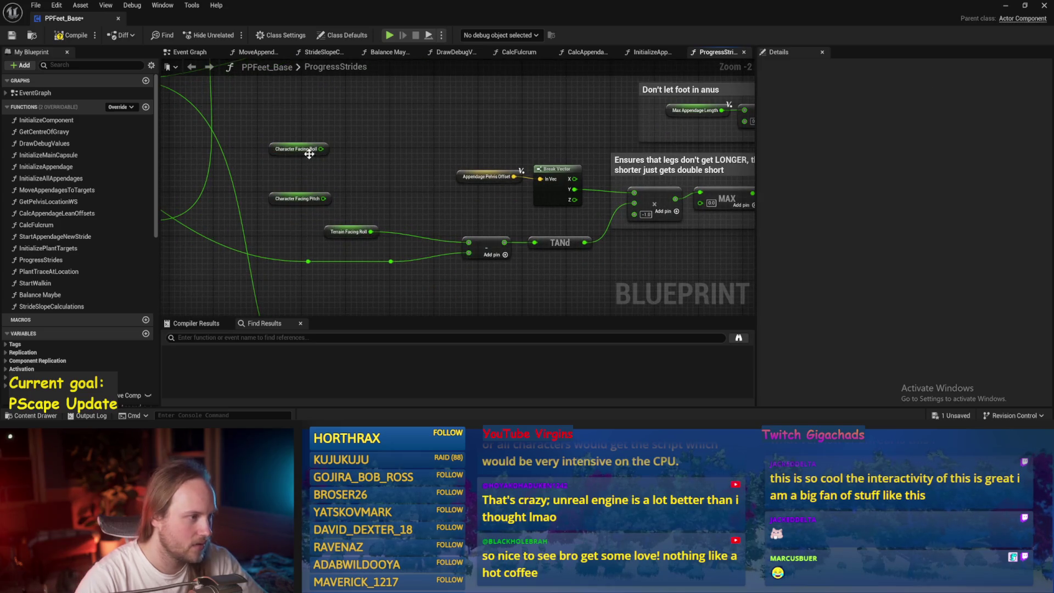
# - Add a * multiply node fed by the Roll copy and arrange the Roll and Pitch copies
pyautogui.moveTo(309, 154)
pyautogui.mouseDown()
pyautogui.moveTo(397, 204)
pyautogui.moveTo(461, 213)
pyautogui.moveTo(390, 210)
pyautogui.mouseUp()
pyautogui.write('*')
pyautogui.press('Return')
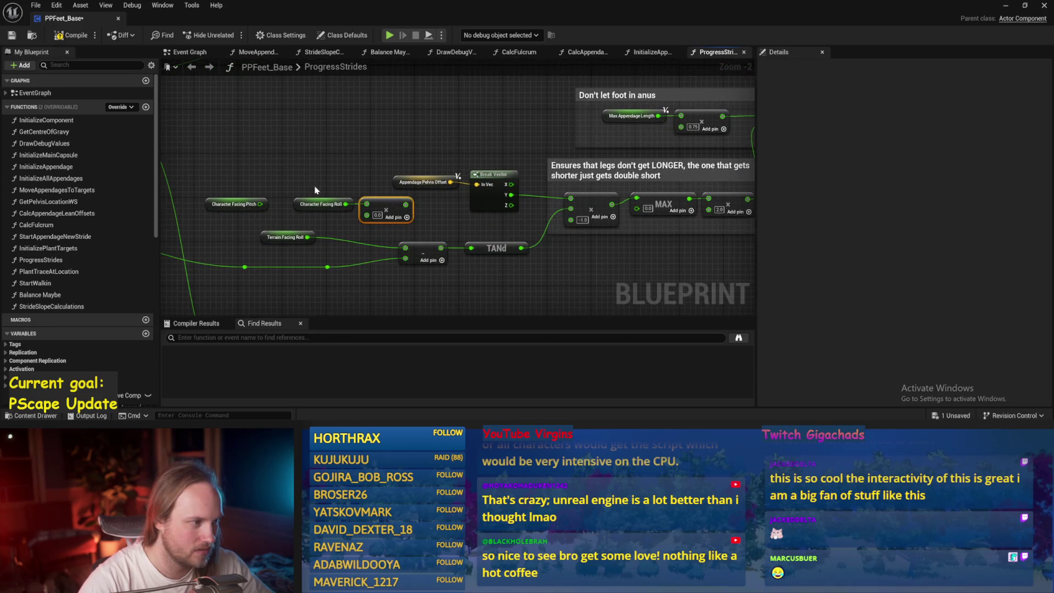
pyautogui.moveTo(231, 204); pyautogui.dragTo(259, 121)
pyautogui.click(273, 191)
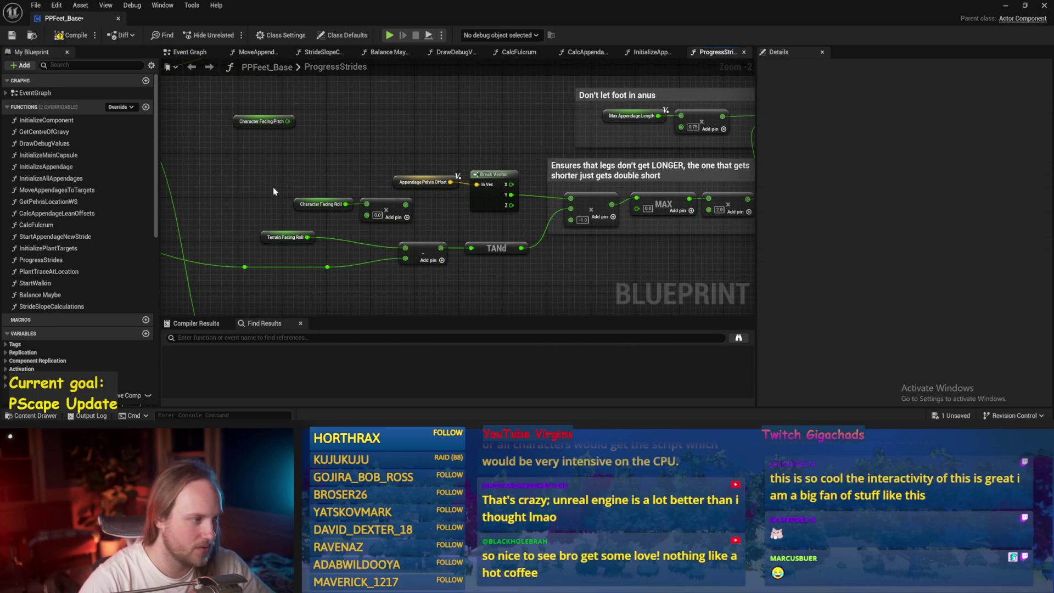
pyautogui.moveTo(273, 191); pyautogui.dragTo(412, 222)
pyautogui.moveTo(321, 203); pyautogui.dragTo(259, 193)
# - Position the multiply node above the Character Facing Roll copy
pyautogui.scroll(2, 212, 229)
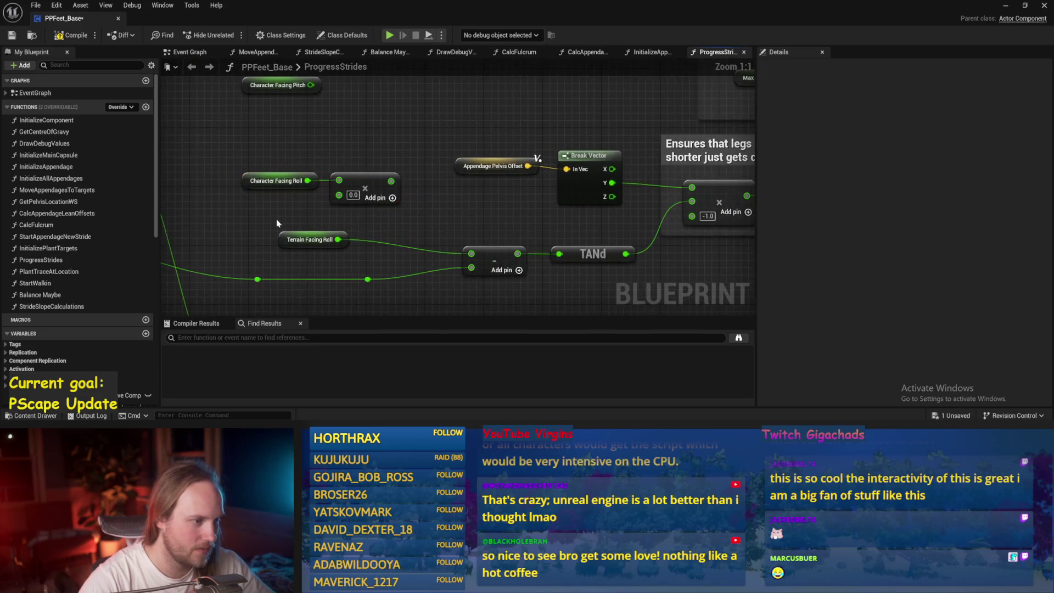
pyautogui.scroll(-4, 497, 239)
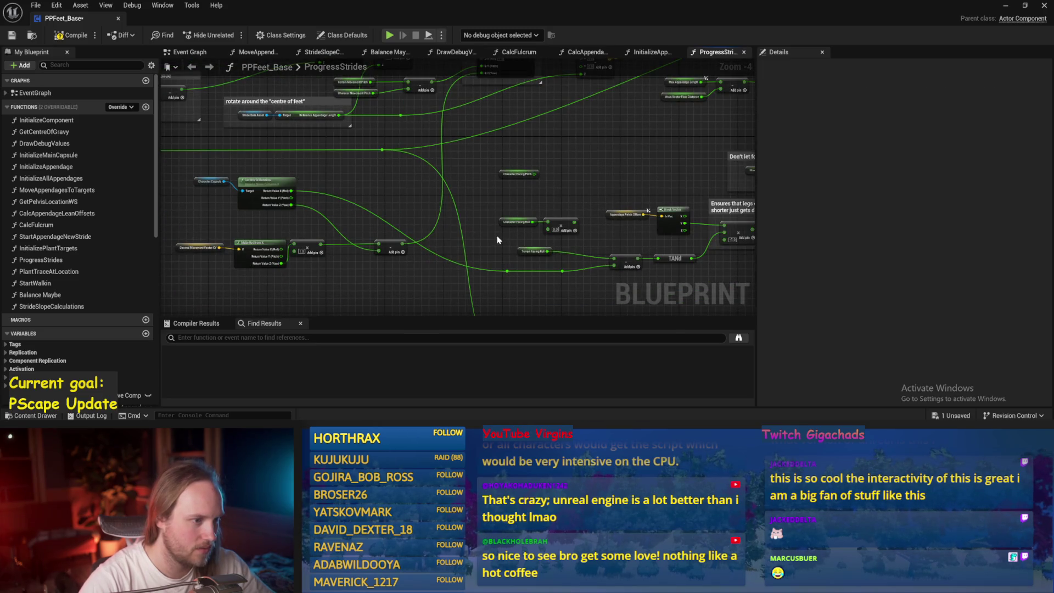
pyautogui.scroll(2, 496, 237)
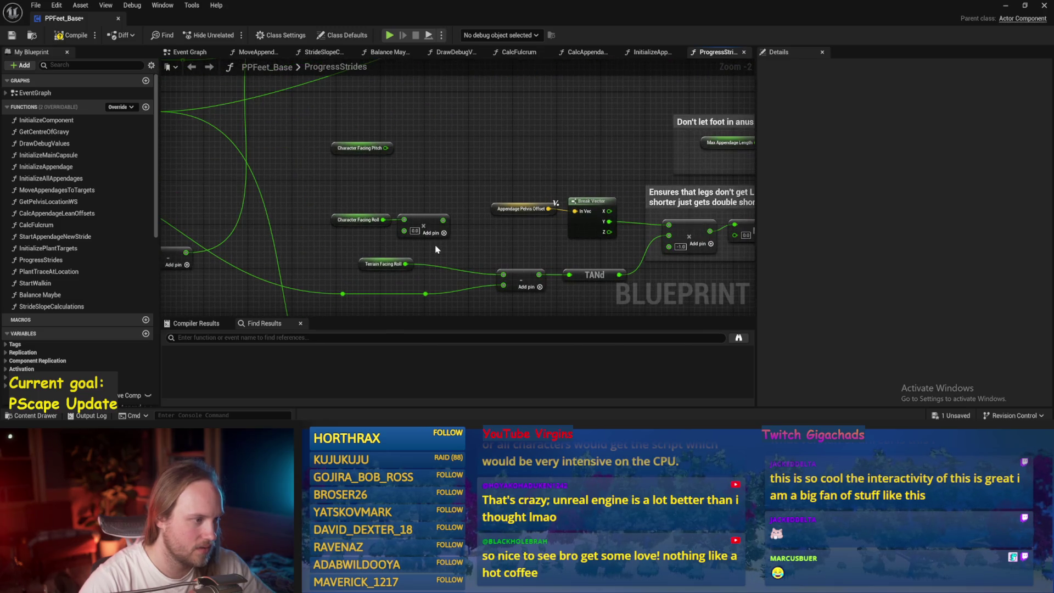
pyautogui.moveTo(435, 249)
pyautogui.mouseDown()
pyautogui.moveTo(353, 235)
pyautogui.moveTo(544, 236)
pyautogui.moveTo(384, 264)
pyautogui.moveTo(307, 242)
pyautogui.moveTo(355, 207)
pyautogui.mouseUp()
pyautogui.click(387, 217)
pyautogui.moveTo(442, 209)
pyautogui.mouseDown()
pyautogui.moveTo(456, 166)
pyautogui.moveTo(383, 194)
pyautogui.moveTo(394, 190)
pyautogui.mouseUp()
pyautogui.moveTo(354, 135); pyautogui.dragTo(376, 158)
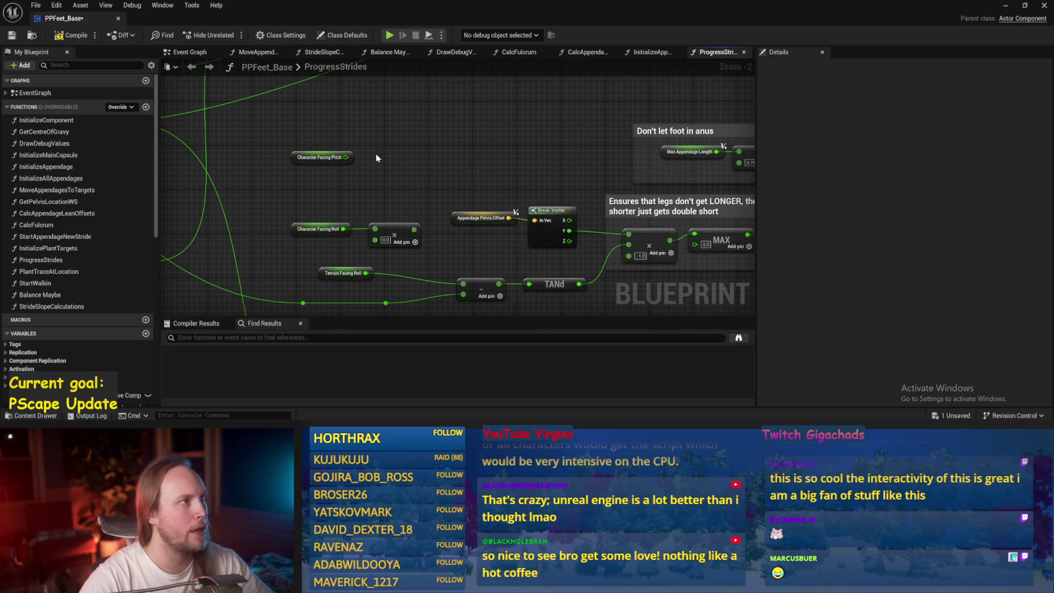
pyautogui.moveTo(406, 229); pyautogui.dragTo(434, 180)
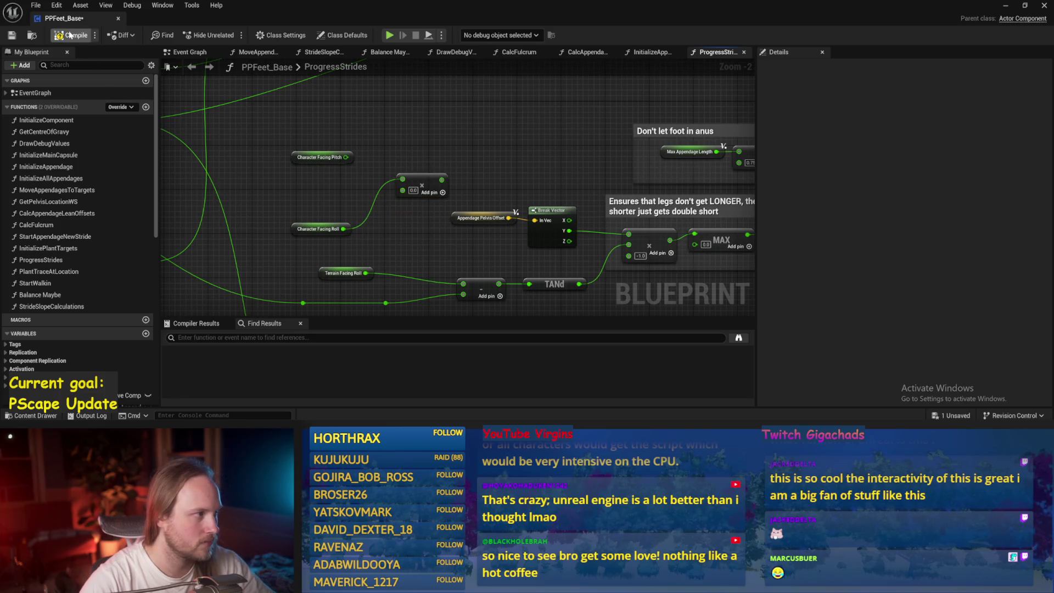
# - Compile and save, then set the Character Facing Roll multiplier to -1.0
pyautogui.click(11, 35)
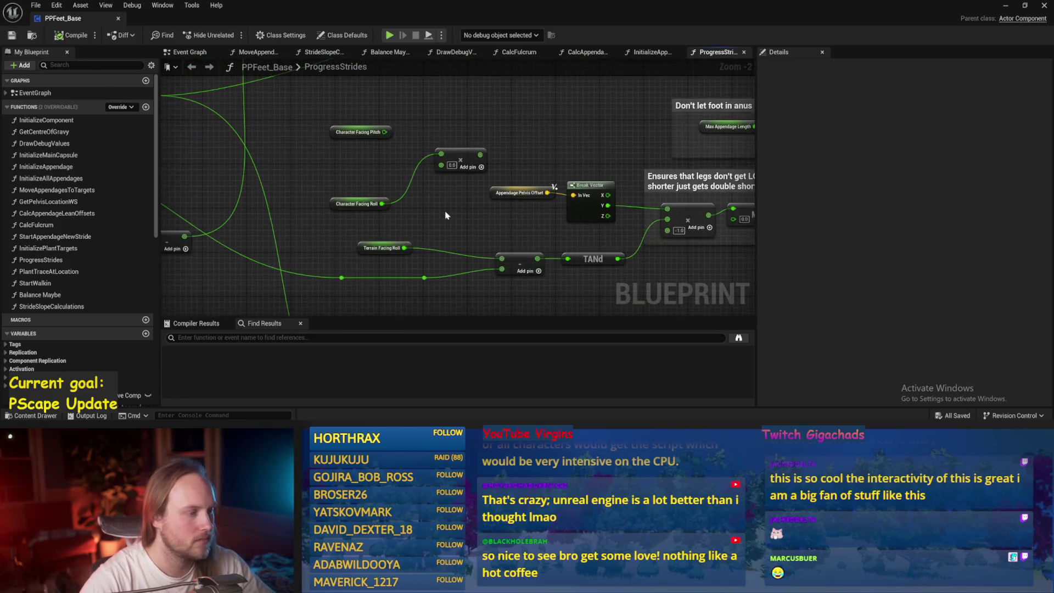
pyautogui.moveTo(438, 219); pyautogui.dragTo(409, 177)
pyautogui.moveTo(309, 167); pyautogui.dragTo(422, 181)
pyautogui.hotkey('ctrl', 's')
pyautogui.scroll(1, 378, 174)
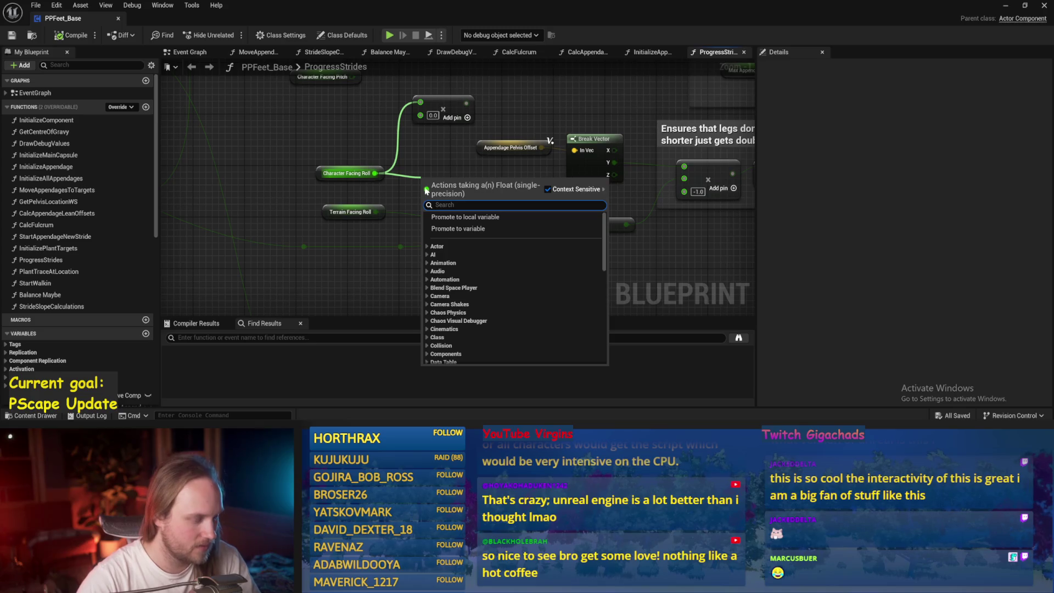
pyautogui.click(435, 127)
pyautogui.click(477, 168)
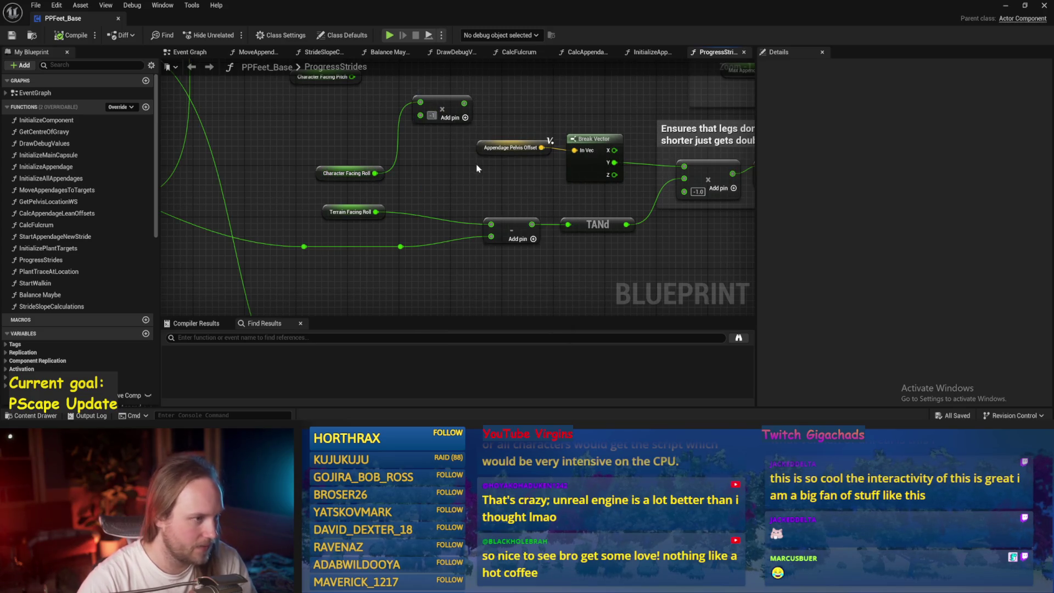
pyautogui.write('-1')
pyautogui.moveTo(467, 110)
pyautogui.mouseDown()
pyautogui.moveTo(457, 120)
pyautogui.moveTo(461, 196)
pyautogui.moveTo(449, 190)
pyautogui.mouseUp()
# - Add a + node after the multiply, wire Terrain Facing Roll into it, and play the level
pyautogui.write('+')
pyautogui.press('Return')
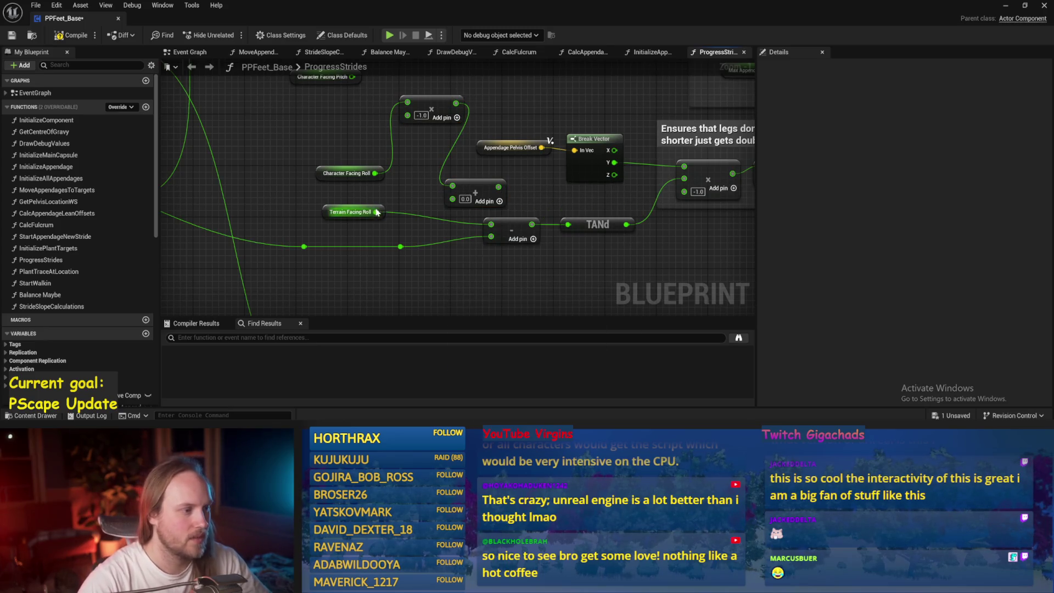
pyautogui.moveTo(376, 212); pyautogui.dragTo(481, 193)
pyautogui.click(344, 152)
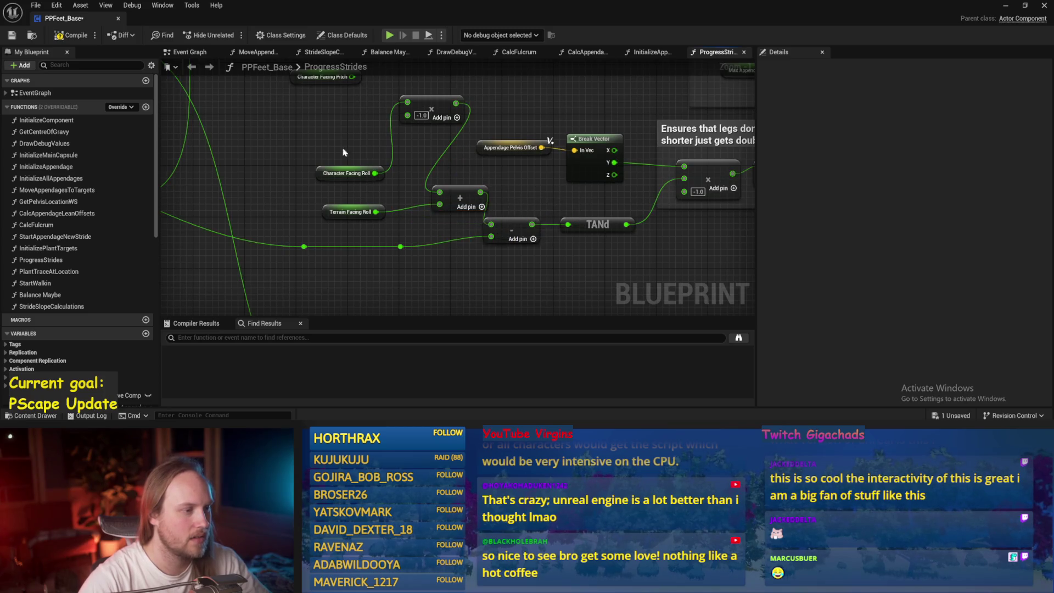
pyautogui.moveTo(382, 131); pyautogui.dragTo(417, 129)
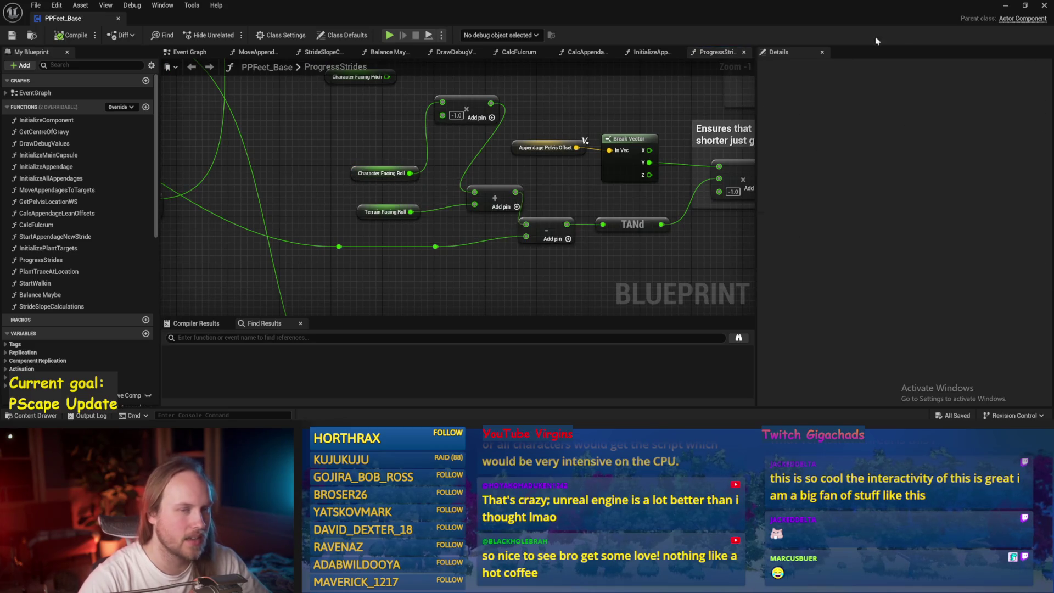
pyautogui.click(1003, 8)
pyautogui.click(266, 35)
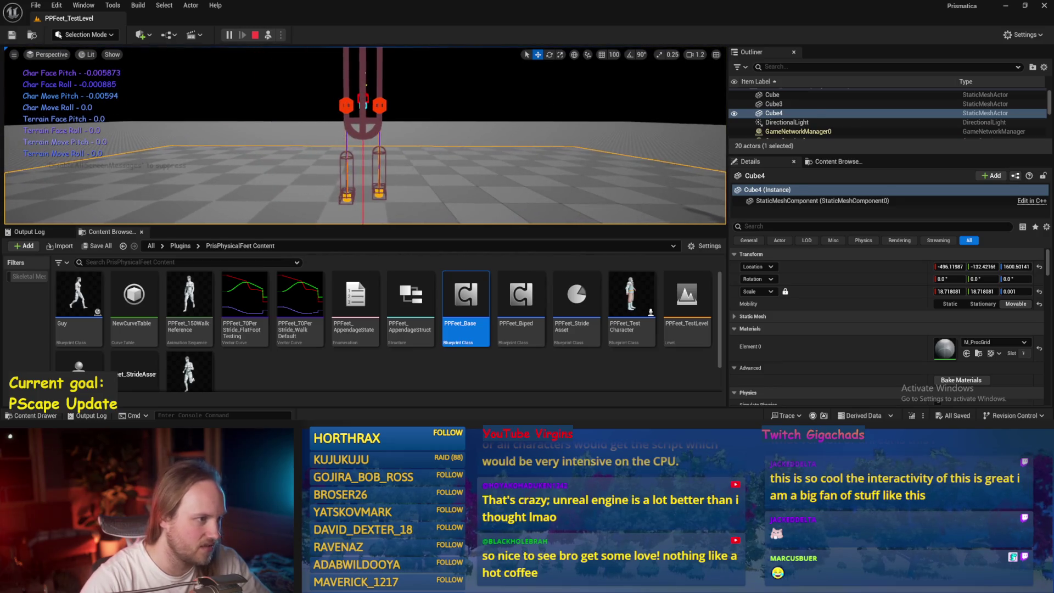
# - During play, tilt the test player capsule sideways with the rotate gizmo, then stop the test
pyautogui.click(339, 140)
pyautogui.press('e')
pyautogui.moveTo(372, 104)
pyautogui.mouseDown()
pyautogui.moveTo(390, 118)
pyautogui.moveTo(351, 94)
pyautogui.moveTo(360, 108)
pyautogui.moveTo(393, 80)
pyautogui.moveTo(351, 63)
pyautogui.moveTo(329, 69)
pyautogui.mouseUp()
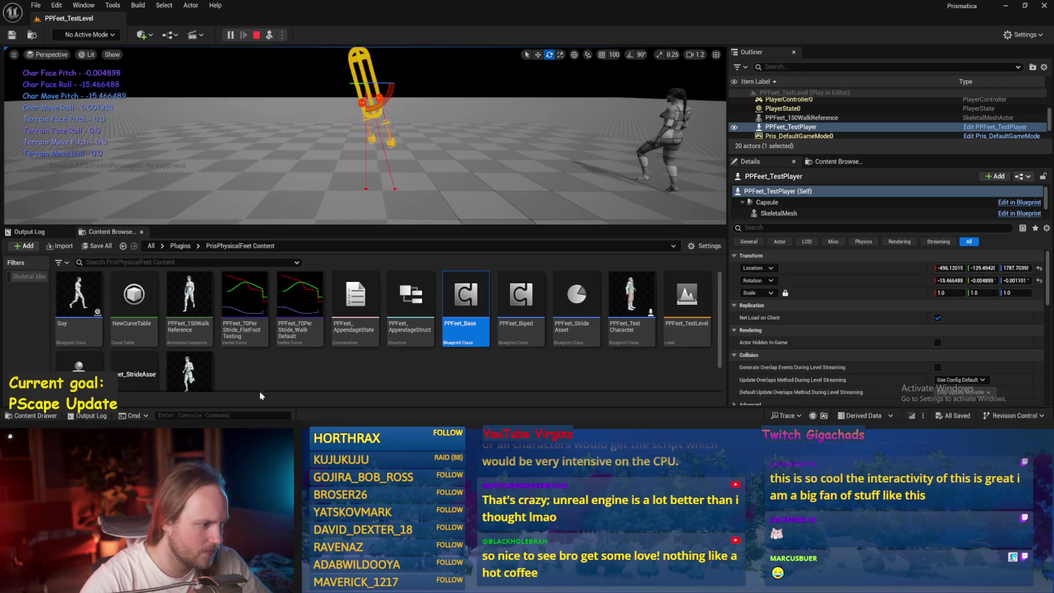
pyautogui.press('Escape')
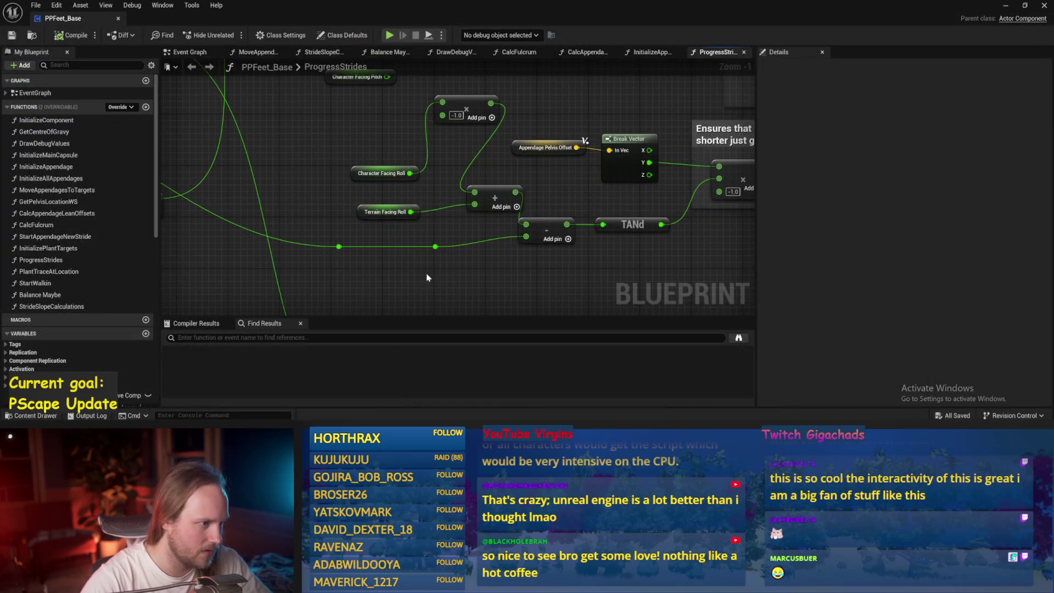
# - Set the multiplier to 1.0, compile PPFeet_Base, and play the test level
pyautogui.write('1')
pyautogui.press('Return')
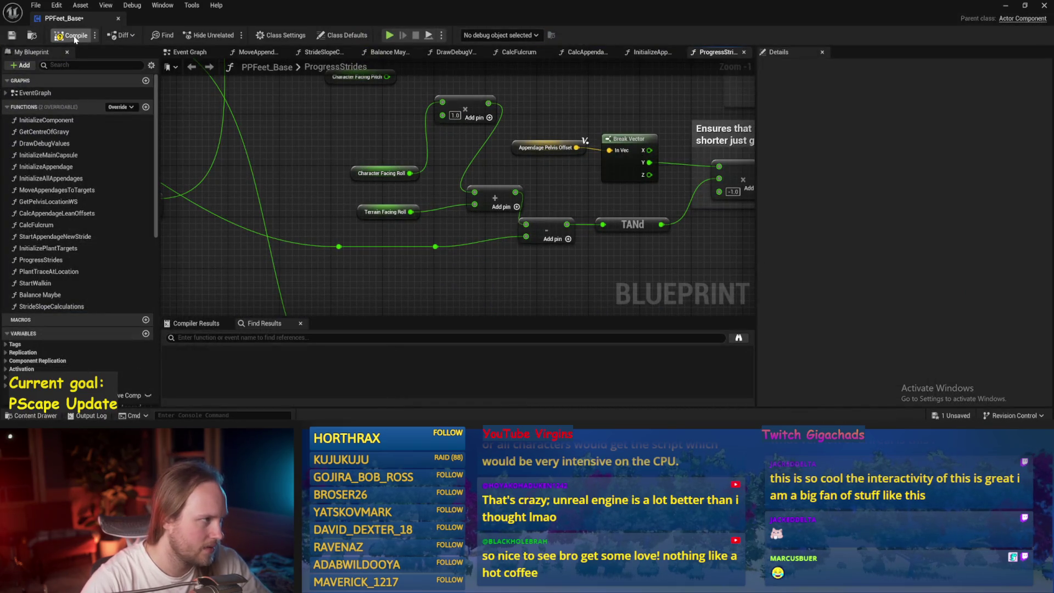
pyautogui.click(75, 36)
pyautogui.click(1006, 6)
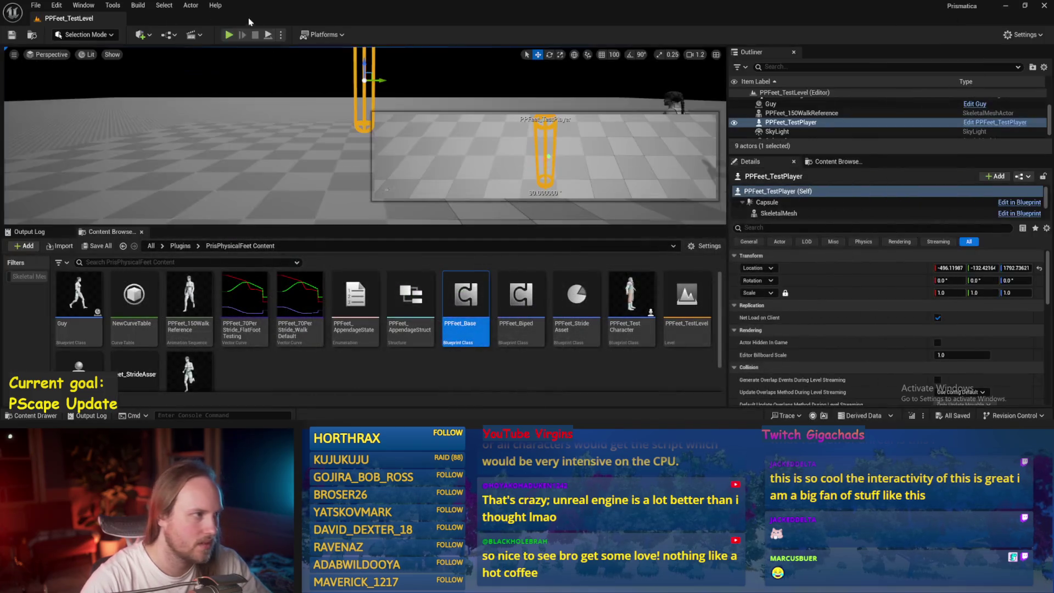
pyautogui.hotkey('alt', 'p')
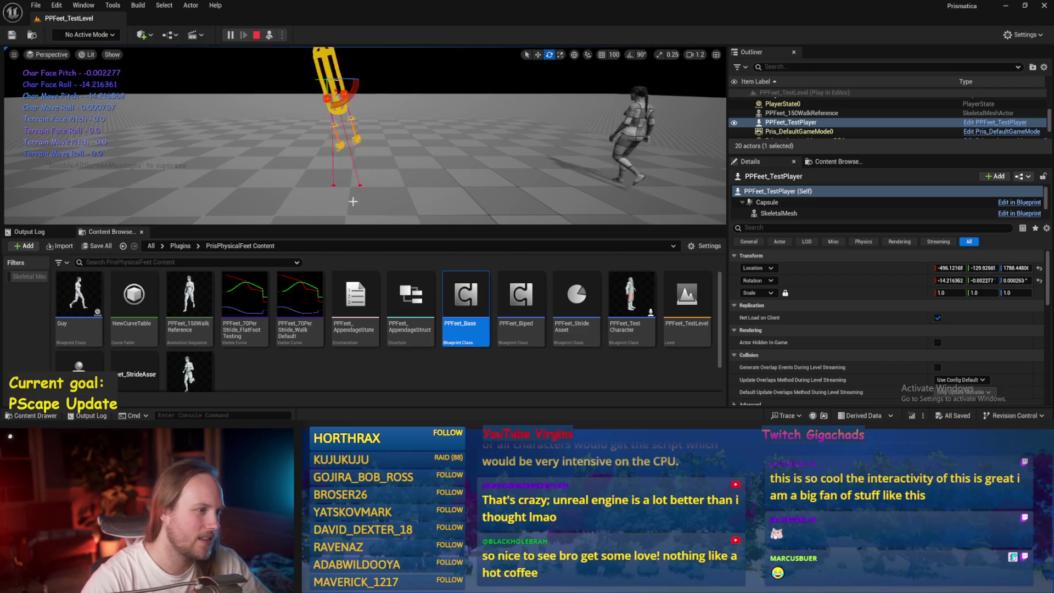
# - Change the multiplier to 0.5, save, and play the test level again
pyautogui.doubleClick(465, 296)
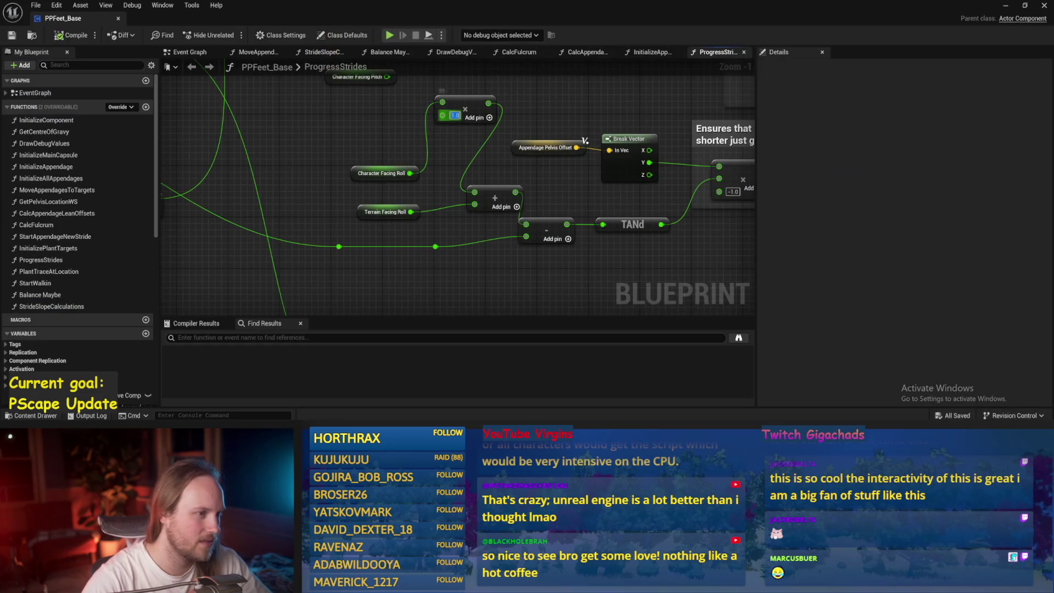
pyautogui.write('0.5')
pyautogui.press('Return')
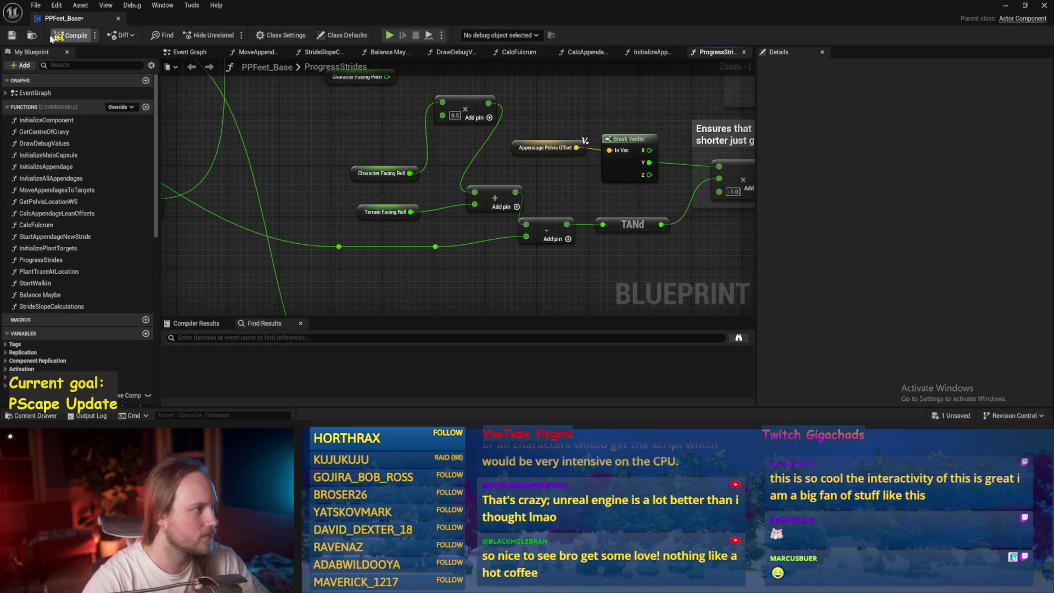
pyautogui.hotkey('ctrl', 's')
pyautogui.click(1005, 5)
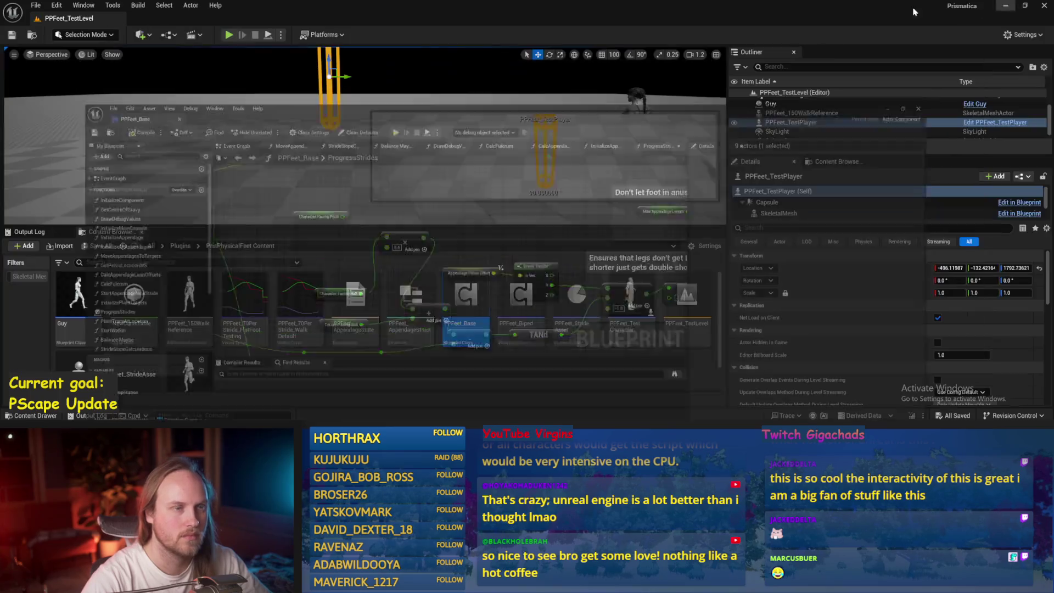
pyautogui.click(229, 34)
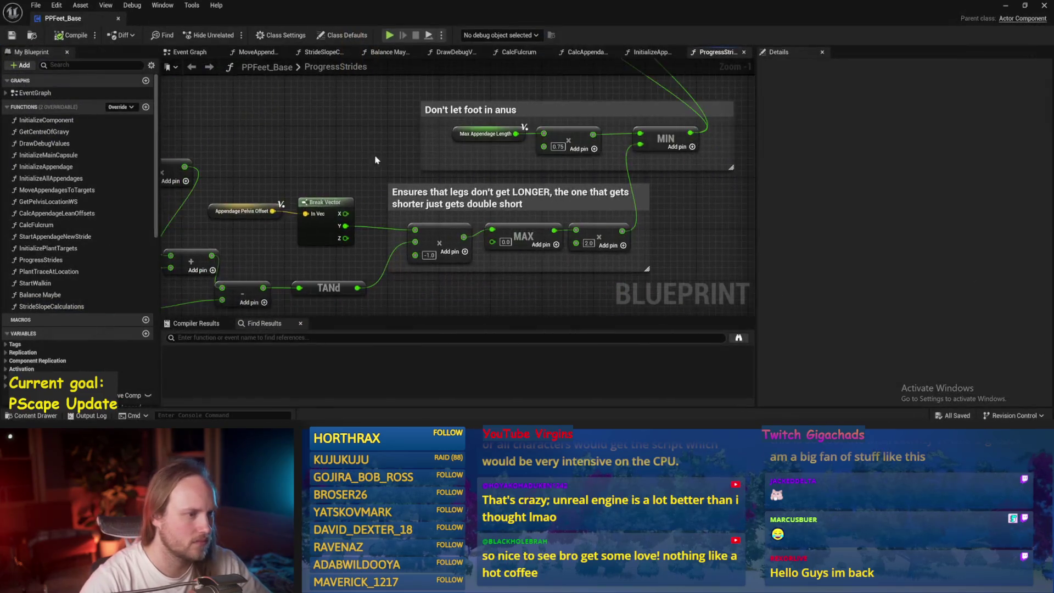
pyautogui.scroll(-5, 357, 164)
pyautogui.scroll(2, 357, 165)
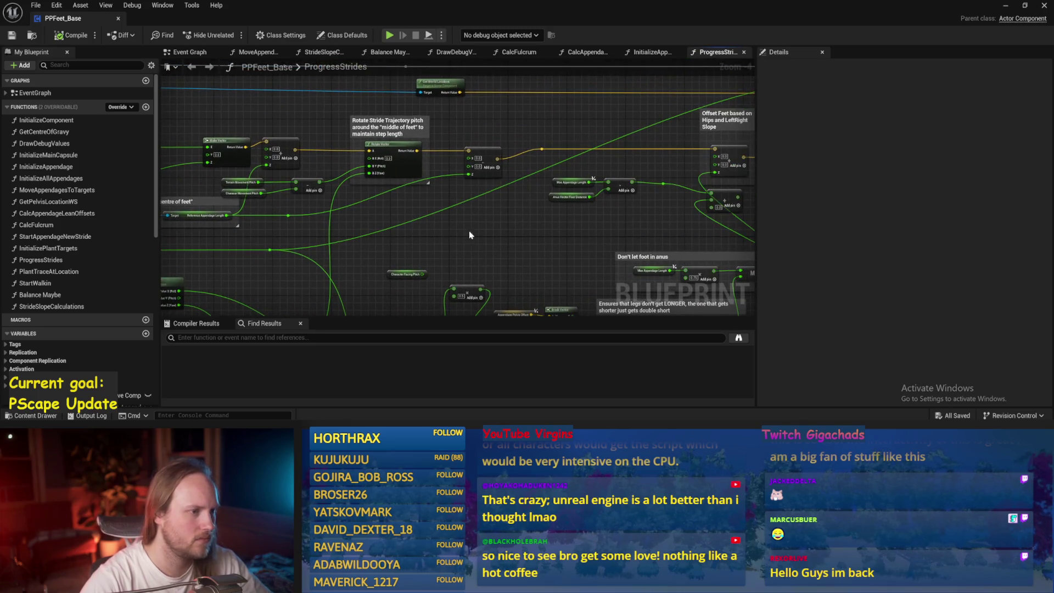
pyautogui.moveTo(537, 226); pyautogui.dragTo(551, 213)
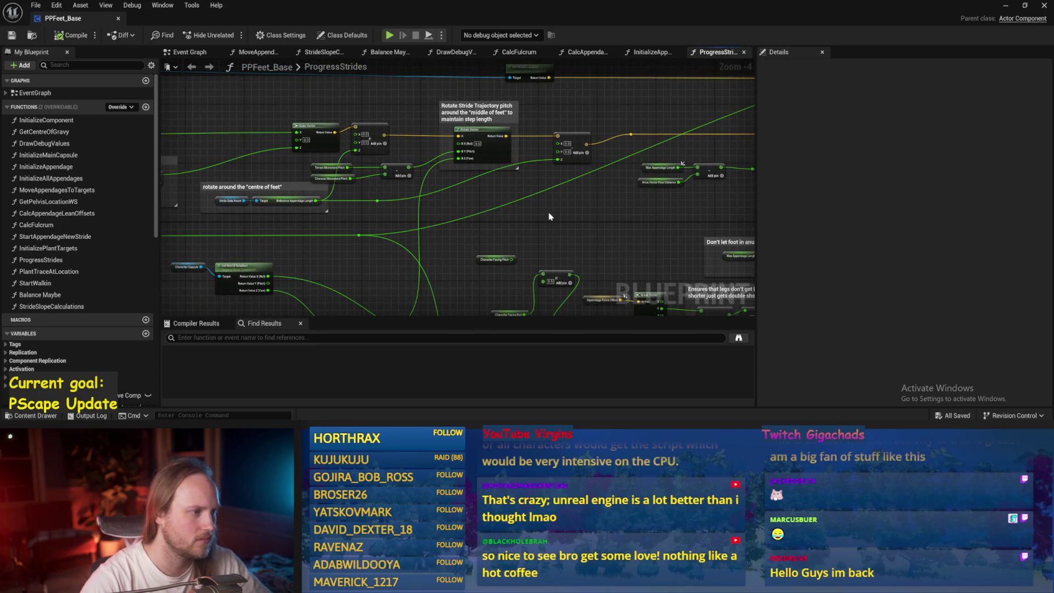
pyautogui.moveTo(442, 218)
pyautogui.mouseDown()
pyautogui.moveTo(402, 219)
pyautogui.moveTo(404, 197)
pyautogui.moveTo(333, 178)
pyautogui.moveTo(444, 201)
pyautogui.mouseUp()
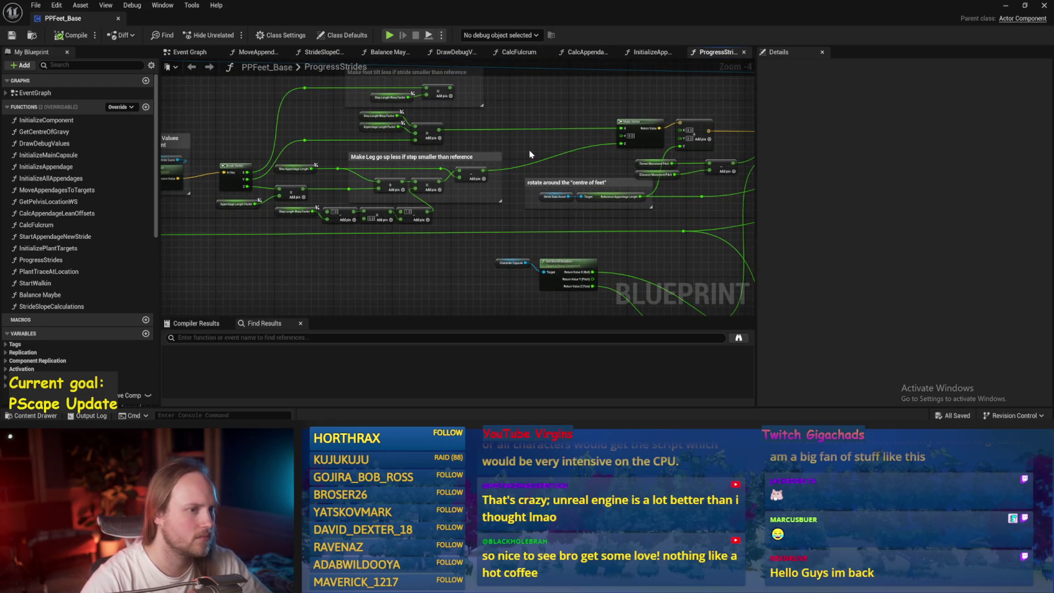
pyautogui.moveTo(551, 144)
pyautogui.mouseDown()
pyautogui.moveTo(527, 210)
pyautogui.moveTo(357, 219)
pyautogui.moveTo(312, 210)
pyautogui.moveTo(358, 182)
pyautogui.mouseUp()
pyautogui.moveTo(498, 261); pyautogui.dragTo(478, 262)
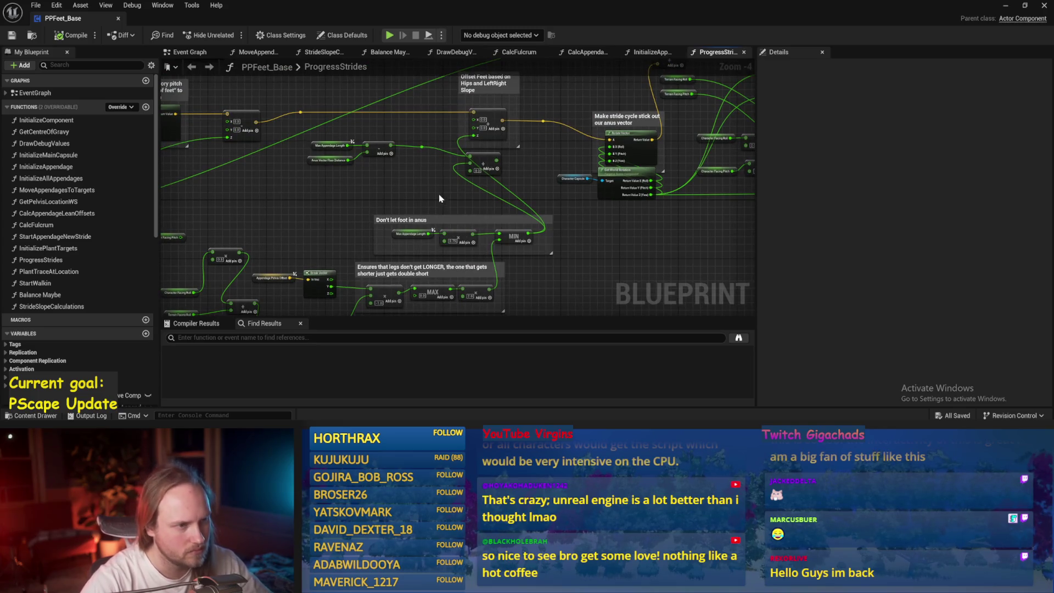
pyautogui.moveTo(439, 197)
pyautogui.mouseDown()
pyautogui.moveTo(506, 229)
pyautogui.moveTo(460, 225)
pyautogui.moveTo(518, 223)
pyautogui.moveTo(423, 222)
pyautogui.moveTo(562, 216)
pyautogui.mouseUp()
pyautogui.scroll(1, 494, 224)
pyautogui.scroll(1, 519, 223)
pyautogui.scroll(1, 423, 222)
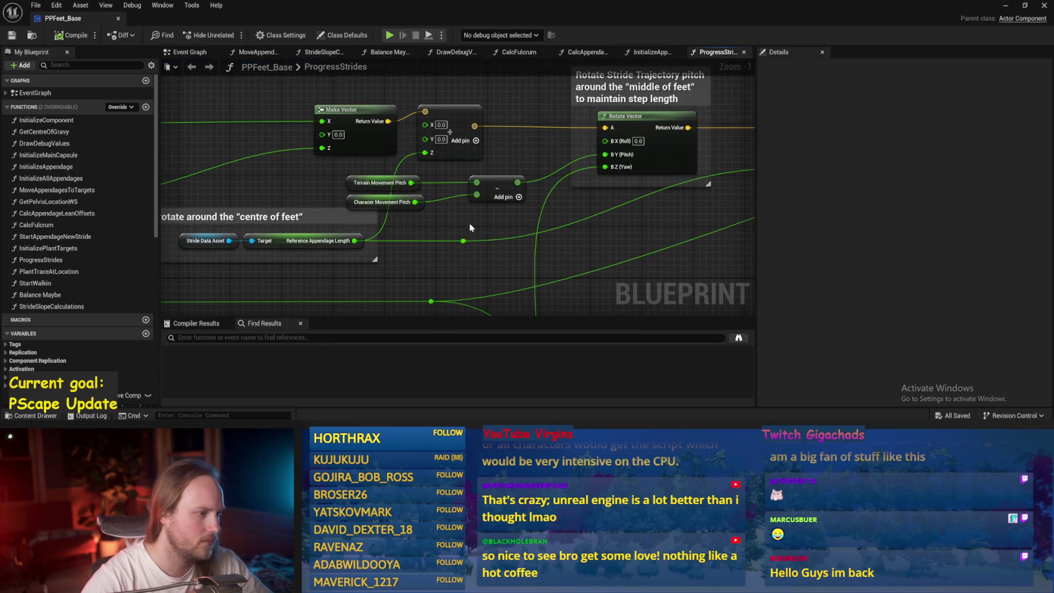
# - Rewire Rotate Vector's result into the vector Add node's top input and save
pyautogui.moveTo(470, 228)
pyautogui.mouseDown()
pyautogui.moveTo(480, 278)
pyautogui.moveTo(483, 127)
pyautogui.mouseUp()
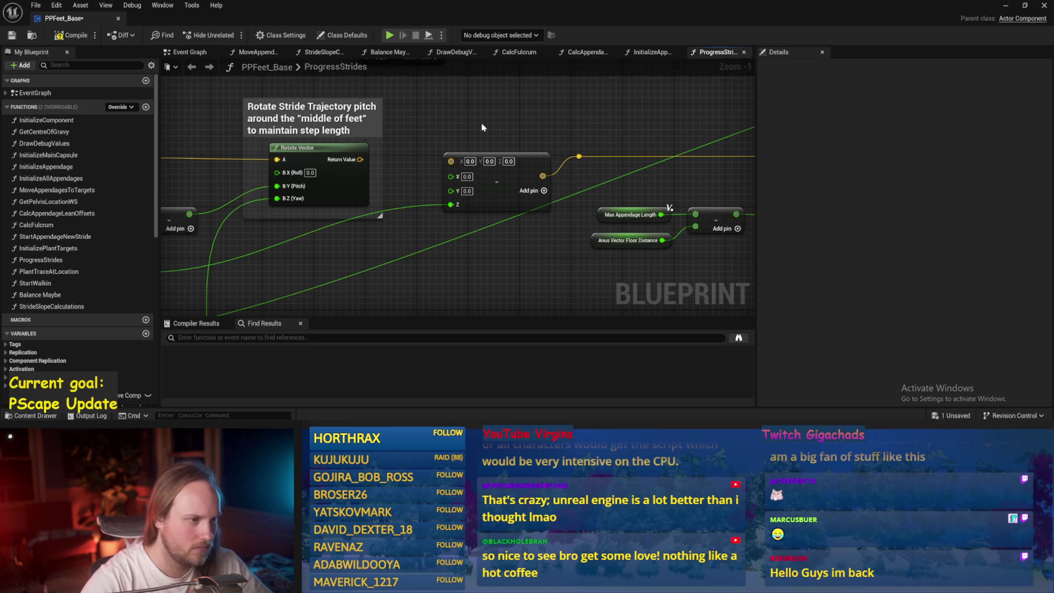
pyautogui.moveTo(451, 160); pyautogui.dragTo(360, 159)
pyautogui.moveTo(549, 140); pyautogui.dragTo(355, 145)
pyautogui.hotkey('ctrl', 's')
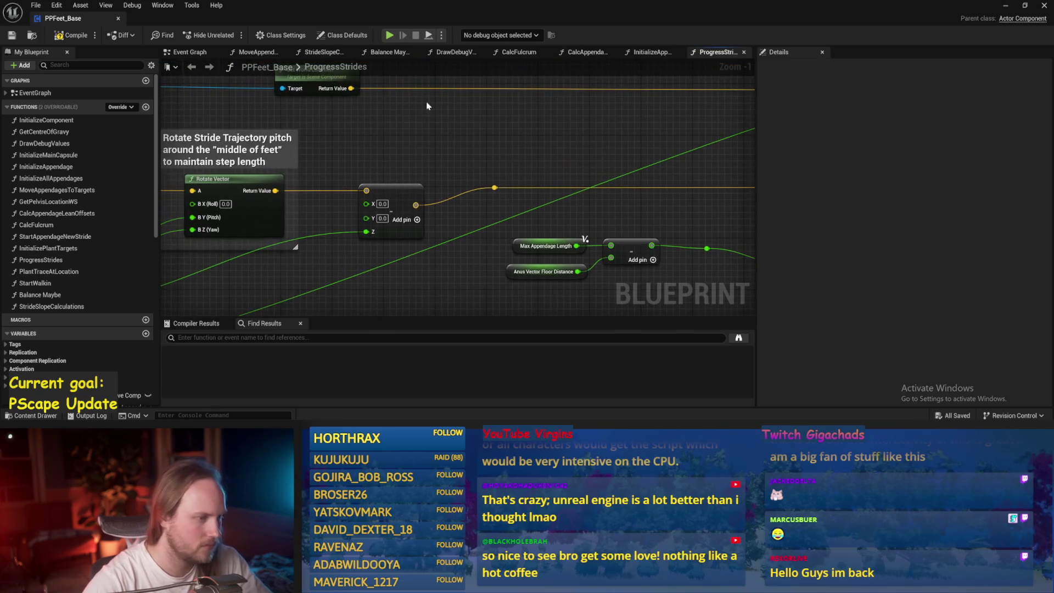
# - Add a Make Vector node, wire its output into the yellow vector line, and save
pyautogui.moveTo(389, 127); pyautogui.dragTo(351, 146)
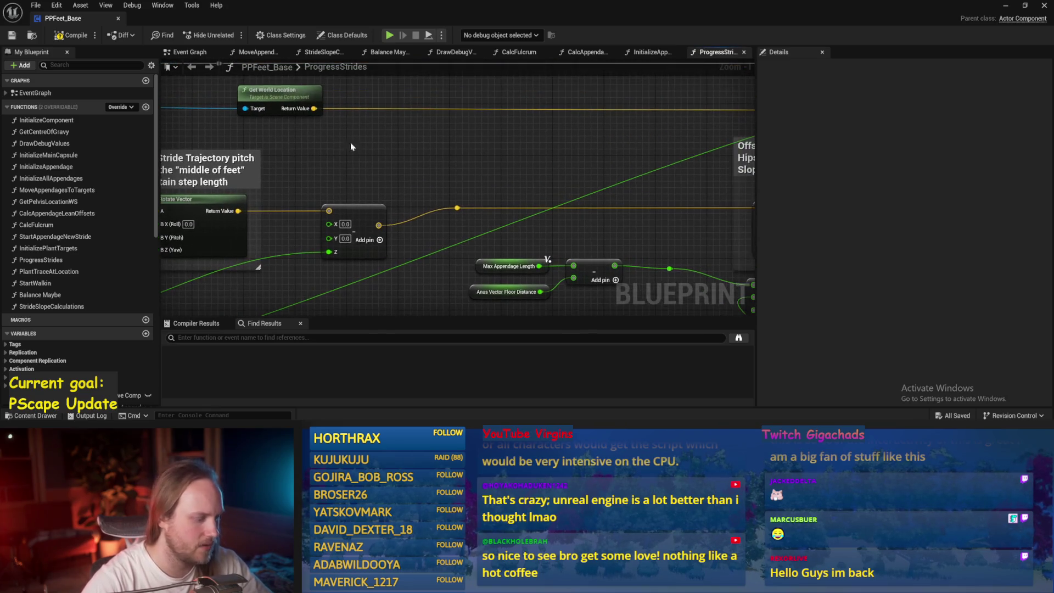
pyautogui.rightClick(331, 150)
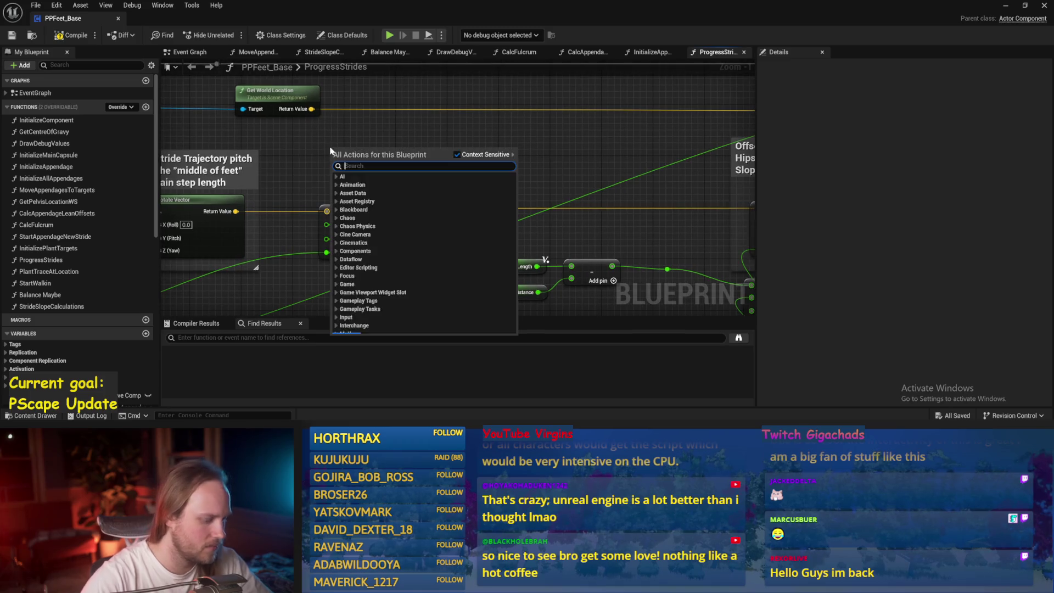
pyautogui.write('make vector')
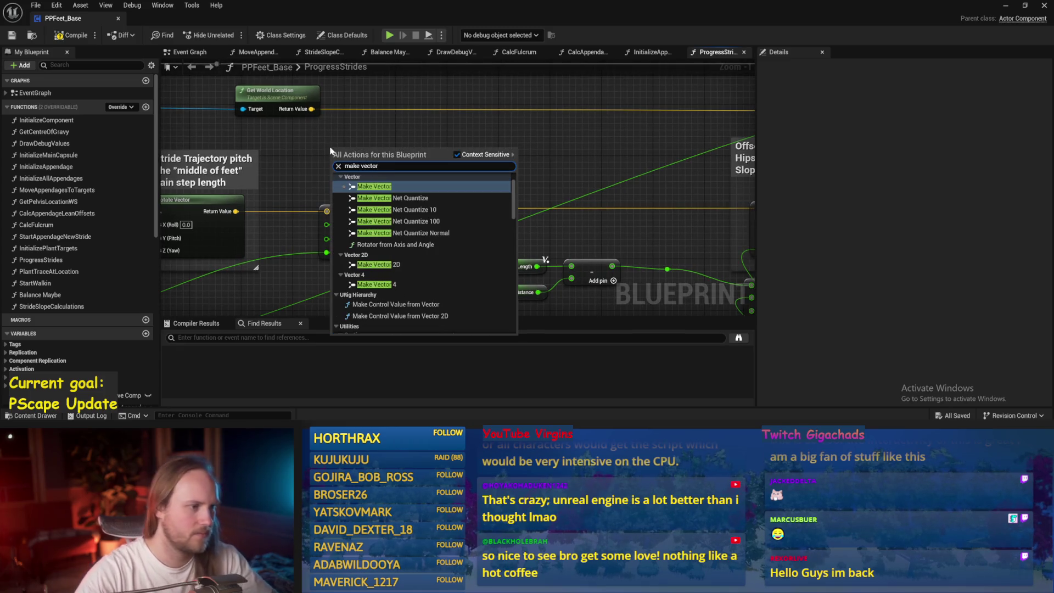
pyautogui.press('Return')
pyautogui.moveTo(399, 160); pyautogui.dragTo(454, 208)
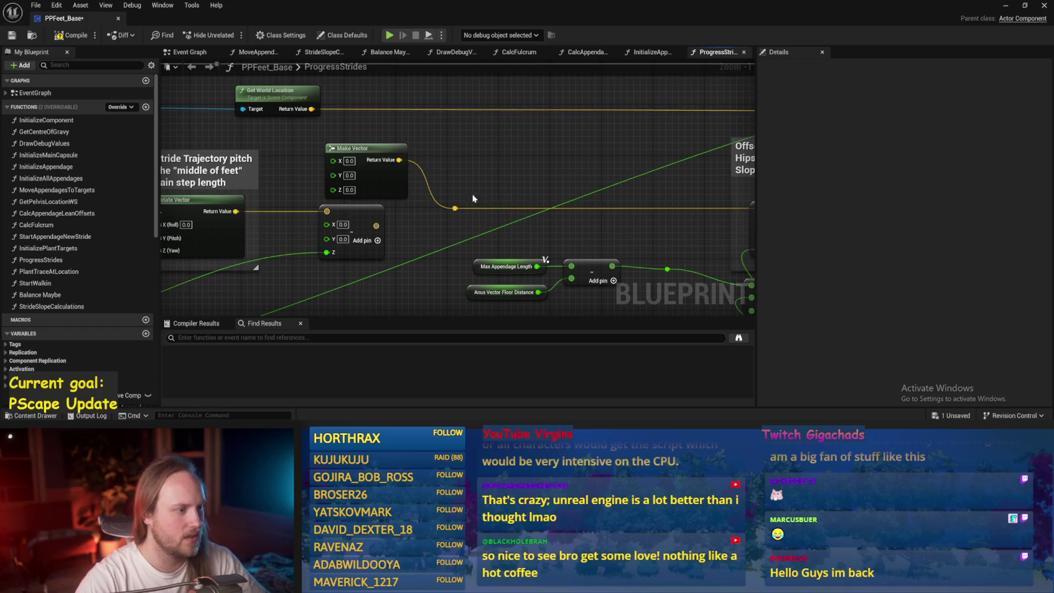
pyautogui.hotkey('ctrl', 's')
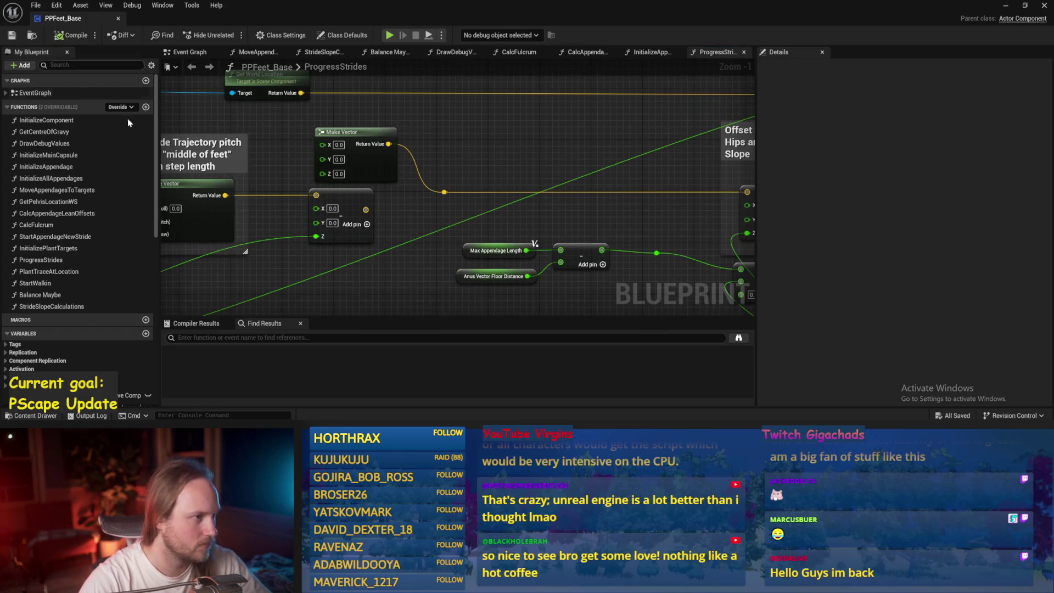
# - Check the level, then survey the foot tilt and leg lift comments before returning to Make Vector
pyautogui.click(450, 216)
pyautogui.click(1005, 7)
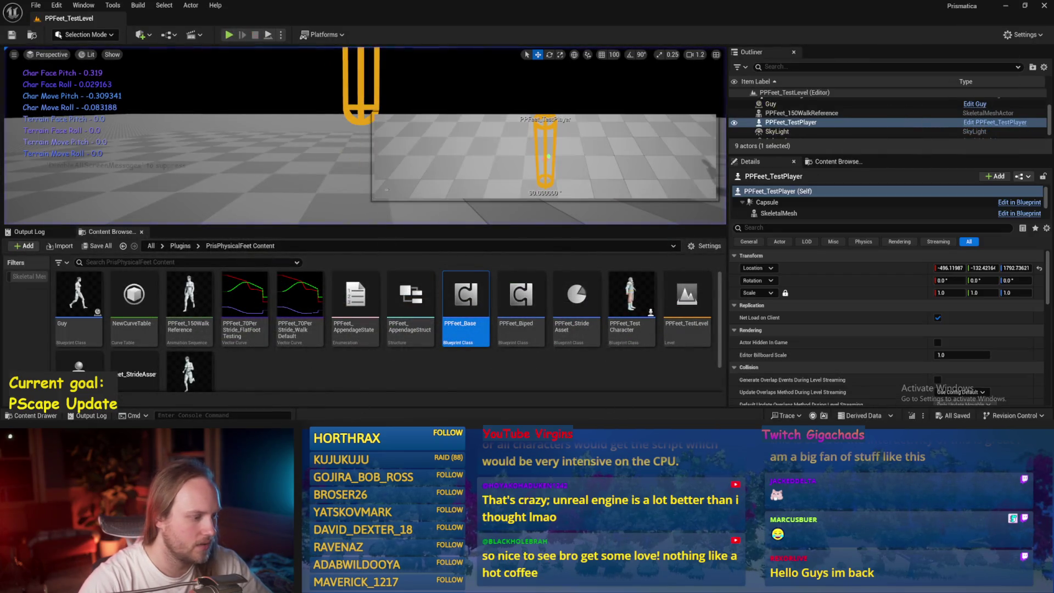
pyautogui.hotkey('alt', 'Tab')
pyautogui.scroll(-3, 530, 235)
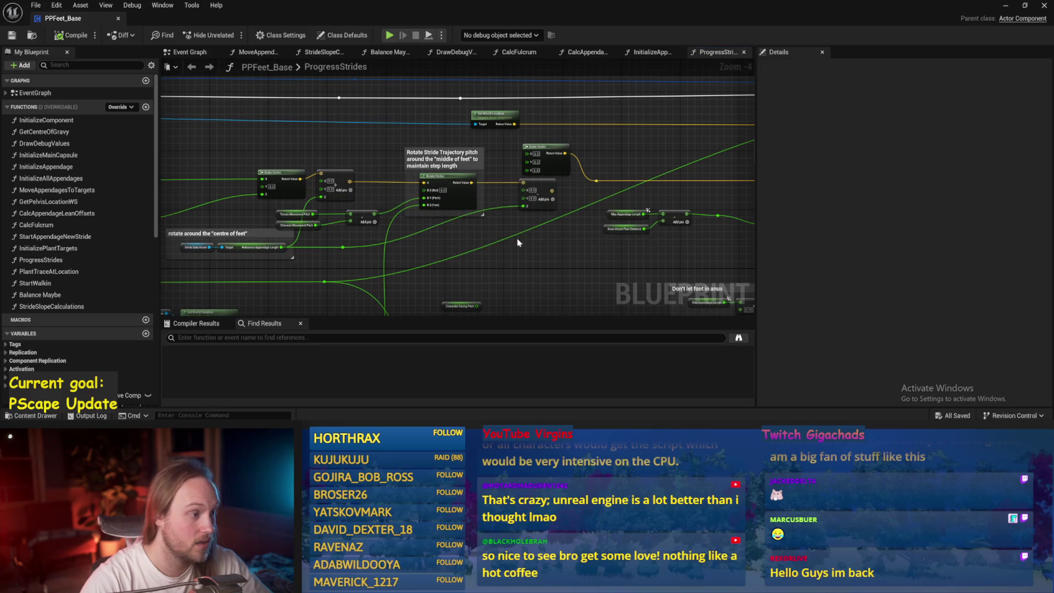
pyautogui.moveTo(425, 251); pyautogui.dragTo(488, 230)
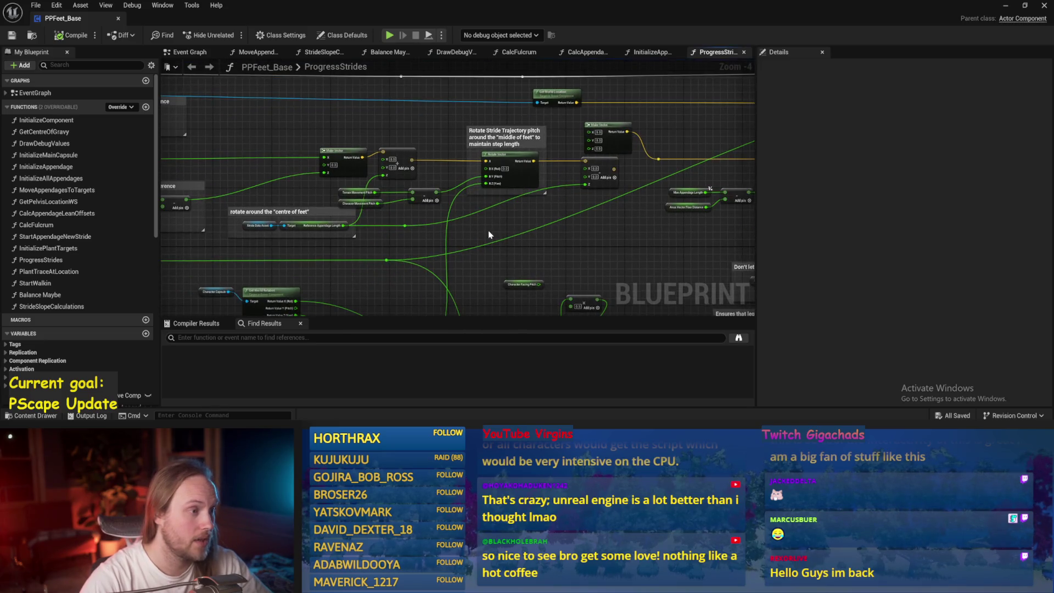
pyautogui.moveTo(353, 228)
pyautogui.mouseDown()
pyautogui.moveTo(463, 201)
pyautogui.moveTo(625, 205)
pyautogui.moveTo(277, 204)
pyautogui.moveTo(266, 216)
pyautogui.moveTo(211, 199)
pyautogui.moveTo(575, 221)
pyautogui.mouseUp()
pyautogui.scroll(1, 395, 222)
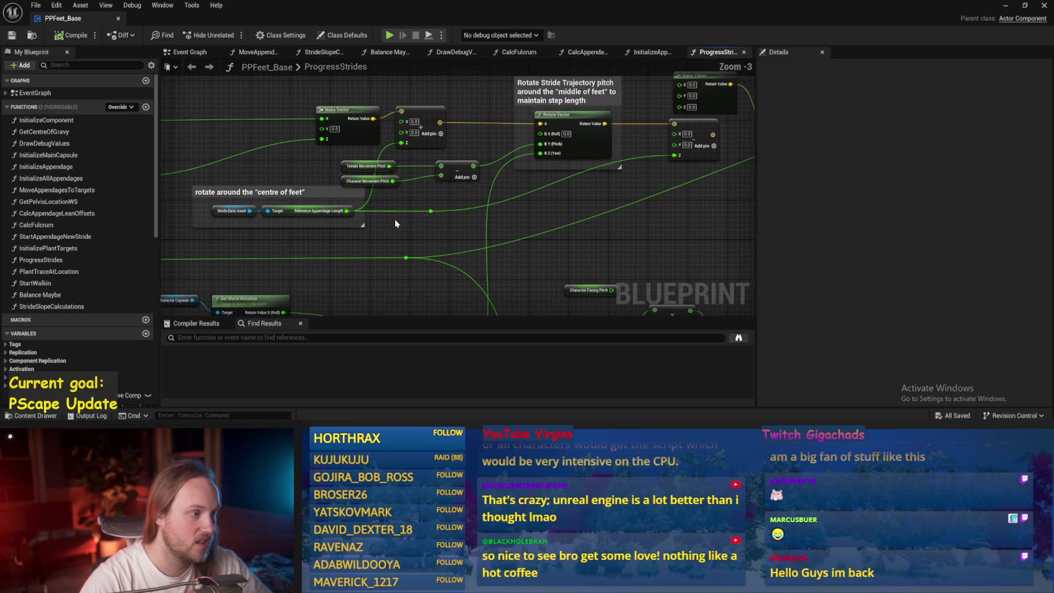
pyautogui.moveTo(353, 227)
pyautogui.mouseDown()
pyautogui.moveTo(405, 264)
pyautogui.moveTo(467, 223)
pyautogui.moveTo(582, 227)
pyautogui.moveTo(483, 165)
pyautogui.moveTo(488, 278)
pyautogui.moveTo(377, 237)
pyautogui.moveTo(749, 140)
pyautogui.moveTo(287, 104)
pyautogui.moveTo(461, 144)
pyautogui.moveTo(340, 135)
pyautogui.mouseUp()
# - Add a -1.0 multiply node feeding Make Vector's Z and save the blueprint
pyautogui.write('*')
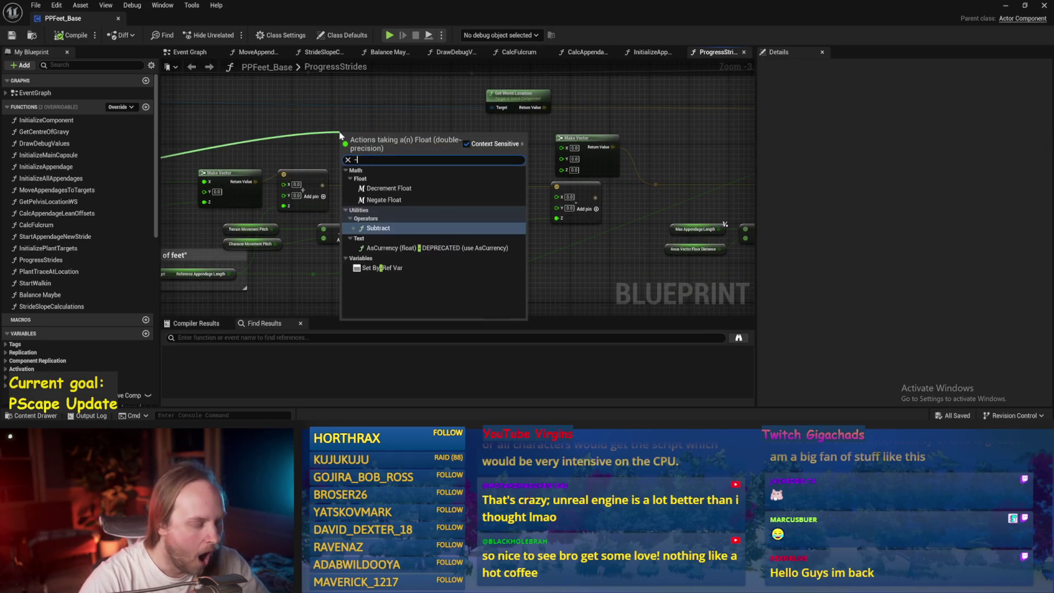
pyautogui.press('Return')
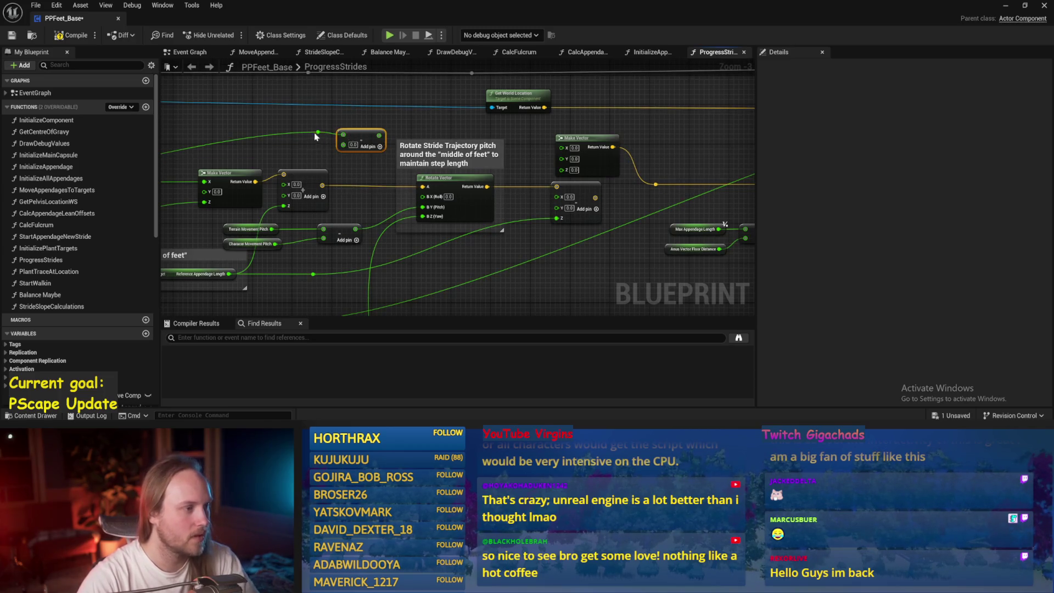
pyautogui.press('Delete')
pyautogui.moveTo(318, 133); pyautogui.dragTo(355, 138)
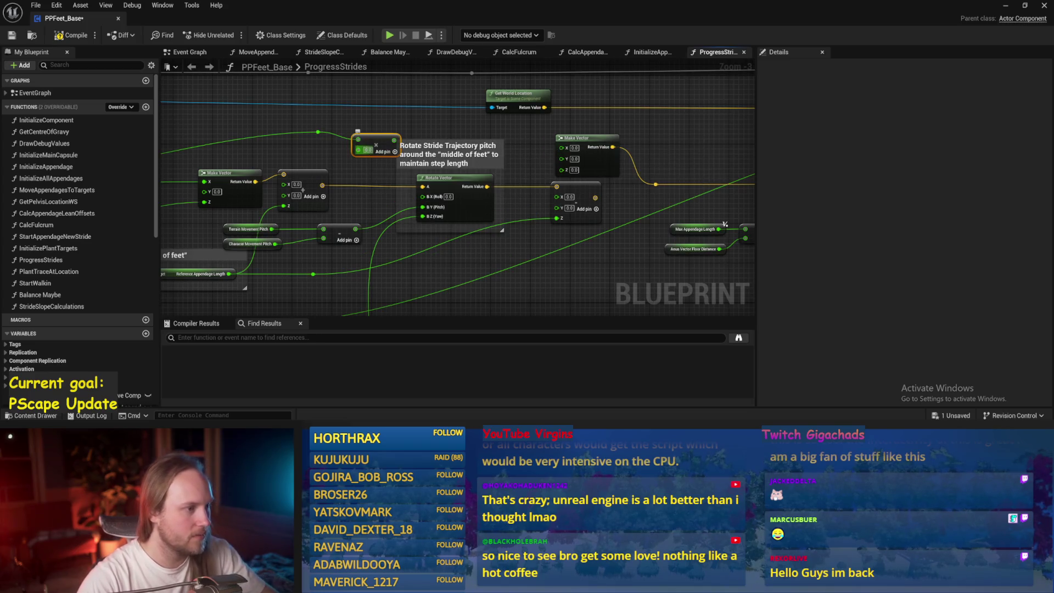
pyautogui.moveTo(395, 144); pyautogui.dragTo(561, 169)
pyautogui.click(12, 35)
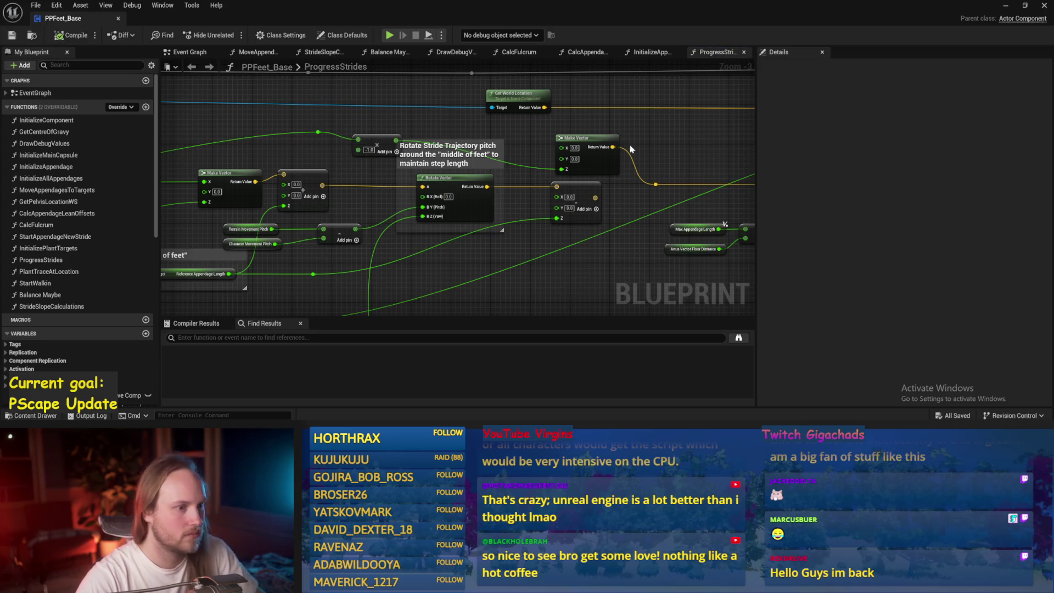
pyautogui.moveTo(703, 156); pyautogui.dragTo(544, 139)
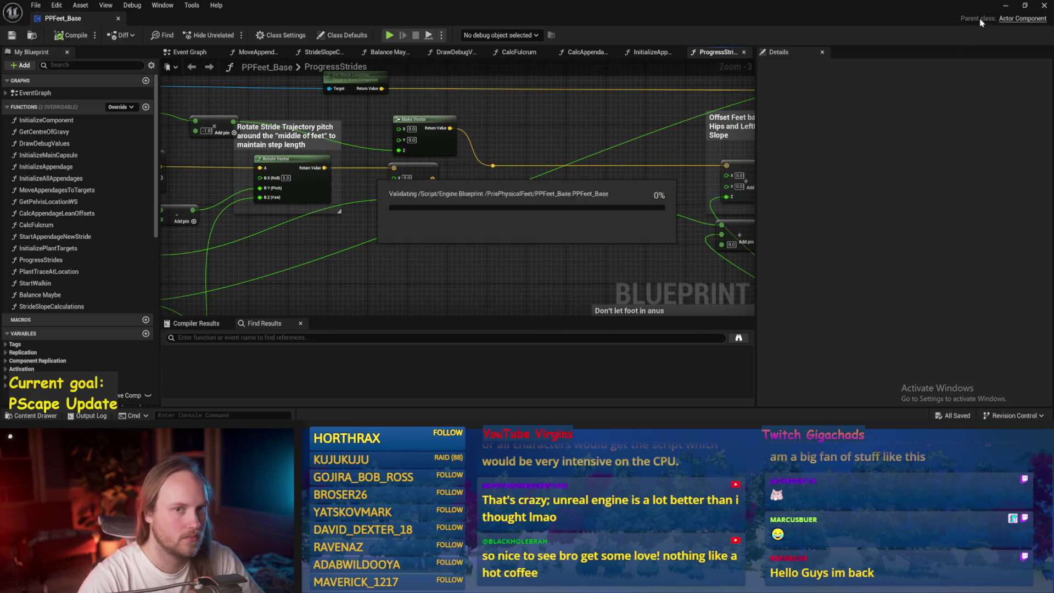
pyautogui.hotkey('alt', 'Tab')
pyautogui.hotkey('alt', 'p')
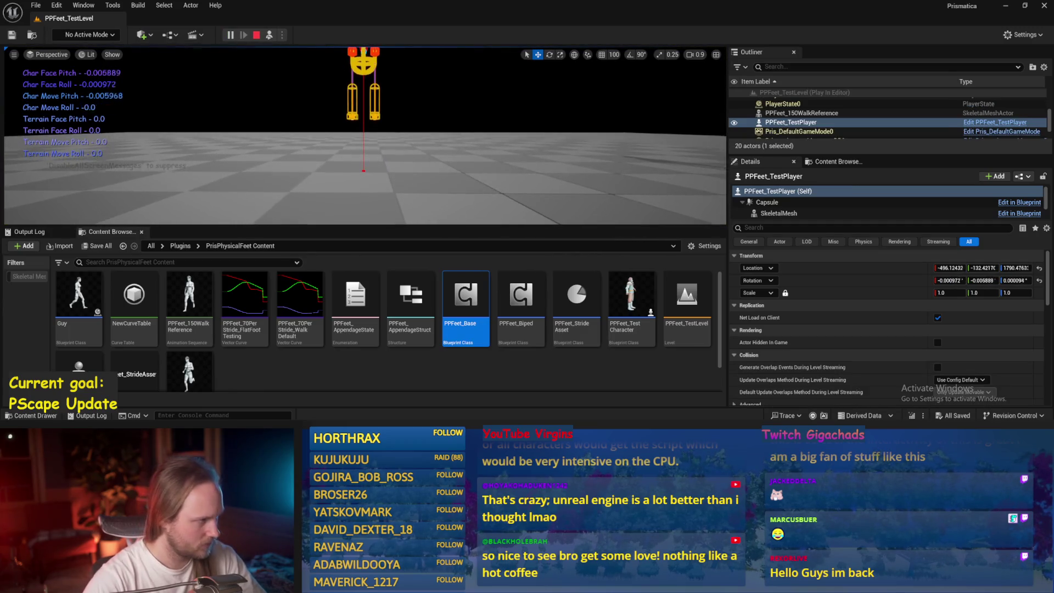
pyautogui.press('f')
pyautogui.press('e')
pyautogui.moveTo(379, 109); pyautogui.dragTo(384, 134)
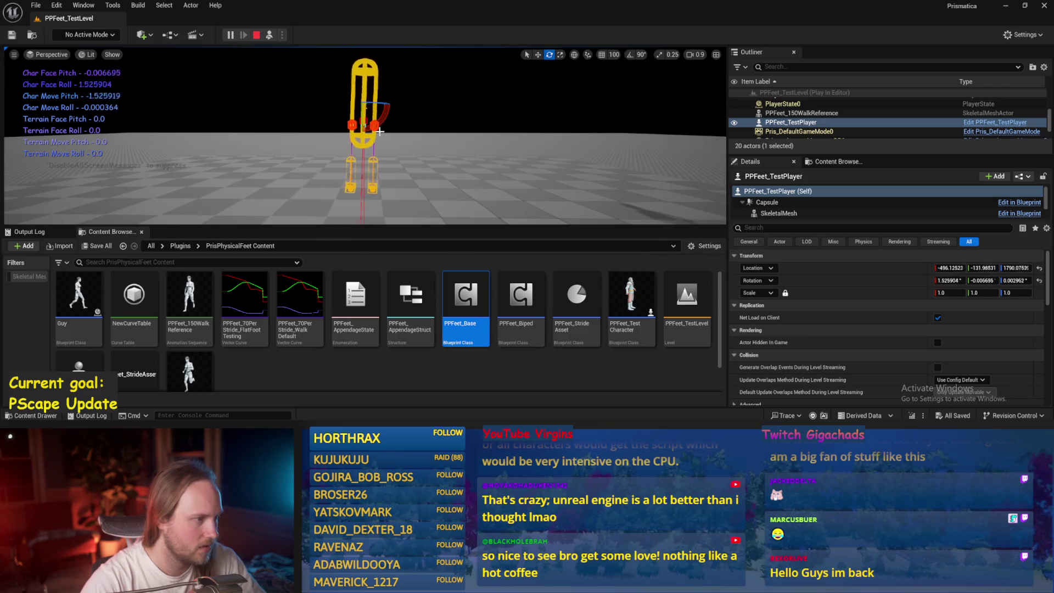
pyautogui.press('Escape')
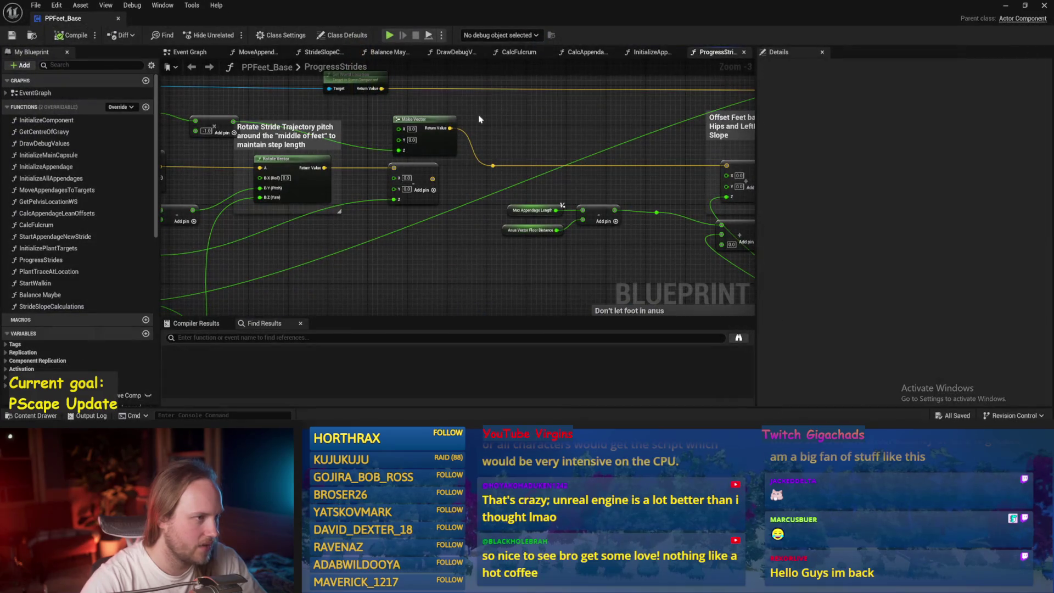
# - In the Event Graph, rewire Set Timer's output to the Start Walkin node
pyautogui.click(189, 52)
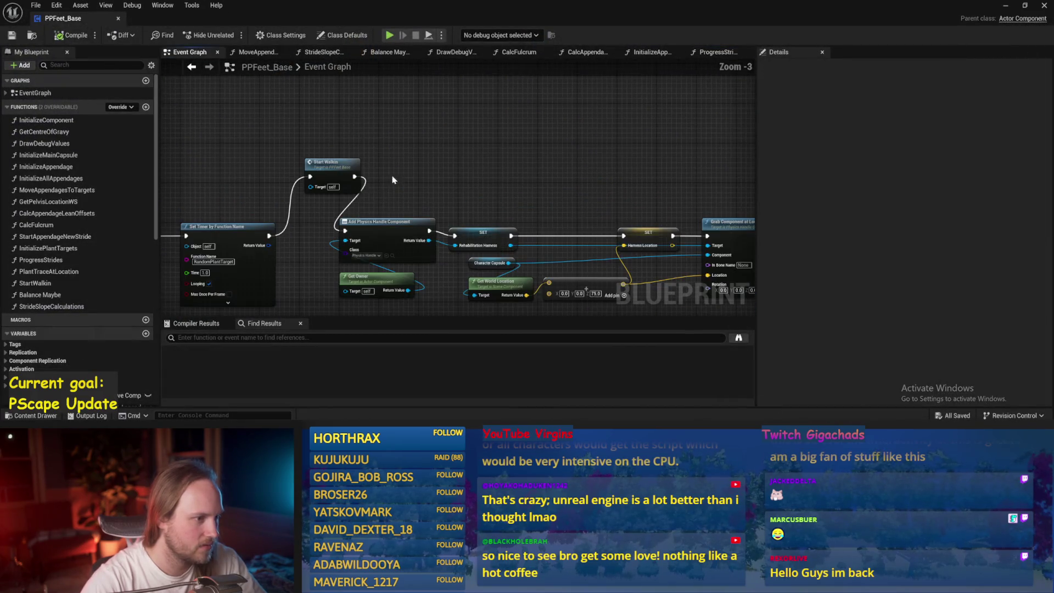
pyautogui.keyDown('alt'); pyautogui.click(269, 235); pyautogui.keyUp('alt')
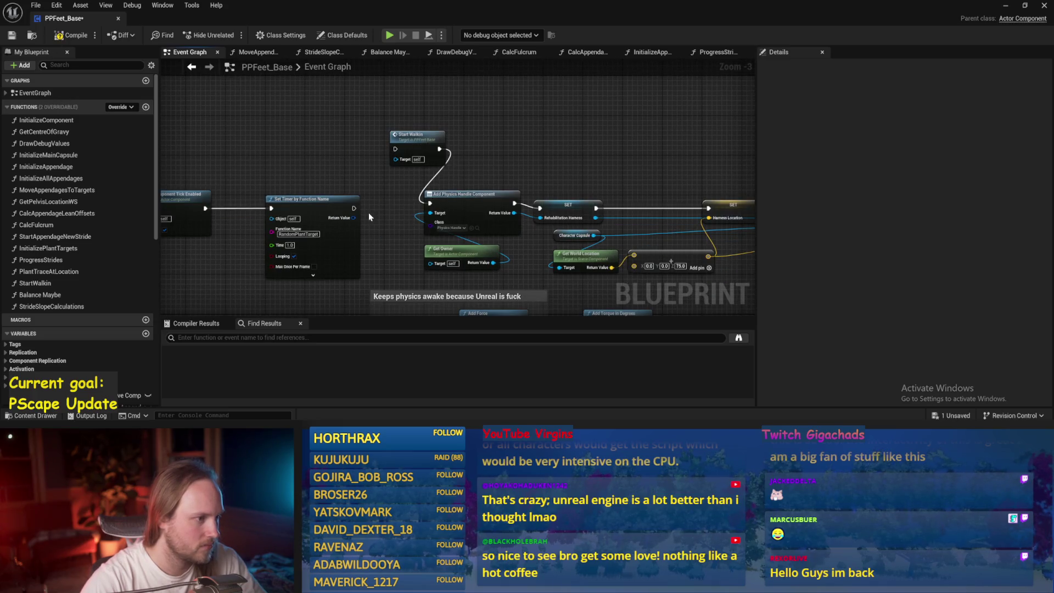
pyautogui.moveTo(354, 208)
pyautogui.mouseDown()
pyautogui.moveTo(379, 147)
pyautogui.moveTo(395, 149)
pyautogui.mouseUp()
# - Break Start Walkin's link to Add Physics Handle Component, save, and close the blueprint
pyautogui.click(444, 149)
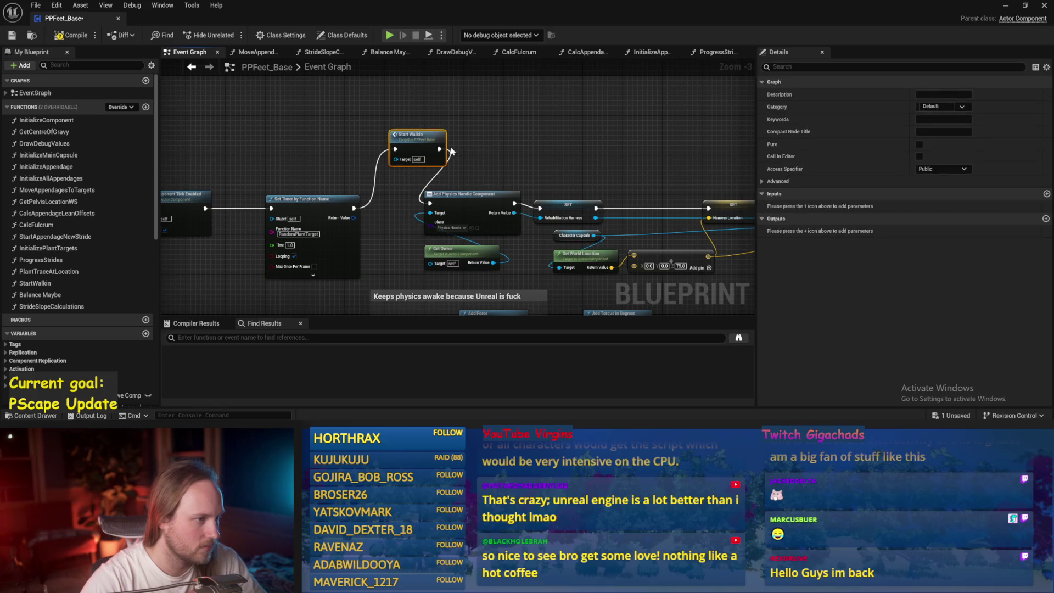
pyautogui.keyDown('alt'); pyautogui.click(439, 149); pyautogui.keyUp('alt')
pyautogui.hotkey('ctrl', 's')
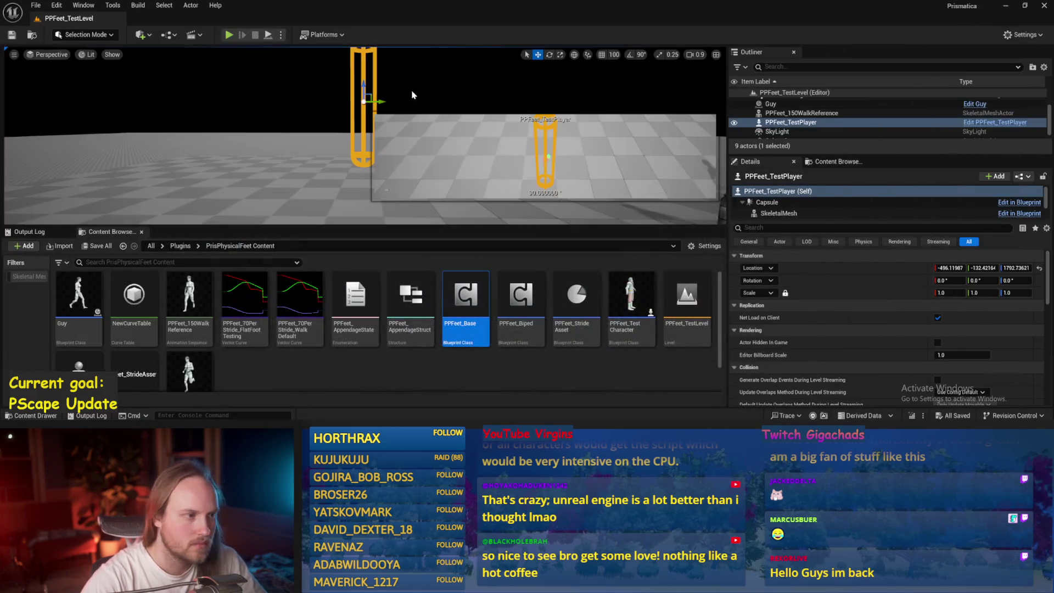
pyautogui.click(1004, 6)
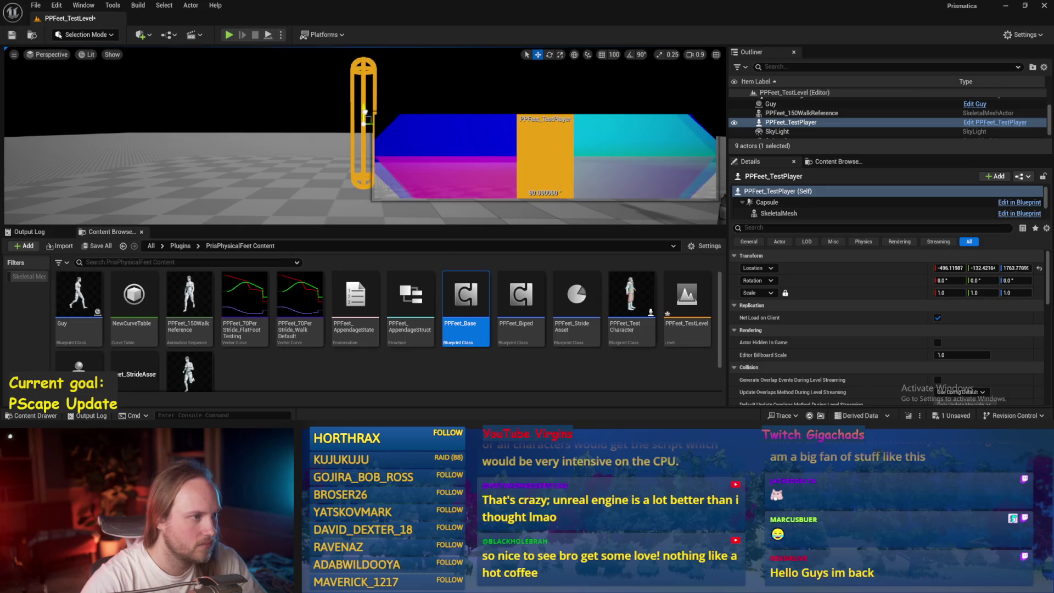
# - Play-test the level, then tilt the player capsule about 6.5 degrees
pyautogui.click(228, 34)
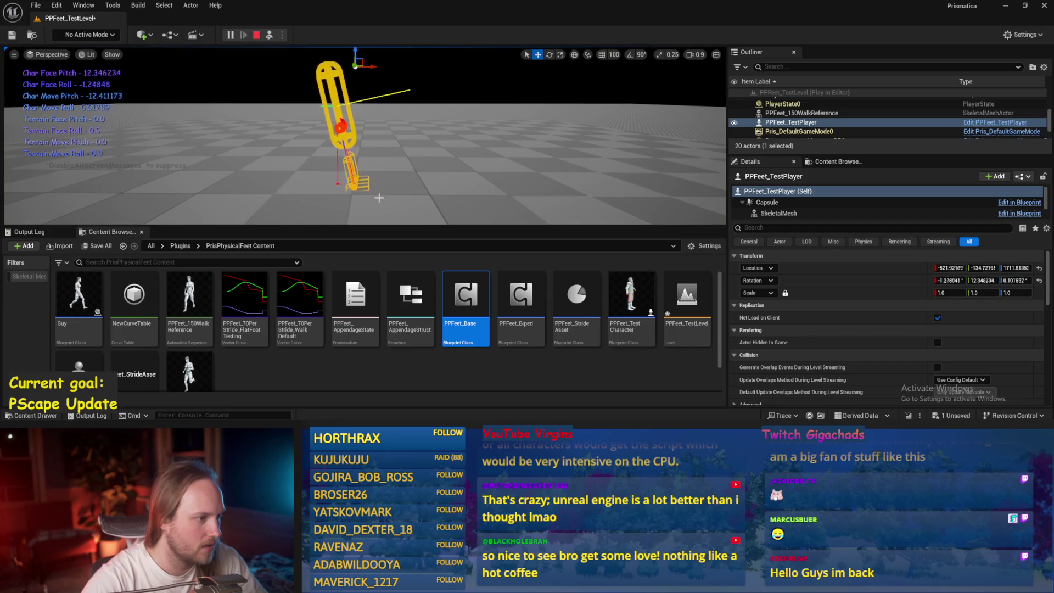
pyautogui.press('Escape')
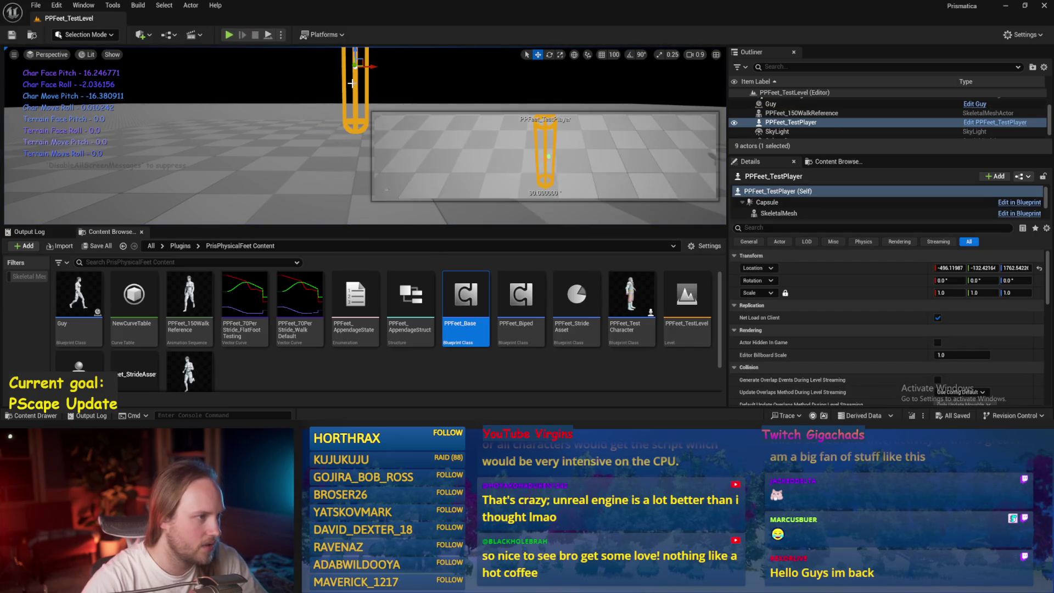
pyautogui.press('e')
pyautogui.moveTo(377, 71); pyautogui.dragTo(254, 40)
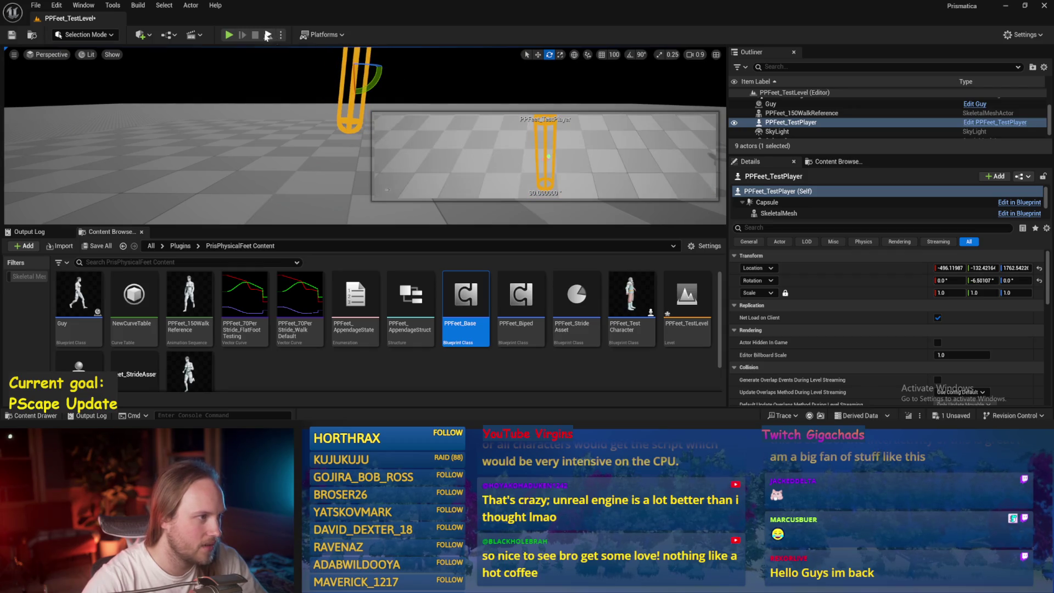
# - Simulate the level twice, dismissing the error log, then reopen the PPFeet_Base blueprint
pyautogui.click(266, 36)
pyautogui.press('Escape')
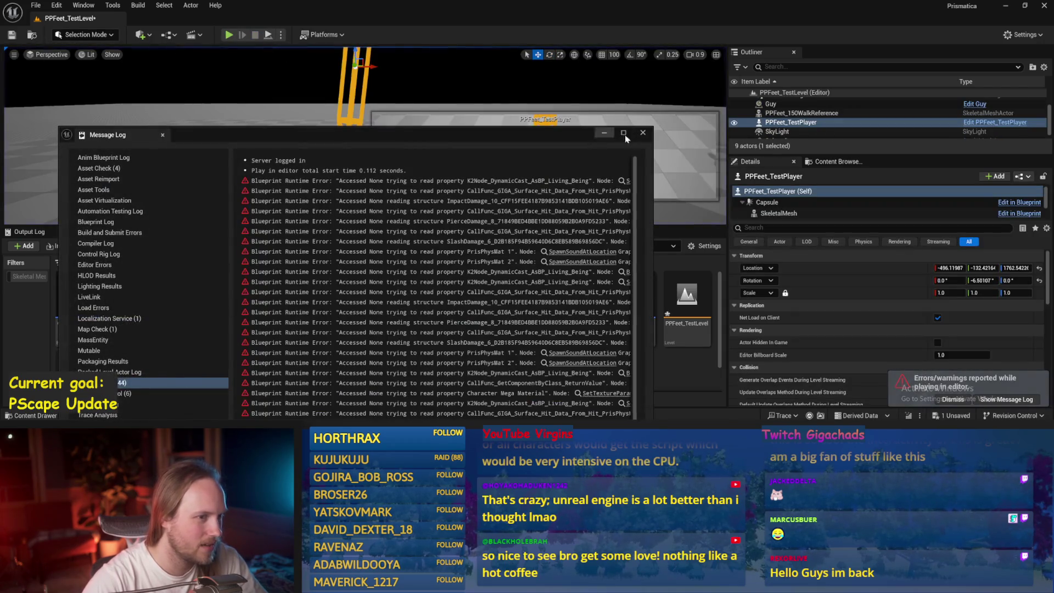
pyautogui.click(642, 132)
pyautogui.click(267, 34)
pyautogui.click(248, 149)
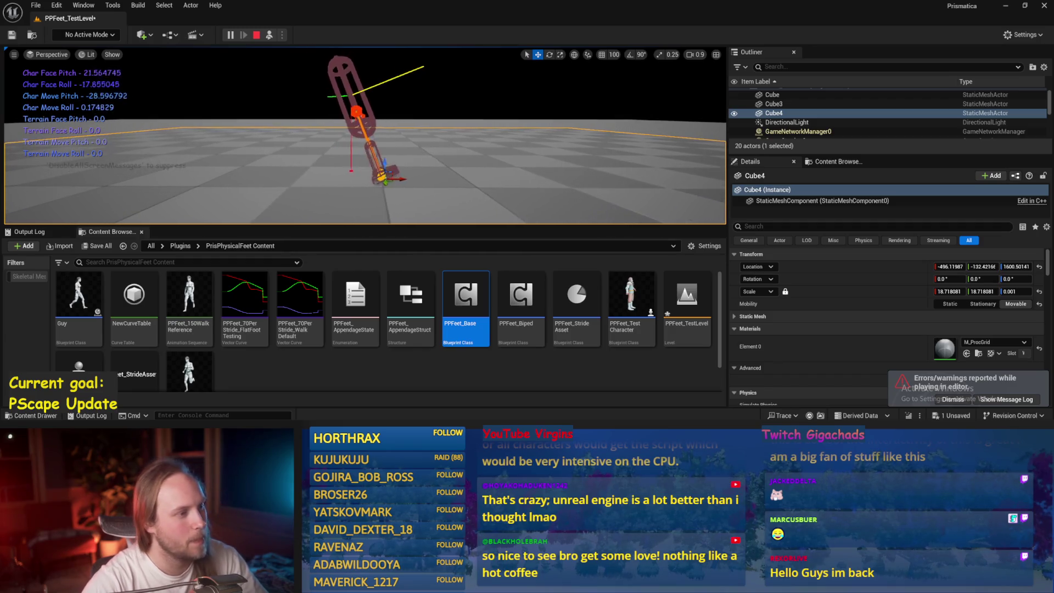
pyautogui.press('Escape')
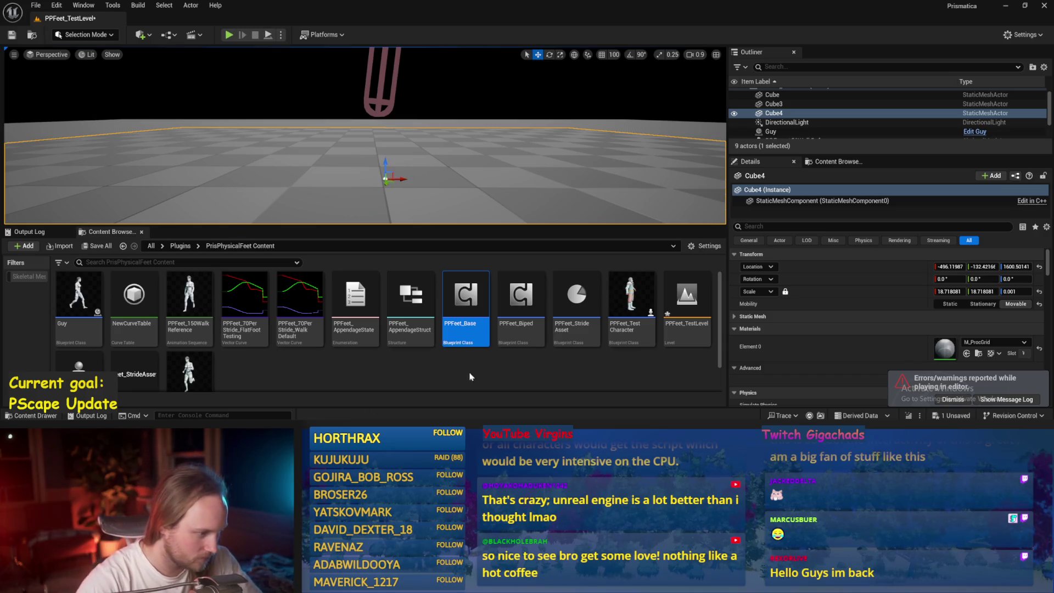
pyautogui.doubleClick(466, 296)
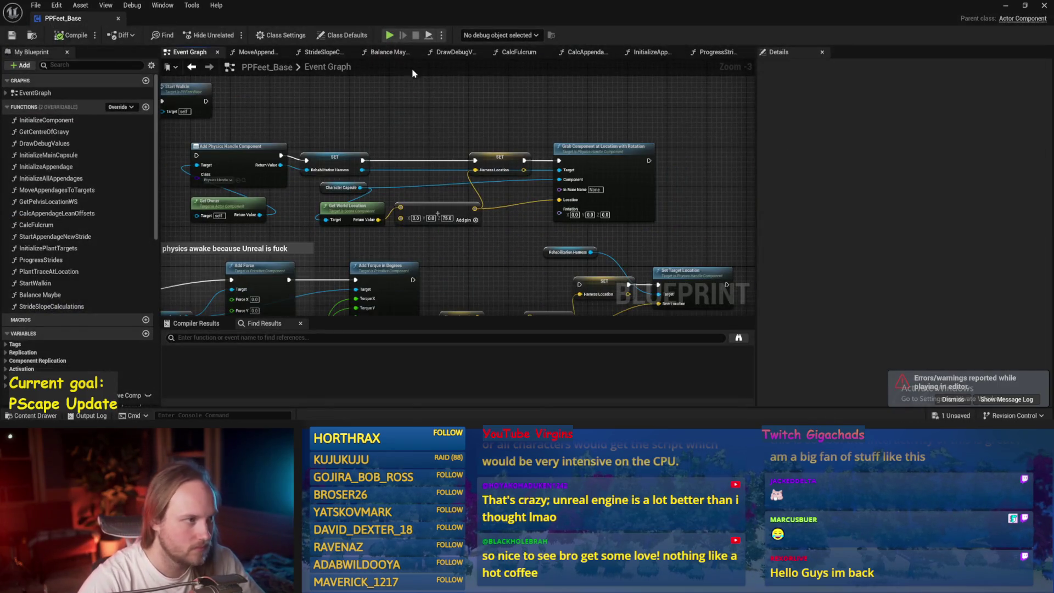
# - In ProgressStrides, change the Character Facing Pitch multiplier from 2.0 to 3.0
pyautogui.click(387, 52)
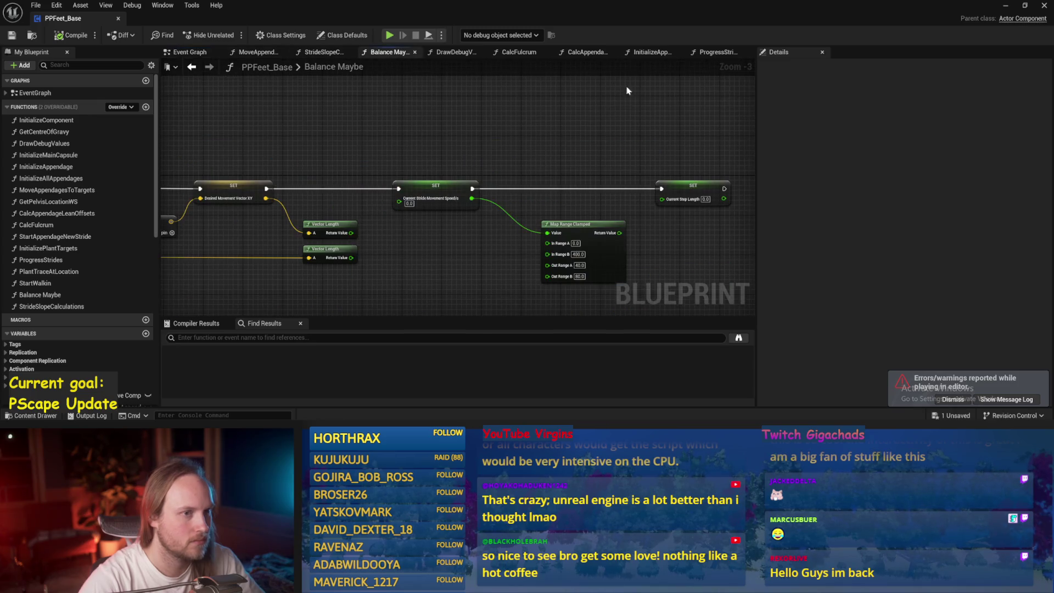
pyautogui.click(651, 52)
pyautogui.click(716, 52)
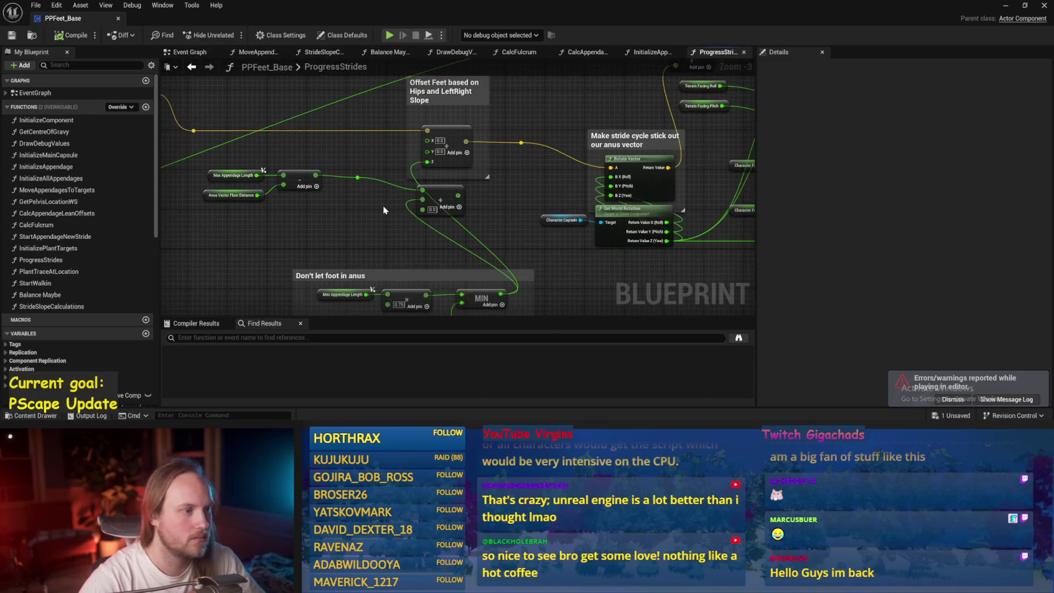
pyautogui.moveTo(499, 194); pyautogui.dragTo(316, 244)
pyautogui.moveTo(667, 136); pyautogui.dragTo(555, 223)
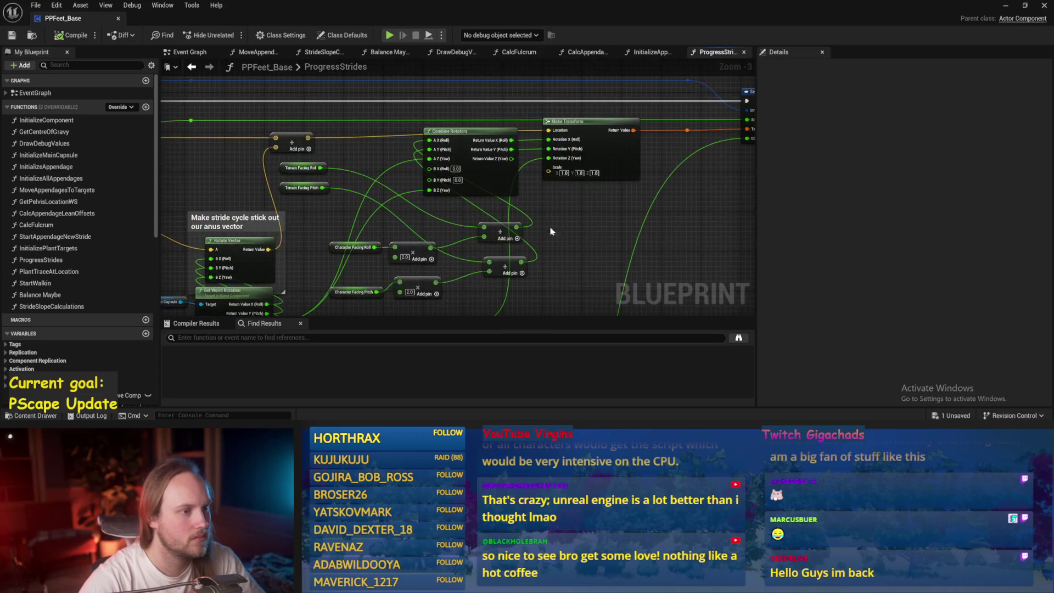
pyautogui.scroll(2, 554, 223)
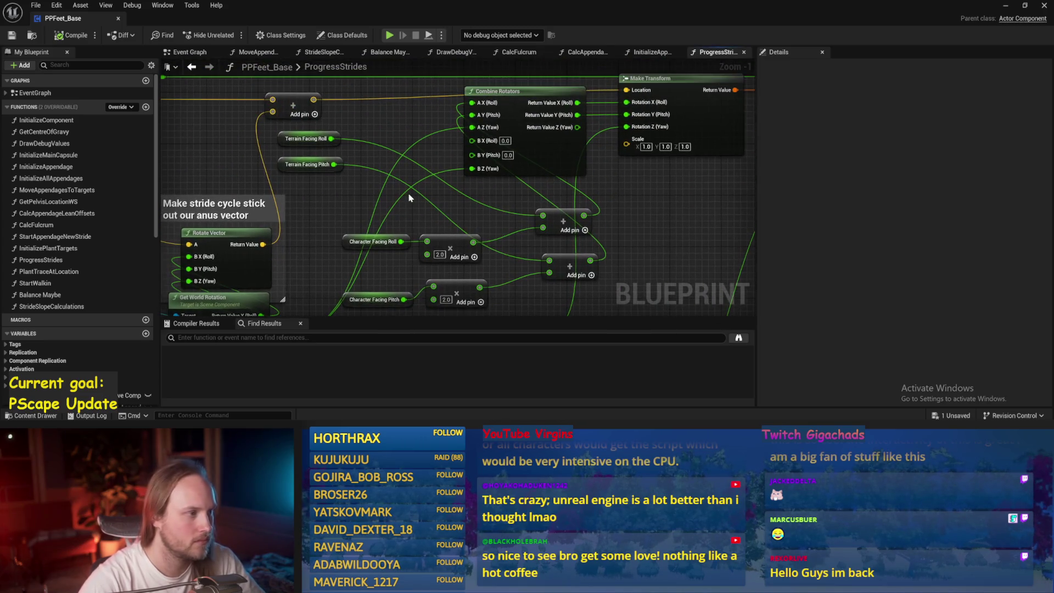
pyautogui.moveTo(413, 205); pyautogui.dragTo(419, 153)
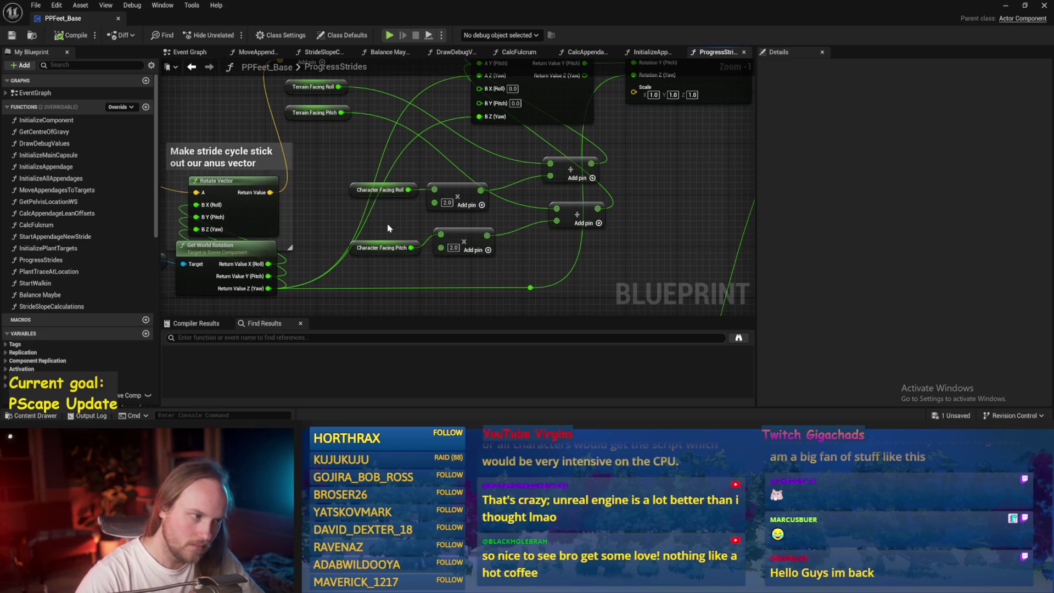
pyautogui.click(453, 248)
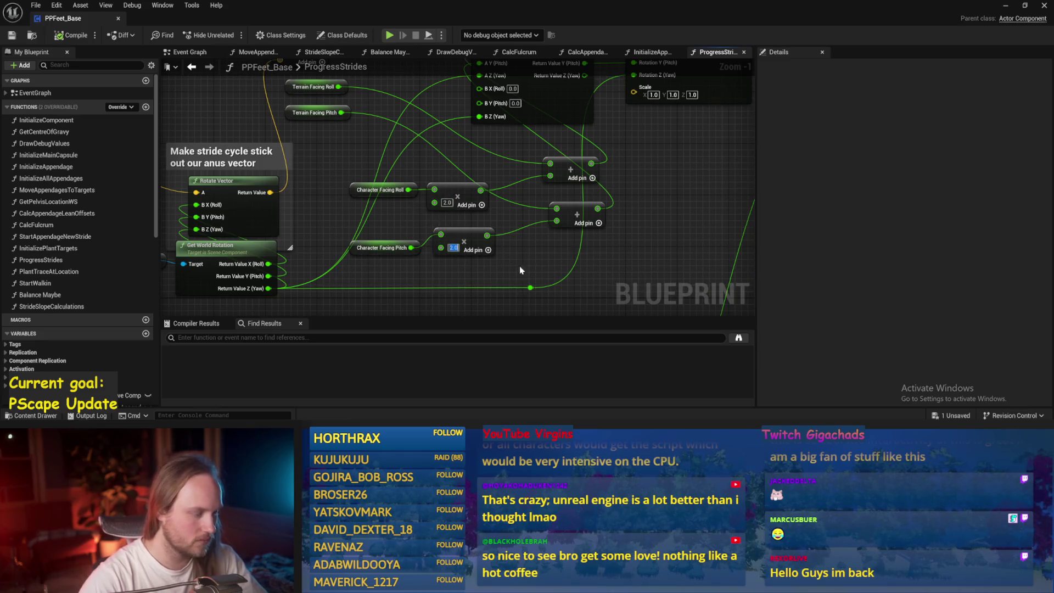
pyautogui.write('3')
pyautogui.press('Return')
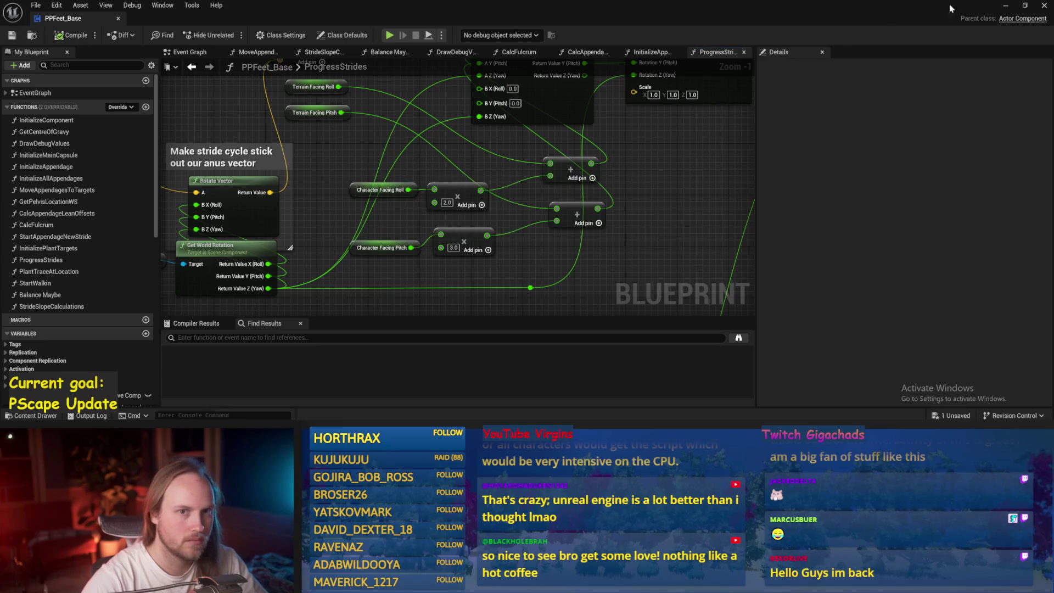
# - Play-test the new pitch multiplier in the test level, then reopen PPFeet_Base
pyautogui.click(1006, 6)
pyautogui.hotkey('alt', 'p')
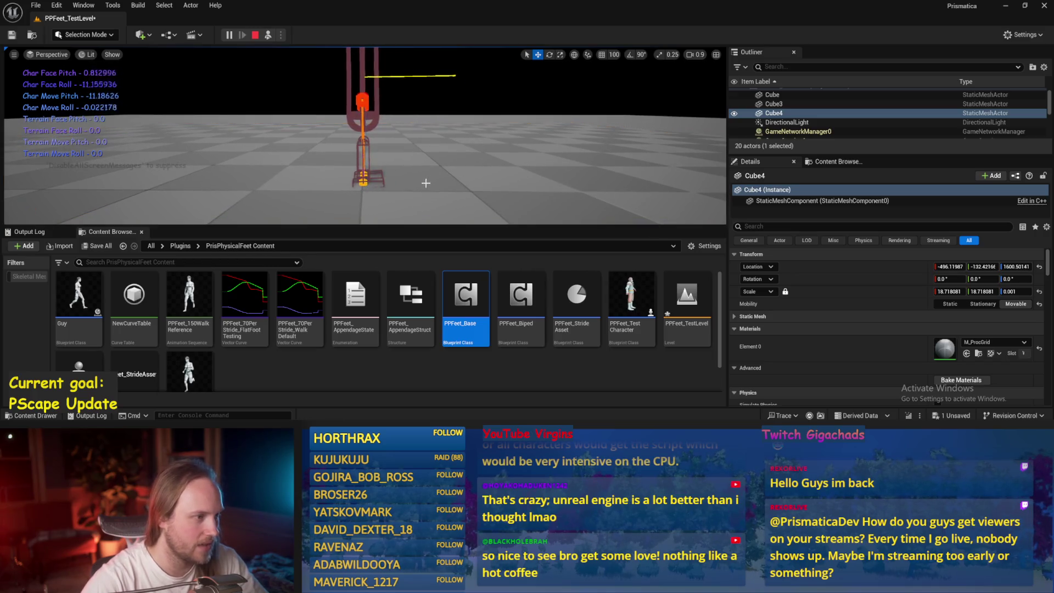
pyautogui.press('Escape')
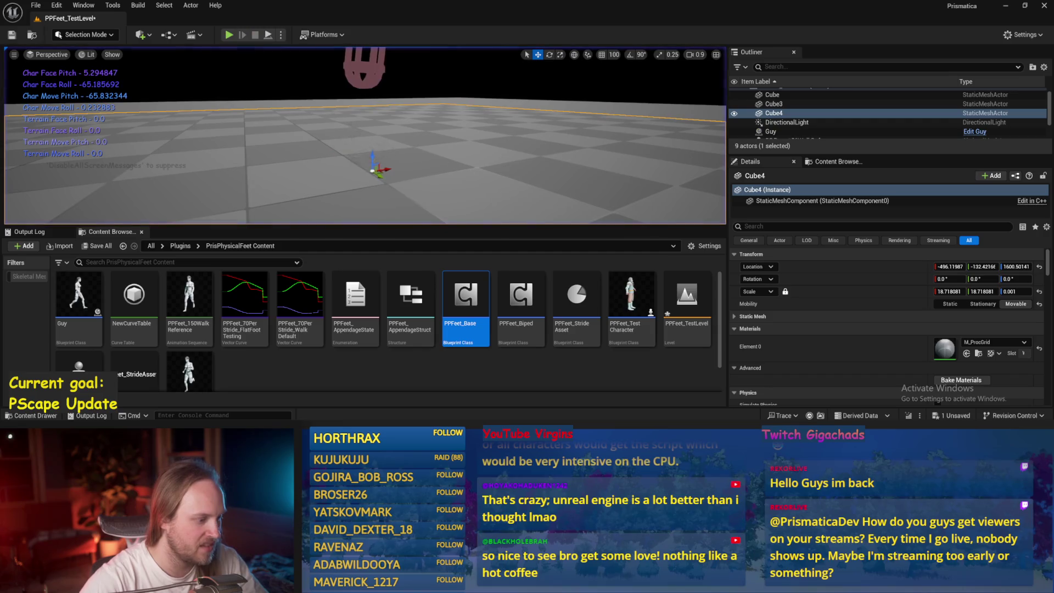
pyautogui.doubleClick(465, 299)
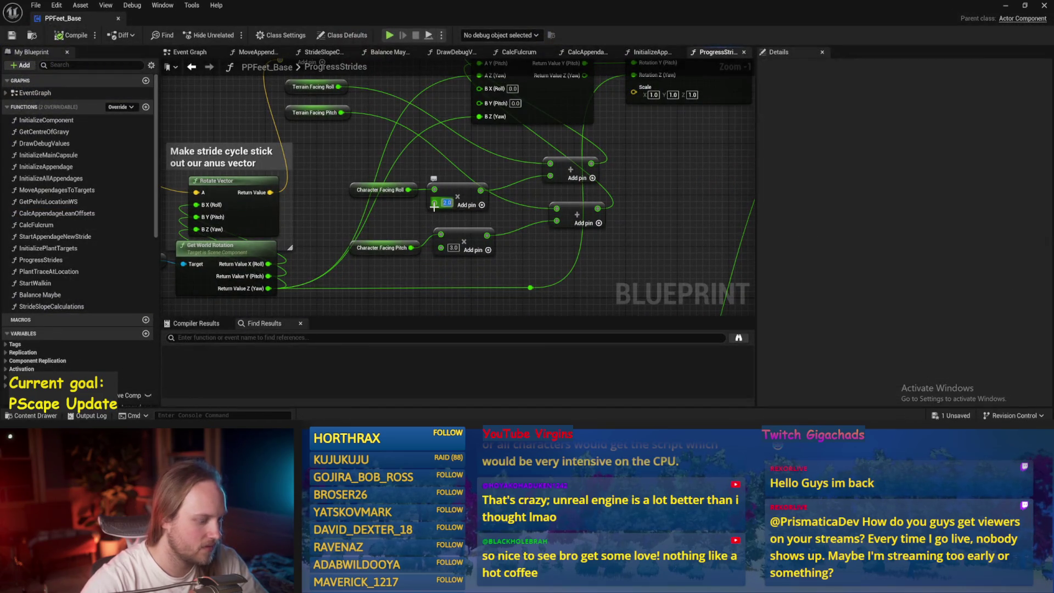
# - Set the Character Facing Roll multiplier to 3.0, compile, and close the blueprint
pyautogui.write('3')
pyautogui.press('Return')
pyautogui.click(58, 36)
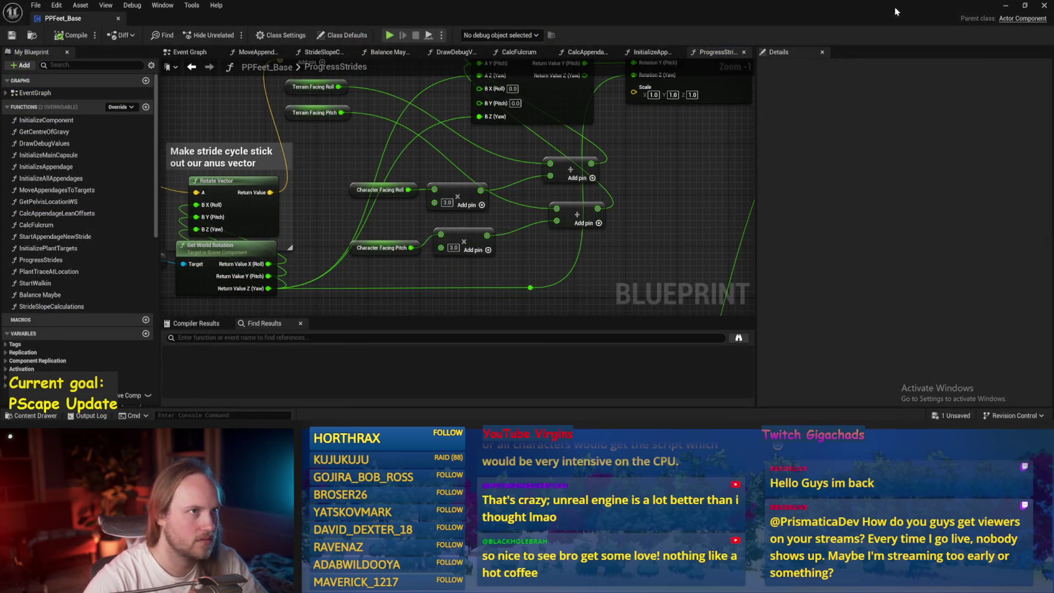
pyautogui.click(1005, 6)
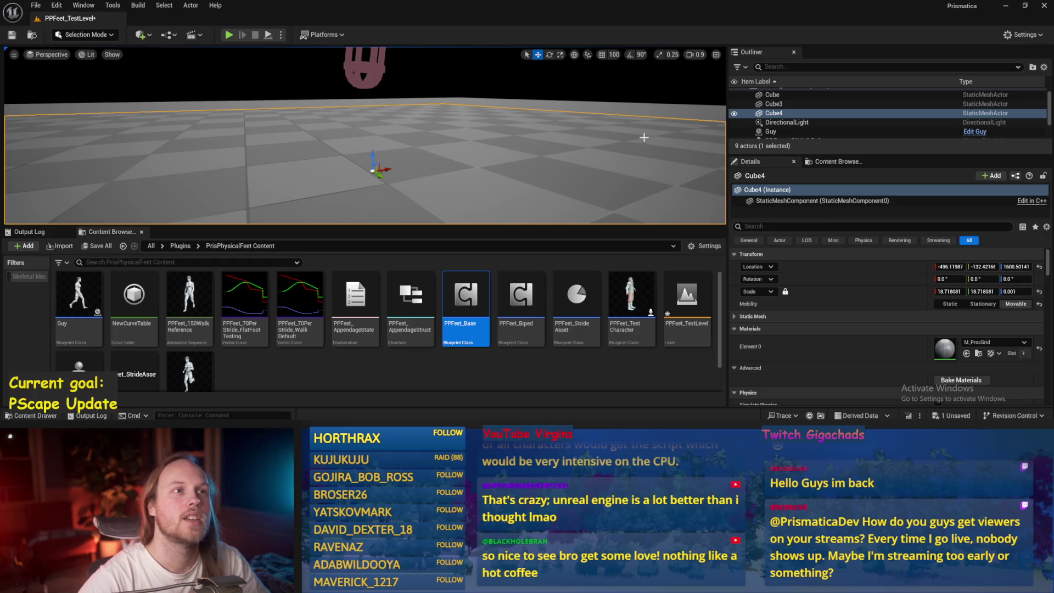
# - Orbit around the floor, save the test level, and select the test player's capsule legs
pyautogui.moveTo(631, 166); pyautogui.dragTo(598, 168)
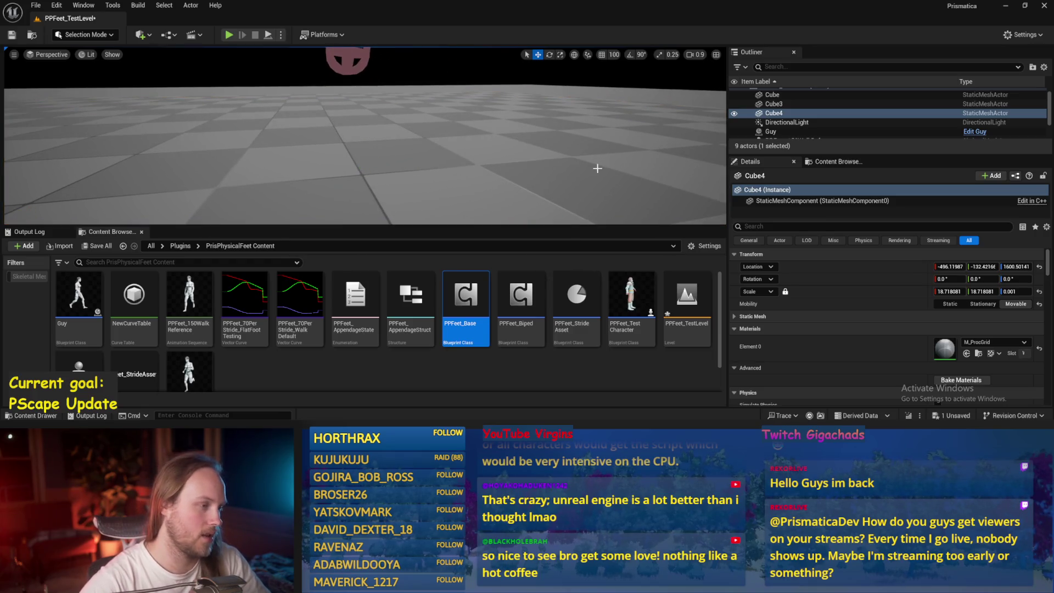
pyautogui.hotkey('ctrl', 's')
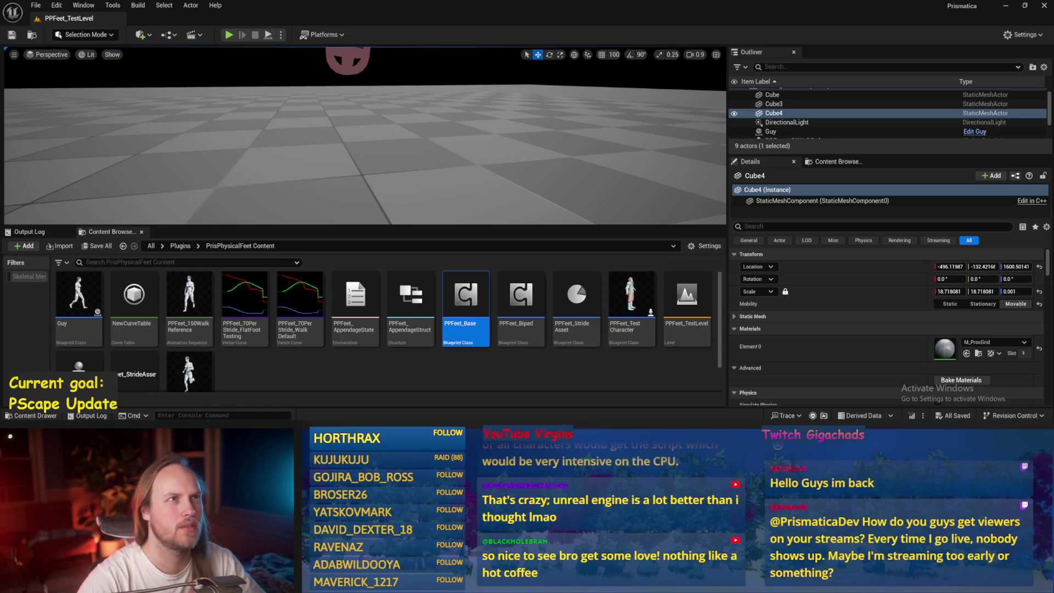
pyautogui.moveTo(366, 174); pyautogui.dragTo(366, 173)
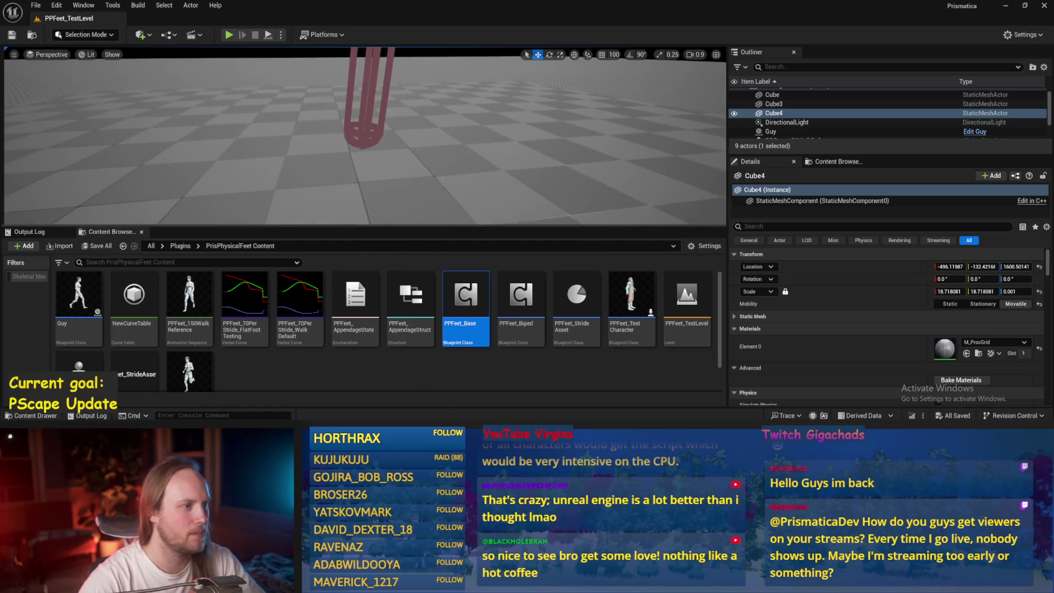
pyautogui.click(365, 143)
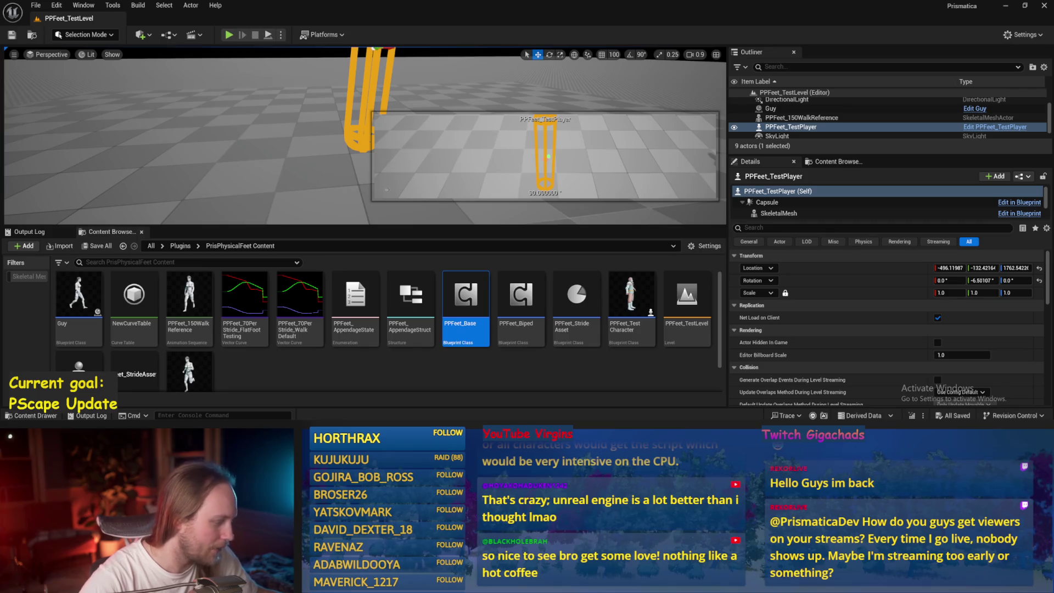
# - Select floor Cube4, play-test the walking character, and save all packages
pyautogui.click(222, 144)
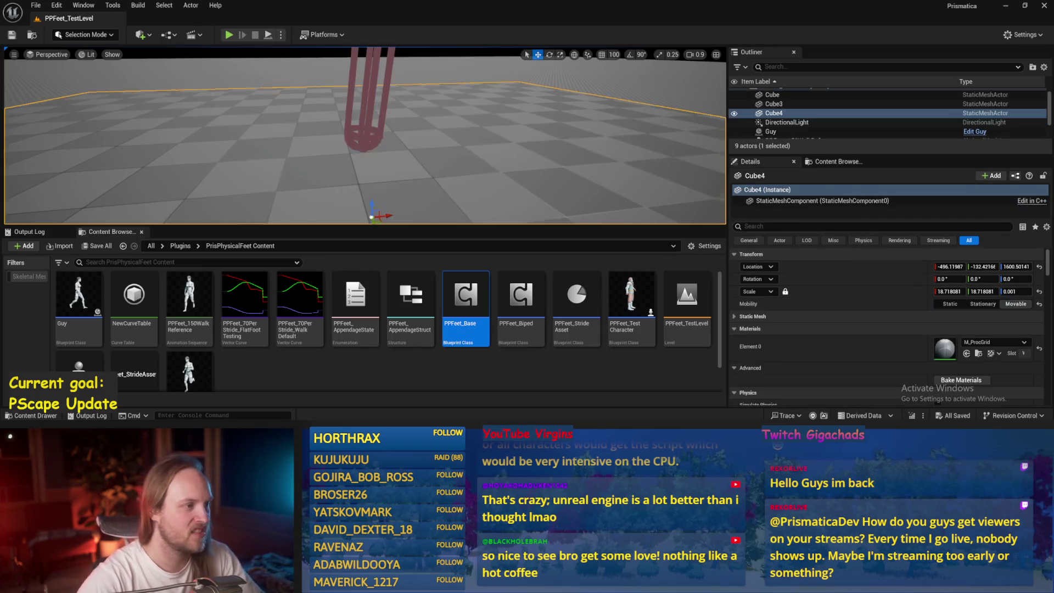
pyautogui.hotkey('alt', 'p')
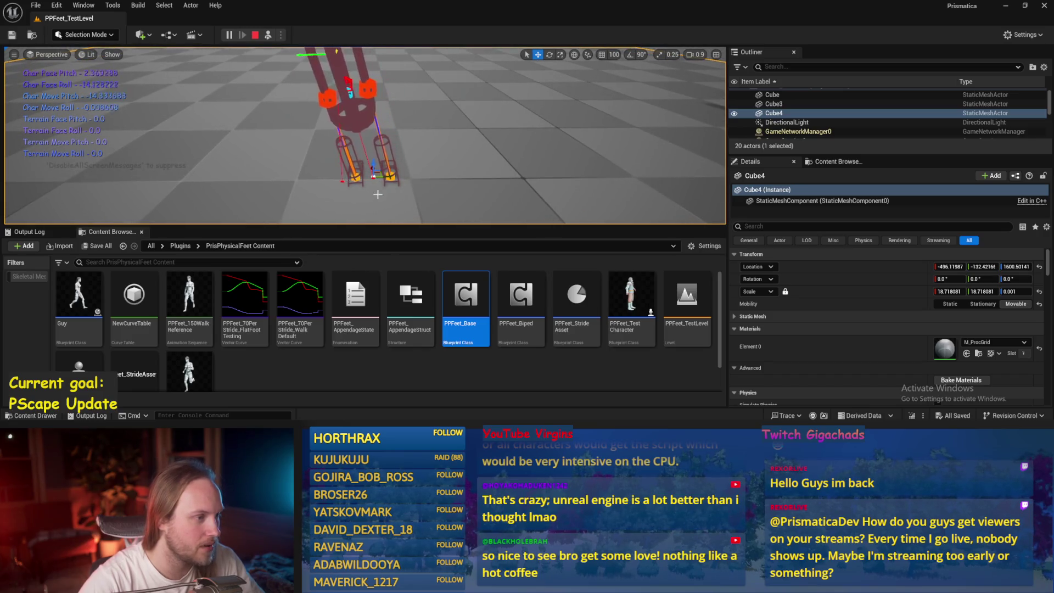
pyautogui.press('Escape')
pyautogui.hotkey('ctrl', 's')
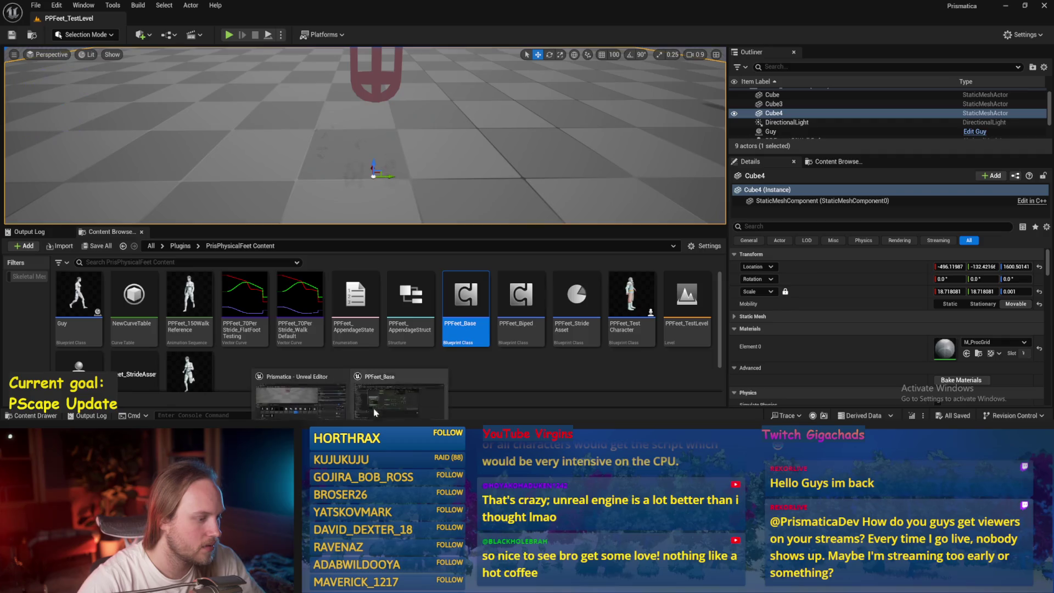
# - Open PPFeet_Base, save it, and zoom out on the ProgressStrides graph
pyautogui.doubleClick(465, 296)
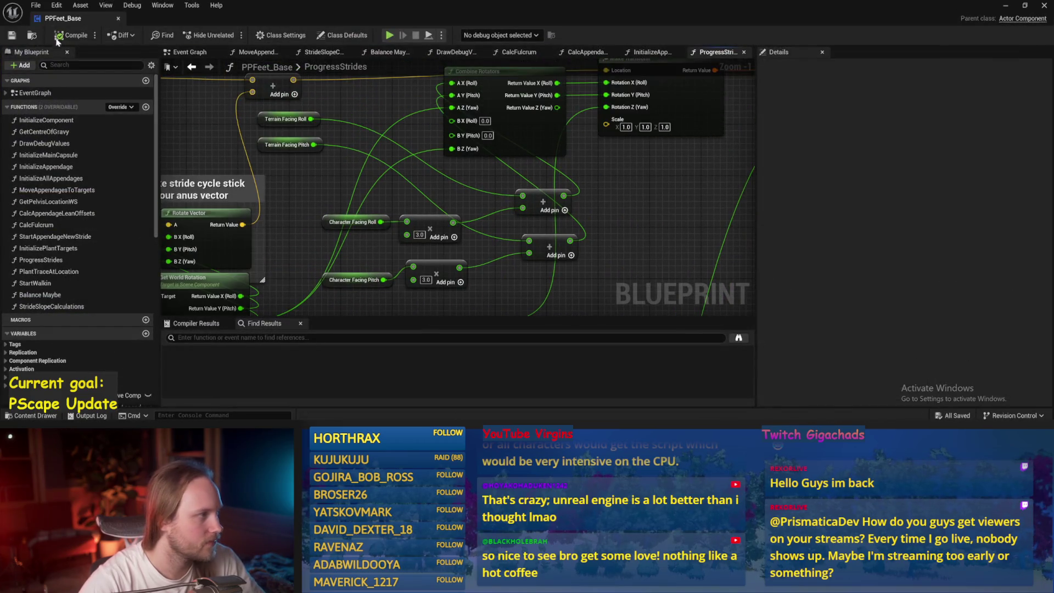
pyautogui.click(12, 35)
pyautogui.hotkey('ctrl', 's')
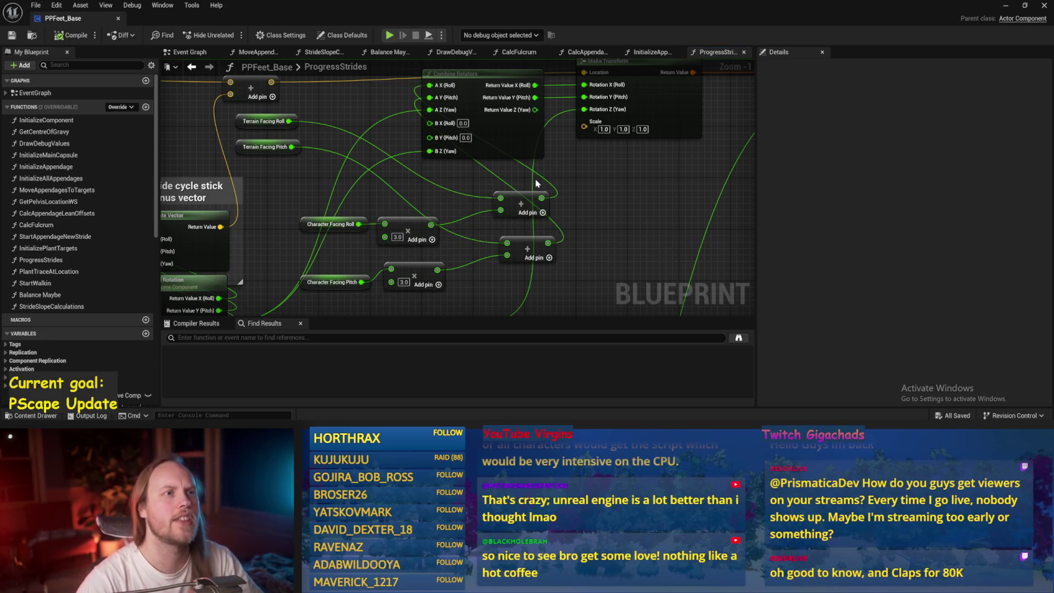
pyautogui.scroll(-1, 592, 219)
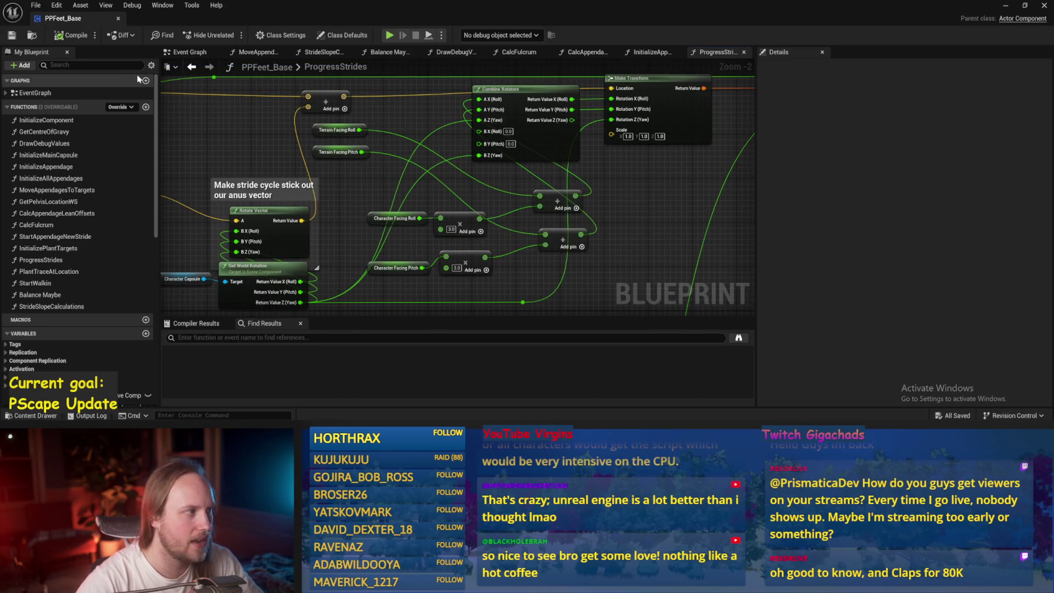
pyautogui.scroll(-2, 331, 147)
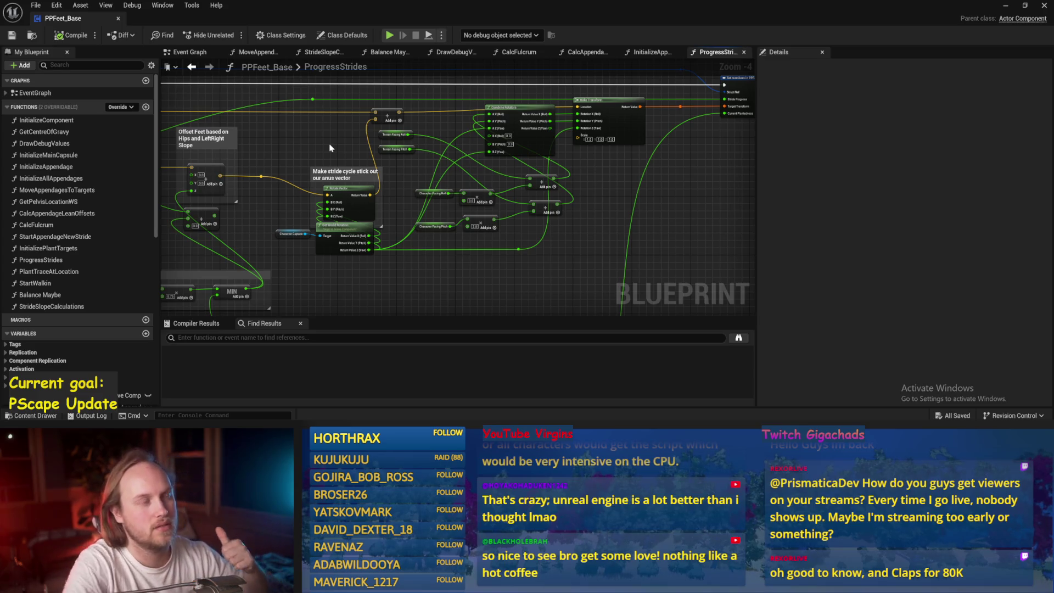
# - Pan around the comment box and nearby nodes, then minimize the Blueprint editor
pyautogui.moveTo(427, 264); pyautogui.dragTo(412, 251)
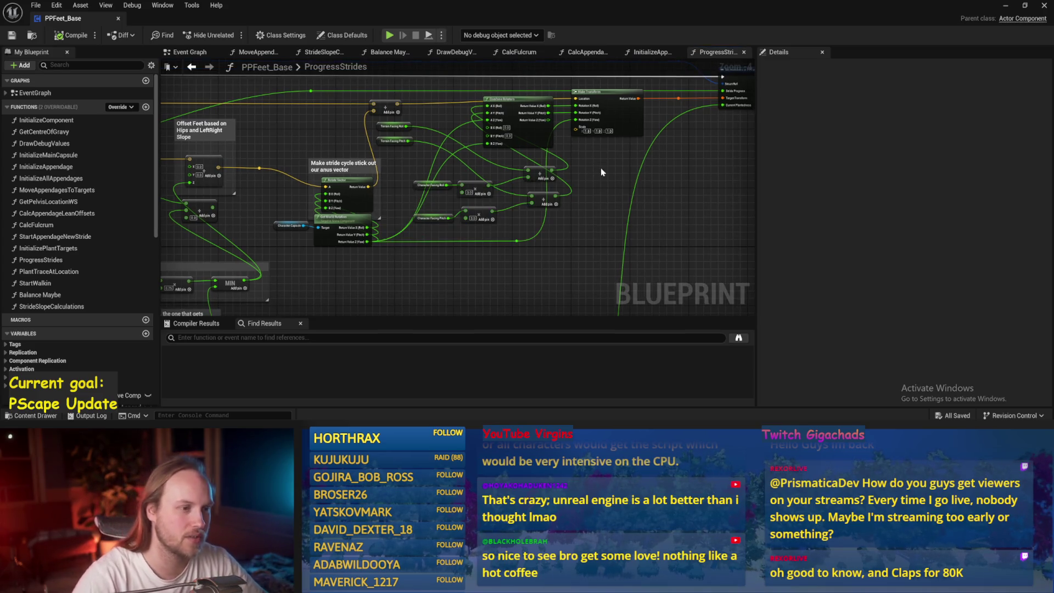
pyautogui.moveTo(549, 185); pyautogui.dragTo(351, 153)
pyautogui.click(634, 199)
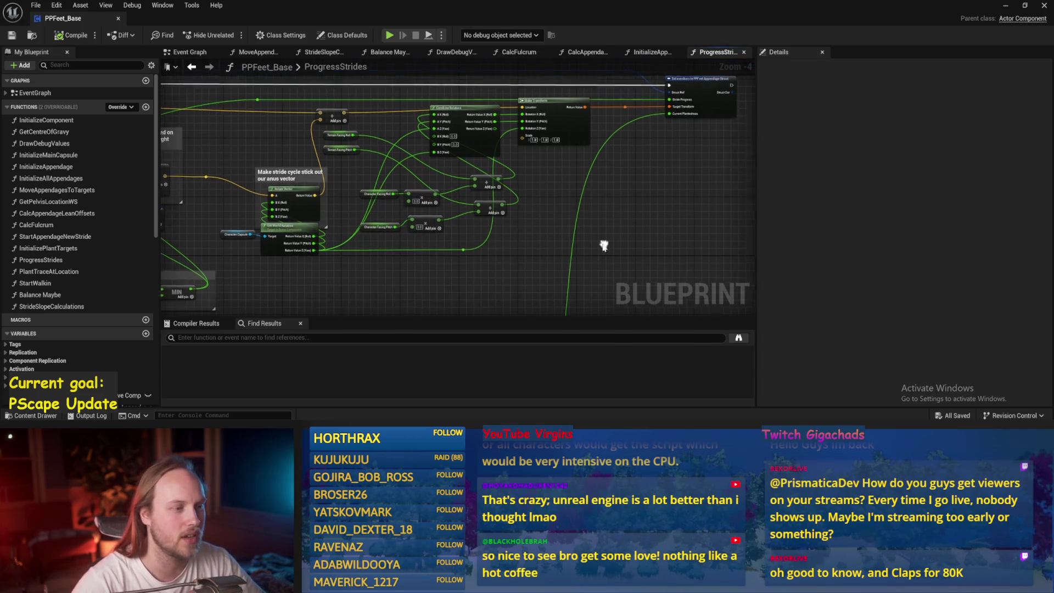
pyautogui.moveTo(643, 231); pyautogui.dragTo(604, 242)
pyautogui.click(1006, 9)
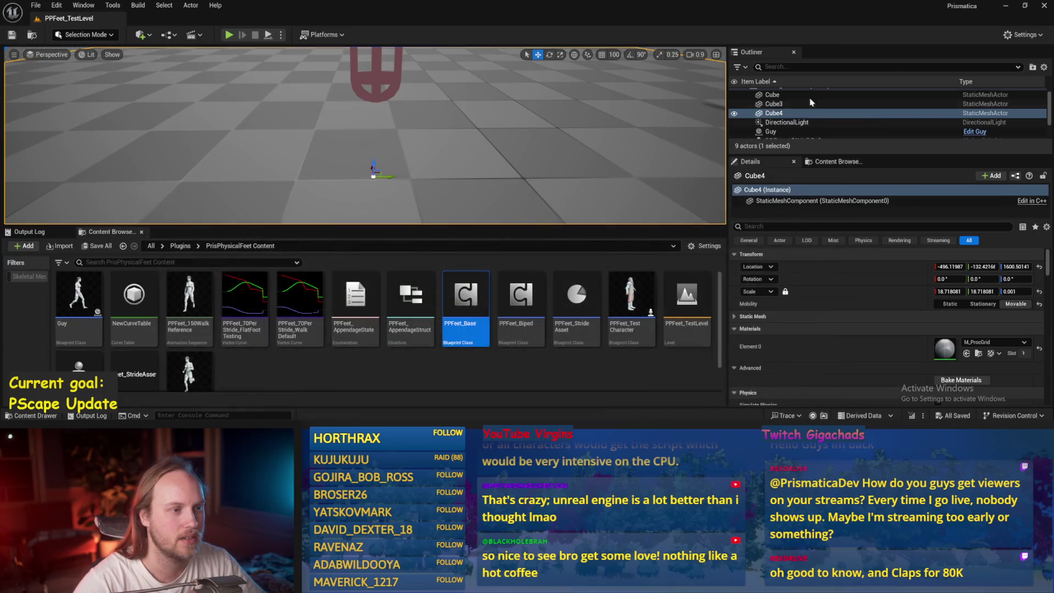
# - Check Windows display settings (150% scale, 3440 × 1440), then return to the Unreal editor
pyautogui.click(1006, 10)
pyautogui.rightClick(588, 169)
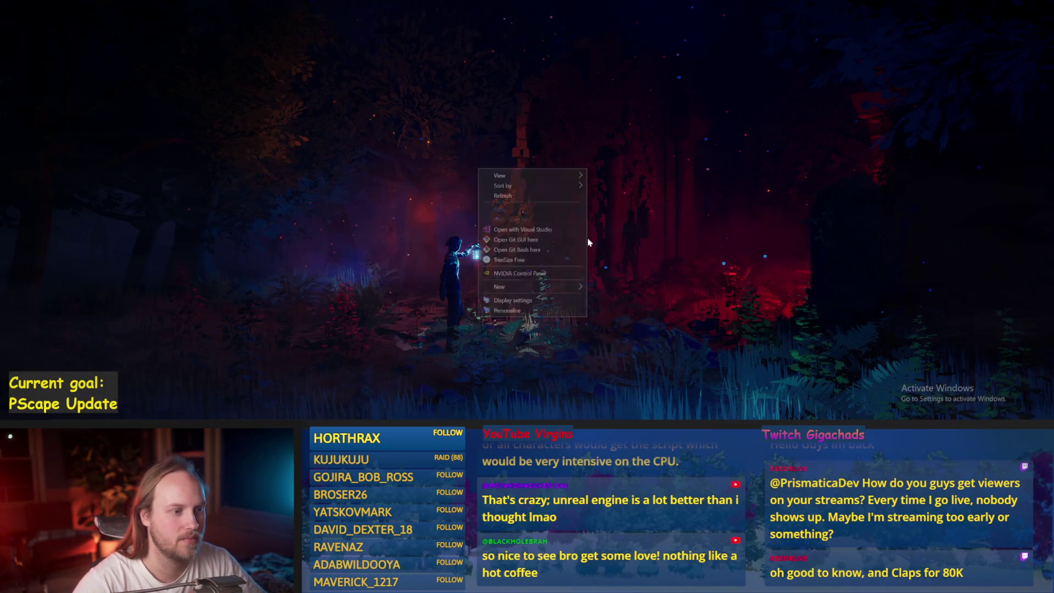
pyautogui.click(527, 301)
pyautogui.scroll(-3, 193, 328)
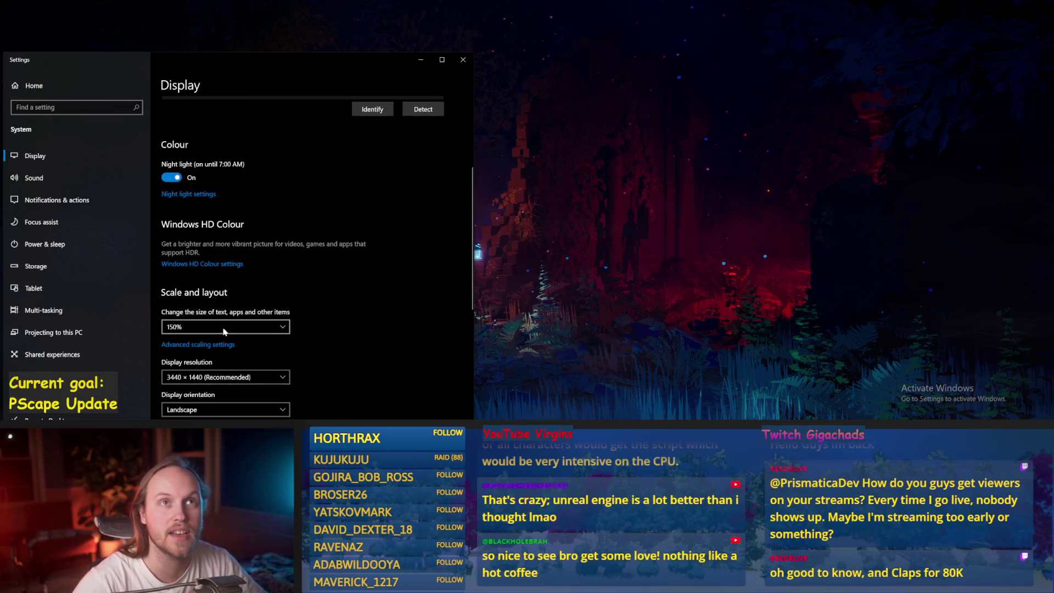
pyautogui.click(463, 60)
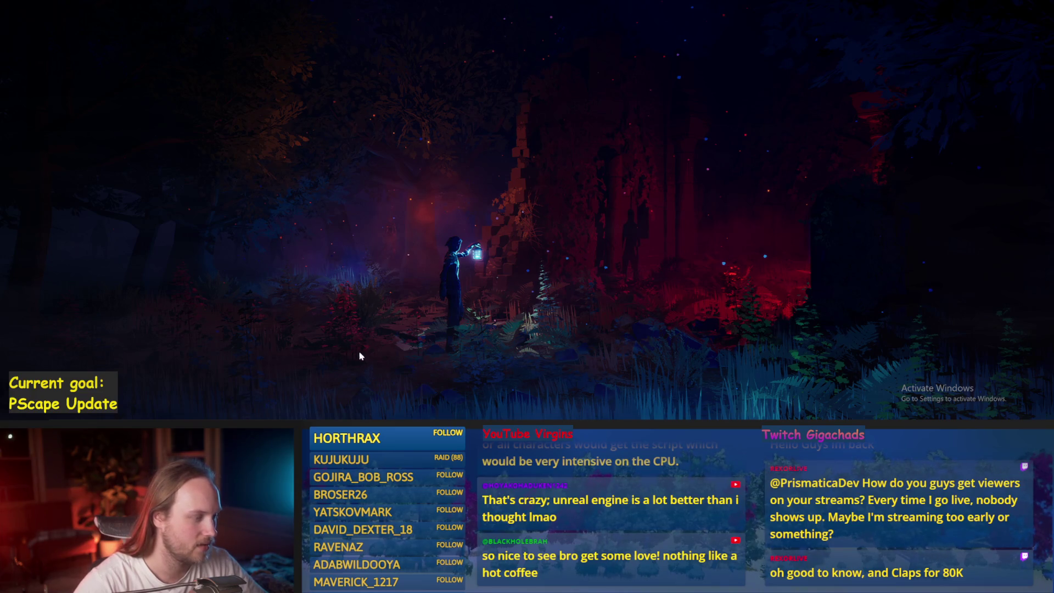
pyautogui.hotkey('alt', 'Tab')
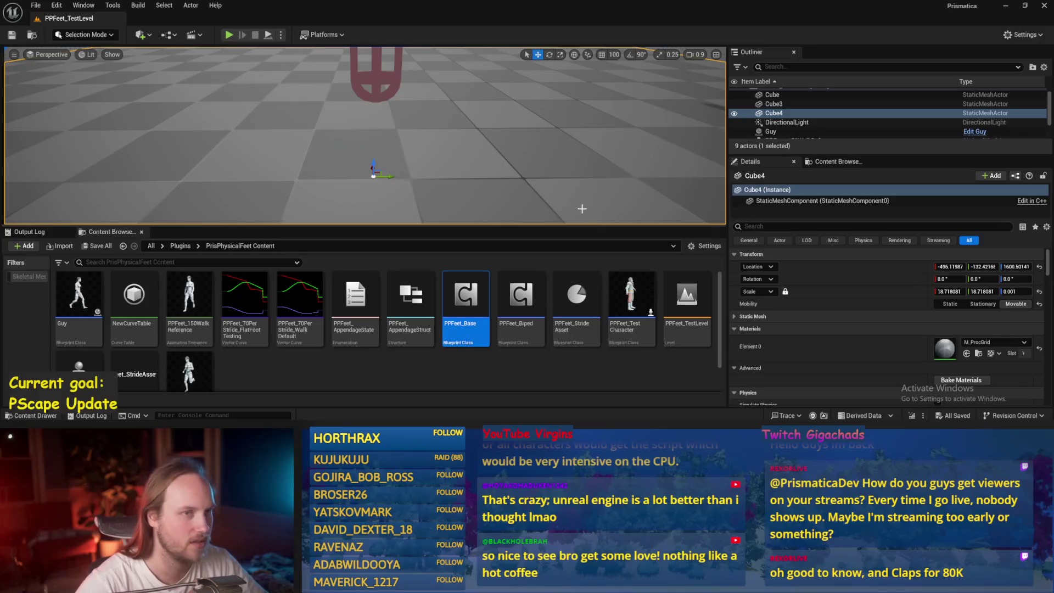
# - Orbit the viewport to bring the character into sight and toggle Game View
pyautogui.moveTo(546, 118); pyautogui.dragTo(521, 106)
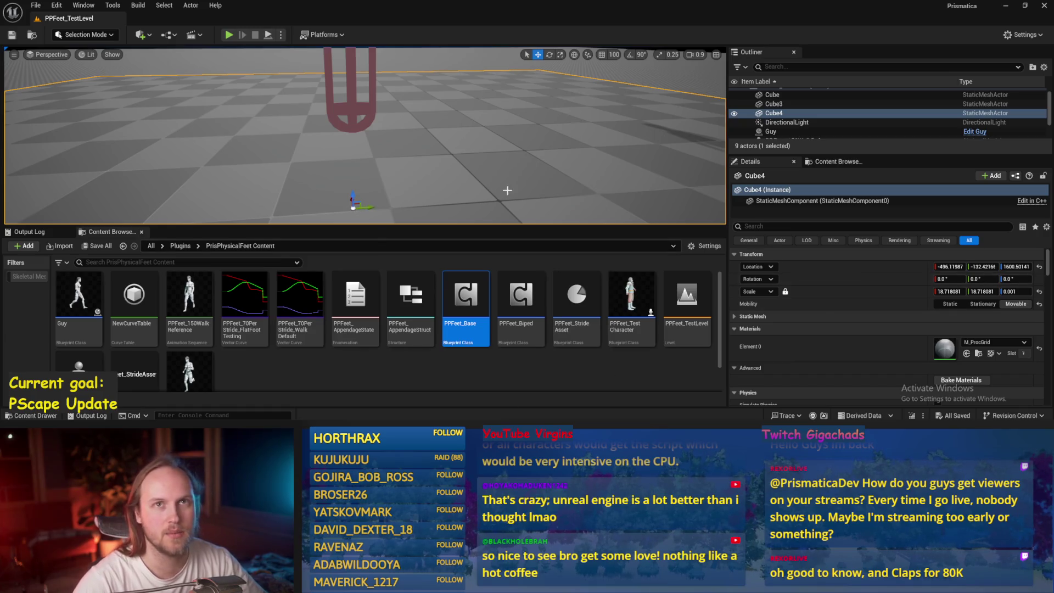
pyautogui.moveTo(359, 68); pyautogui.dragTo(371, 120)
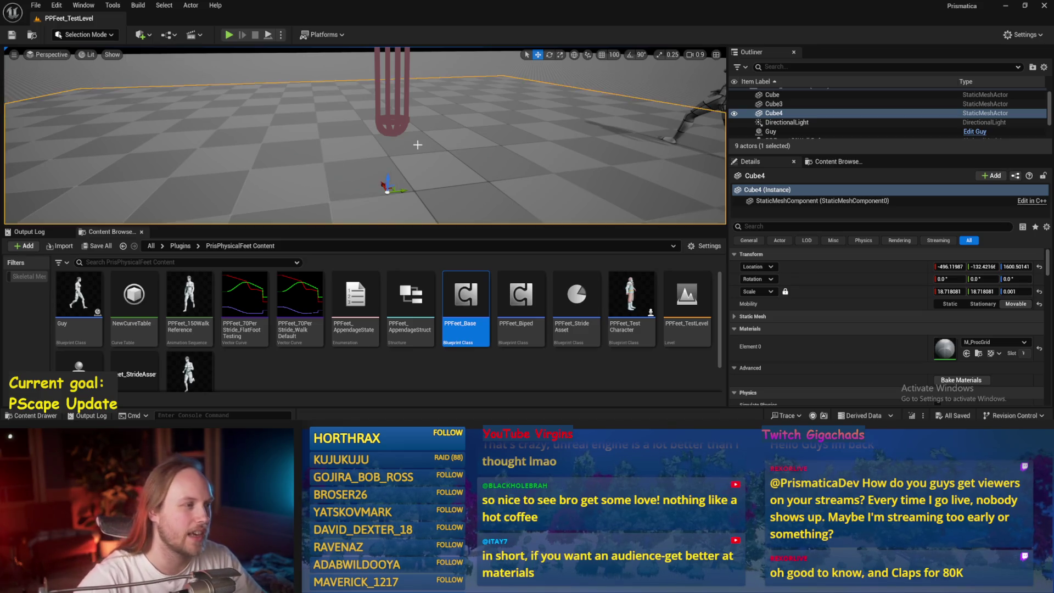
pyautogui.scroll(-5, 420, 144)
pyautogui.press('g')
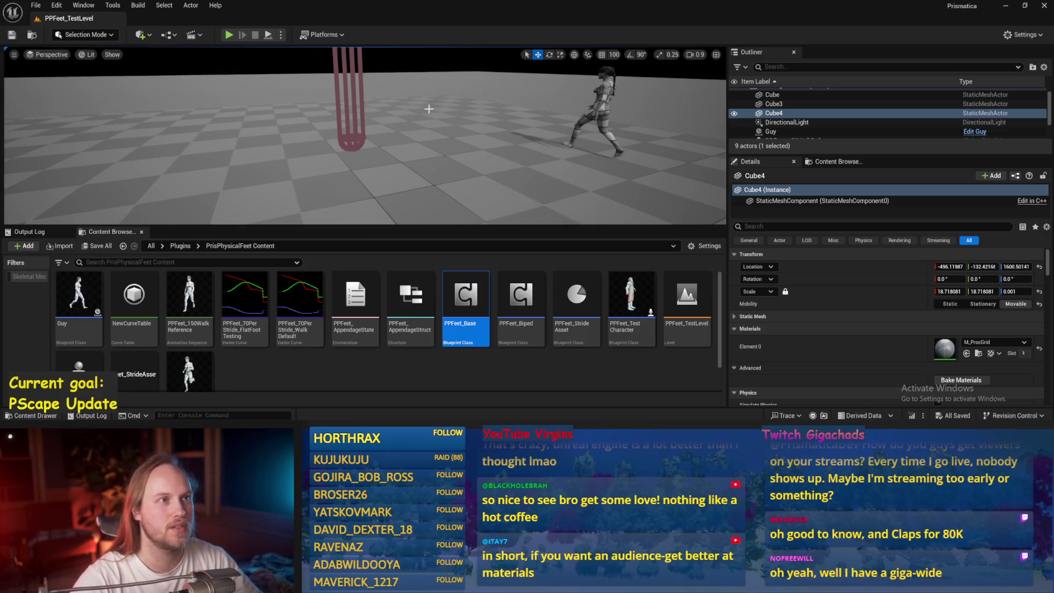
# - Fly the camera closer to frame the red capsule and walking character on the floor
pyautogui.moveTo(428, 109)
pyautogui.mouseDown()
pyautogui.moveTo(447, 110)
pyautogui.moveTo(442, 126)
pyautogui.mouseUp()
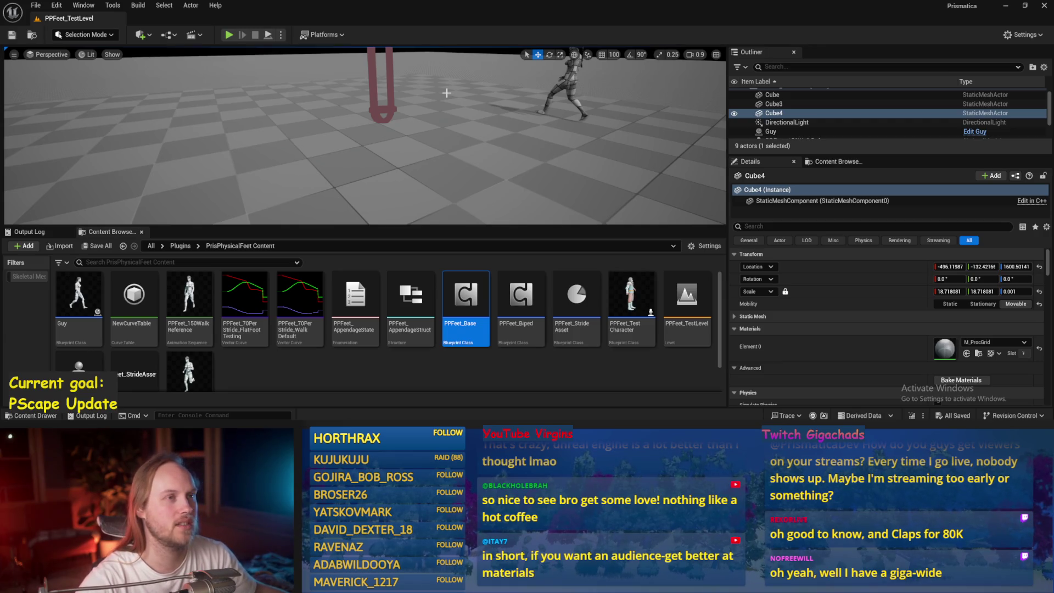
pyautogui.click(383, 136)
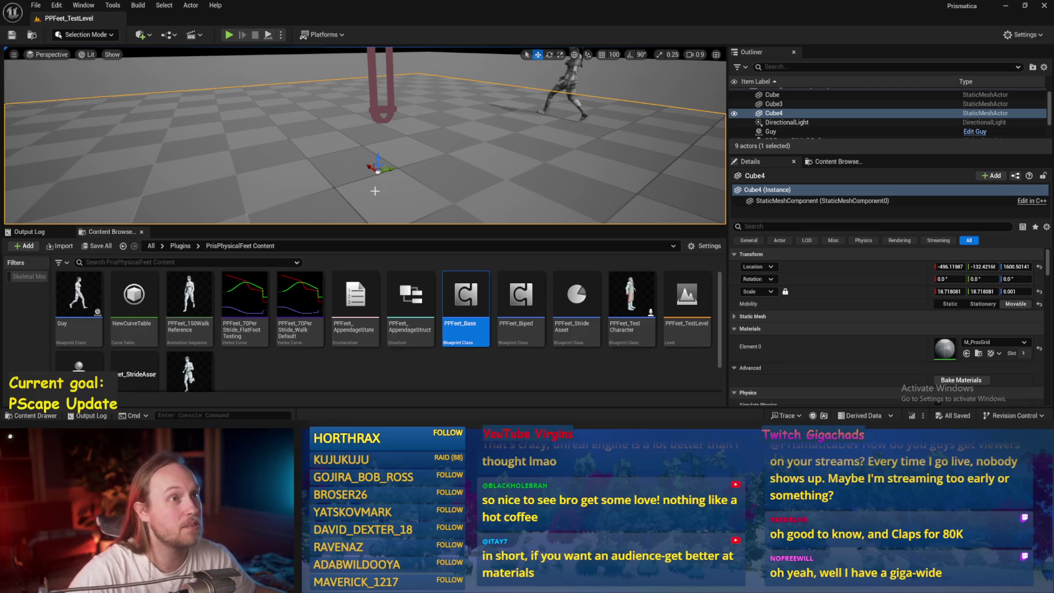
pyautogui.scroll(-5, 454, 189)
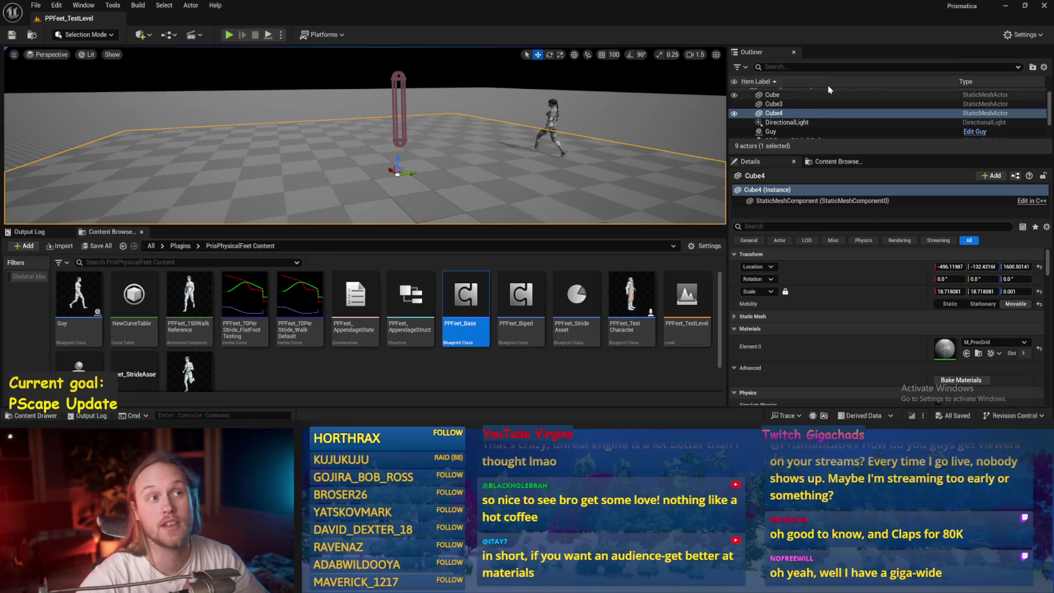
pyautogui.moveTo(371, 124); pyautogui.dragTo(39, 15)
pyautogui.click(36, 5)
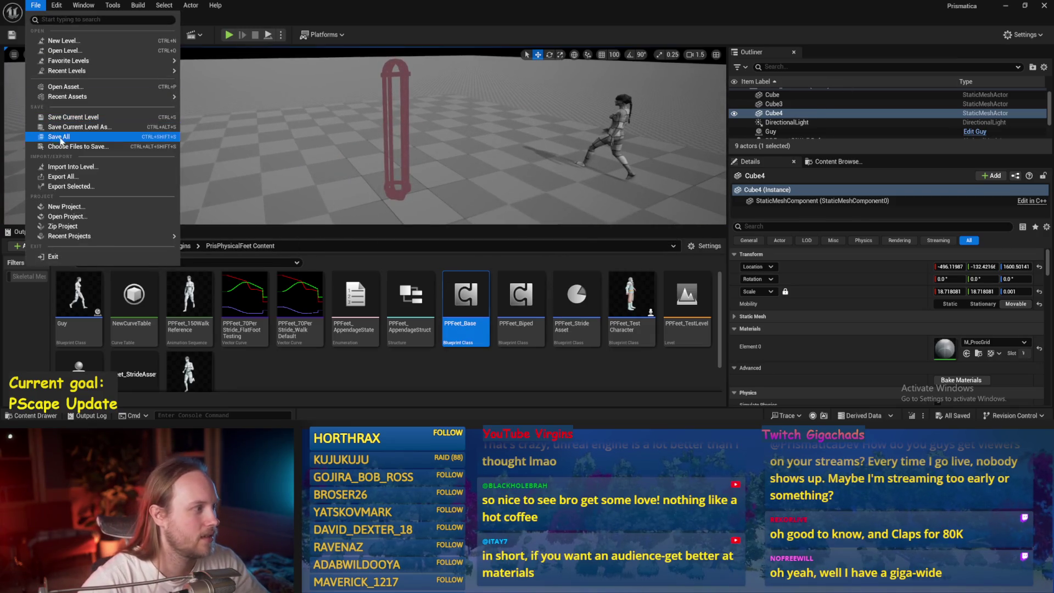
# - Save all, turn the view toward the character, play-test, then reopen PPFeet_Base
pyautogui.press('Escape')
pyautogui.moveTo(398, 163)
pyautogui.mouseDown()
pyautogui.moveTo(398, 182)
pyautogui.moveTo(399, 161)
pyautogui.mouseUp()
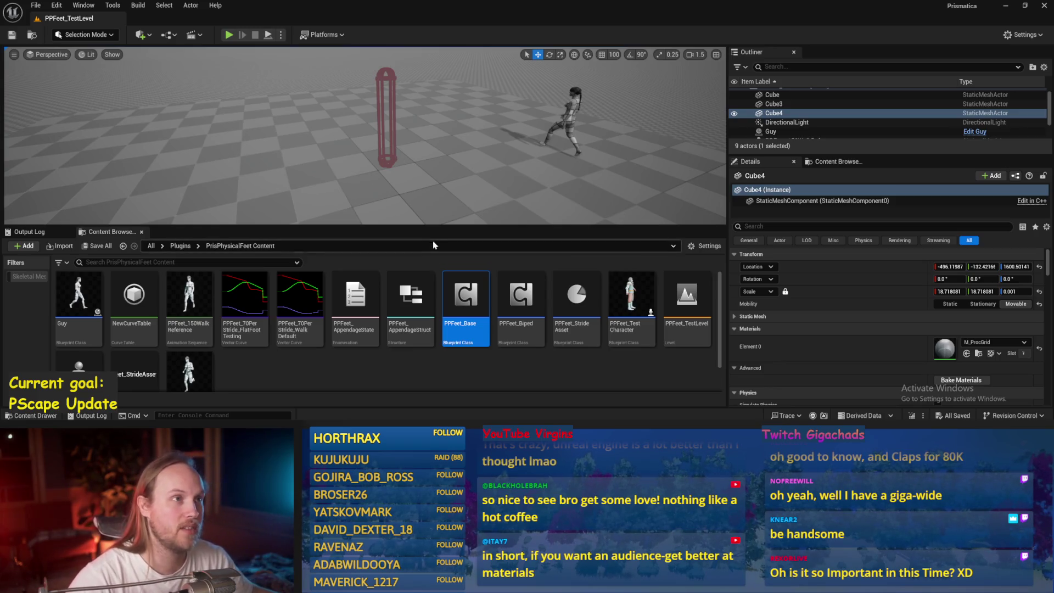
pyautogui.moveTo(424, 189)
pyautogui.mouseDown()
pyautogui.moveTo(395, 170)
pyautogui.moveTo(422, 168)
pyautogui.mouseUp()
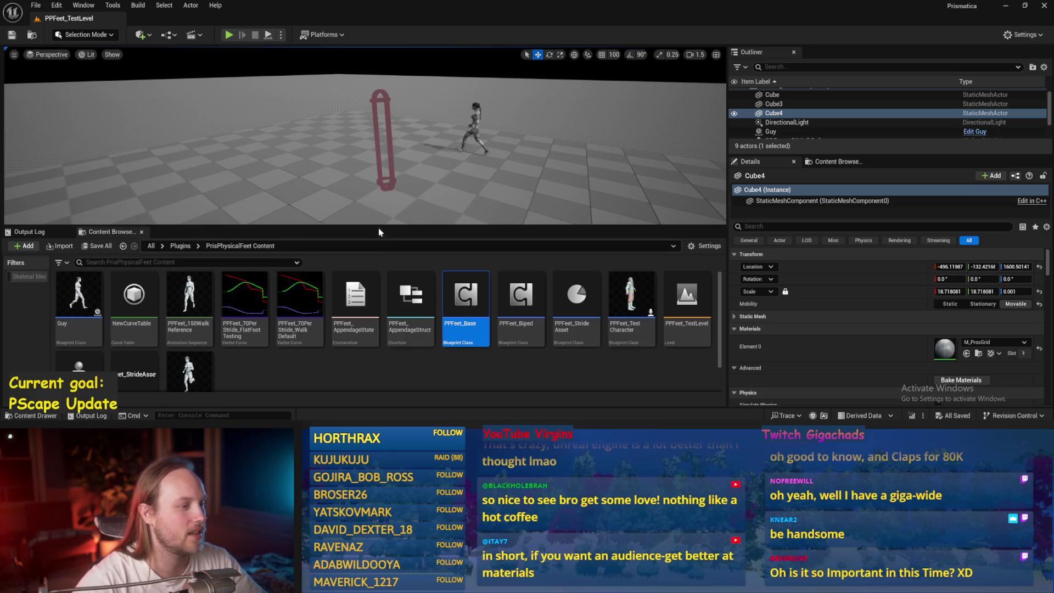
pyautogui.moveTo(383, 227)
pyautogui.mouseDown()
pyautogui.moveTo(378, 267)
pyautogui.moveTo(396, 263)
pyautogui.moveTo(439, 202)
pyautogui.mouseUp()
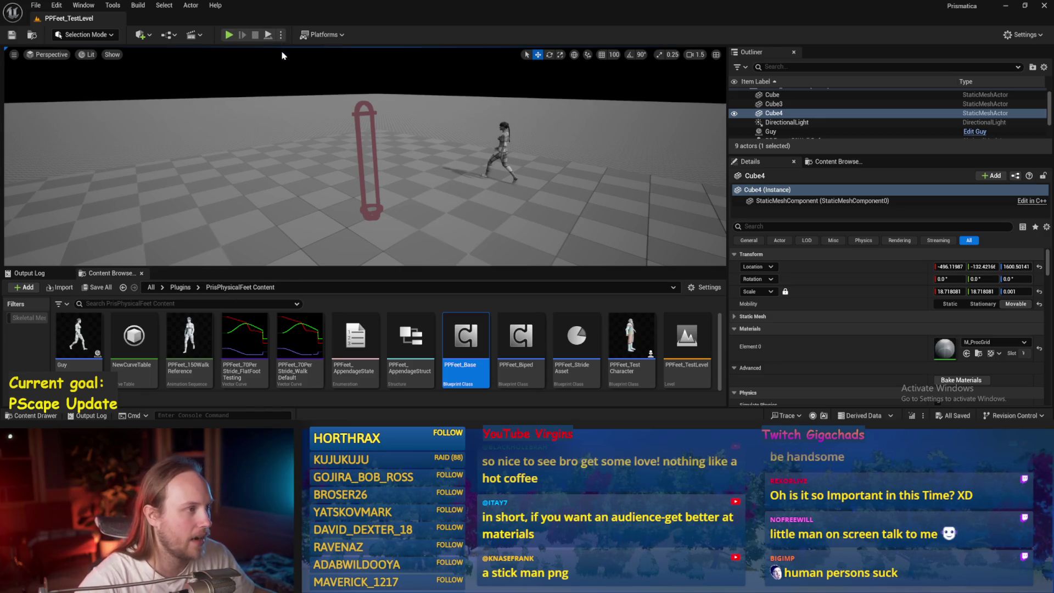
pyautogui.click(267, 34)
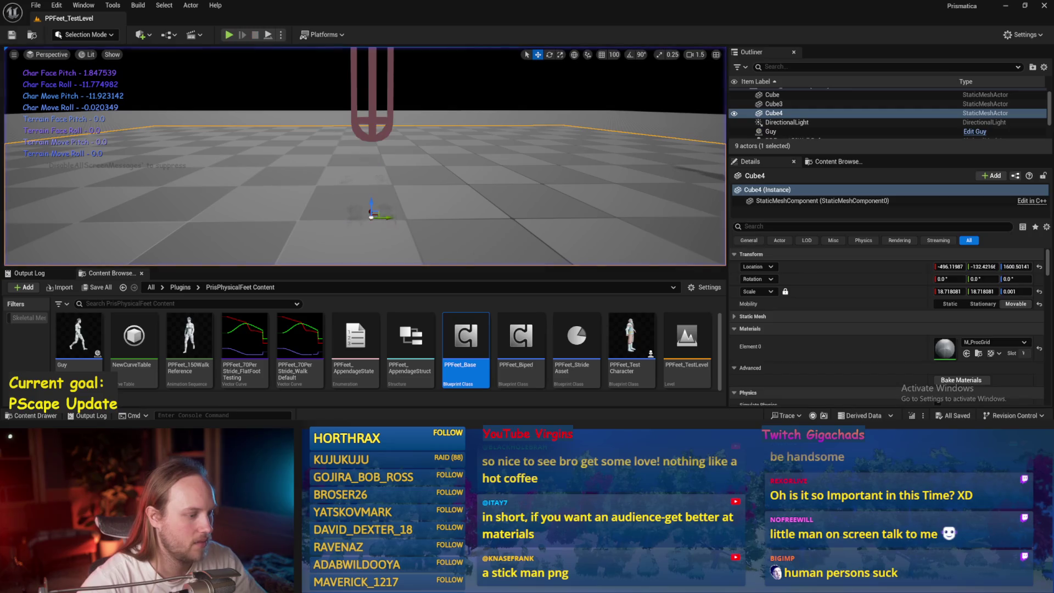
pyautogui.doubleClick(454, 335)
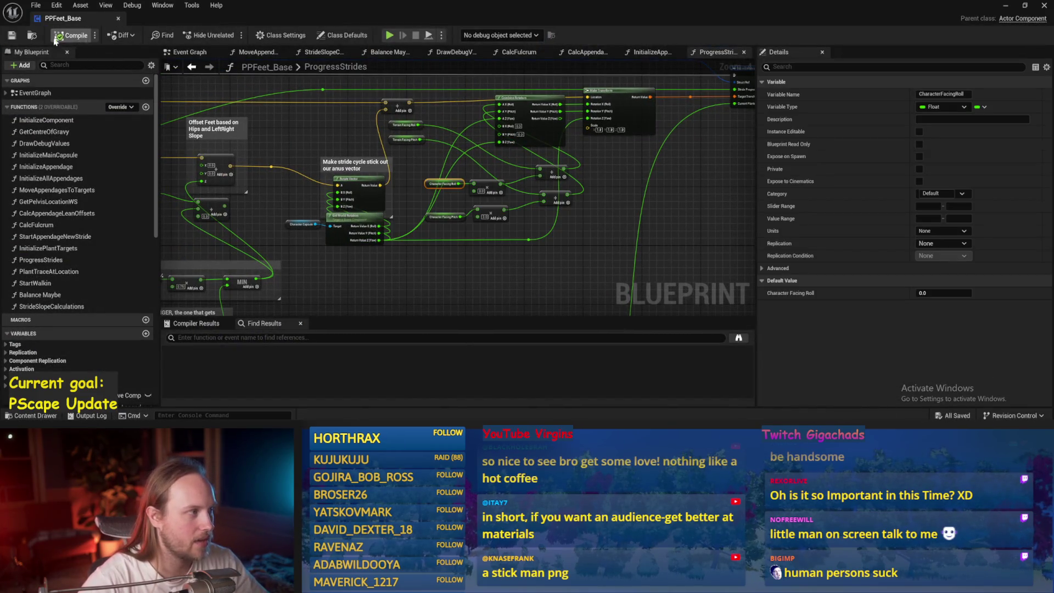
# - Align the two Add nodes side by side in the ProgressStrides graph
pyautogui.scroll(2, 542, 188)
pyautogui.click(542, 189)
pyautogui.moveTo(542, 189); pyautogui.dragTo(456, 231)
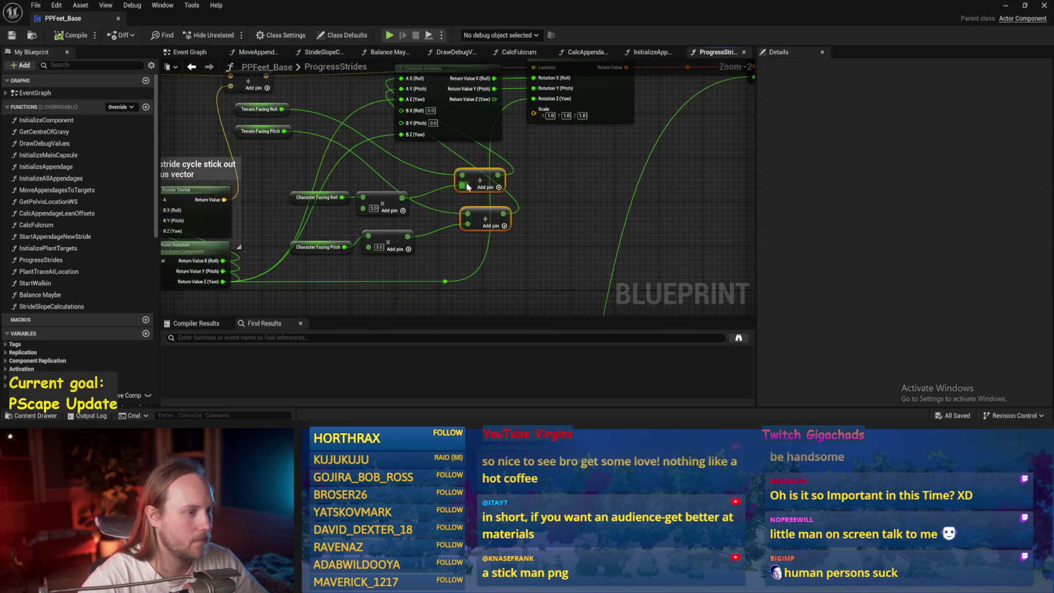
pyautogui.moveTo(488, 180)
pyautogui.mouseDown()
pyautogui.moveTo(450, 191)
pyautogui.moveTo(461, 191)
pyautogui.mouseUp()
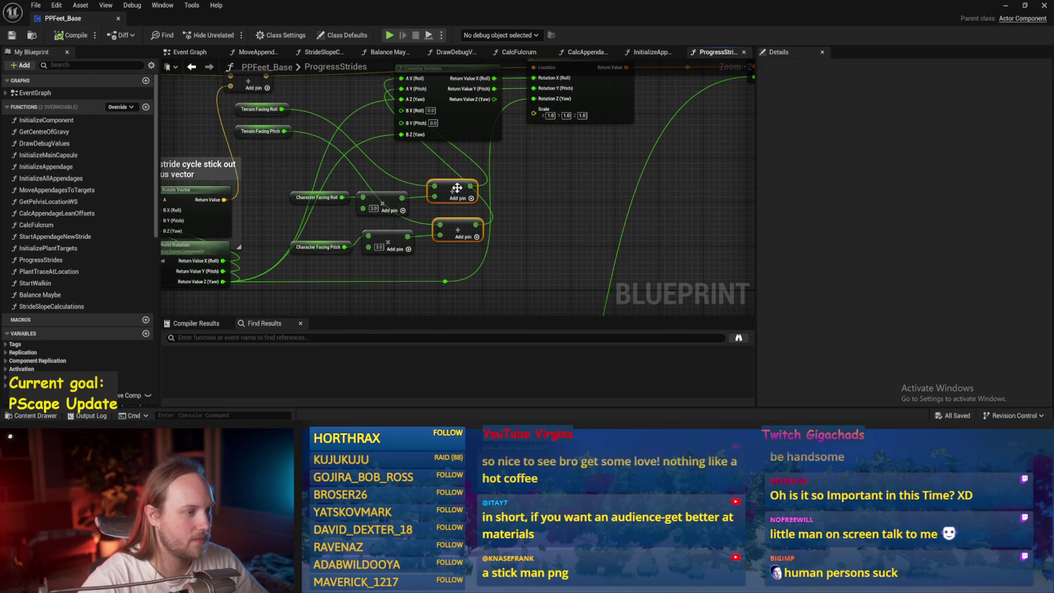
pyautogui.moveTo(536, 190); pyautogui.dragTo(455, 233)
pyautogui.moveTo(455, 233); pyautogui.dragTo(466, 188)
pyautogui.click(506, 231)
# - Save and compile PPFeet_Base, then move Make Transform and Set members to the right
pyautogui.hotkey('ctrl', 's')
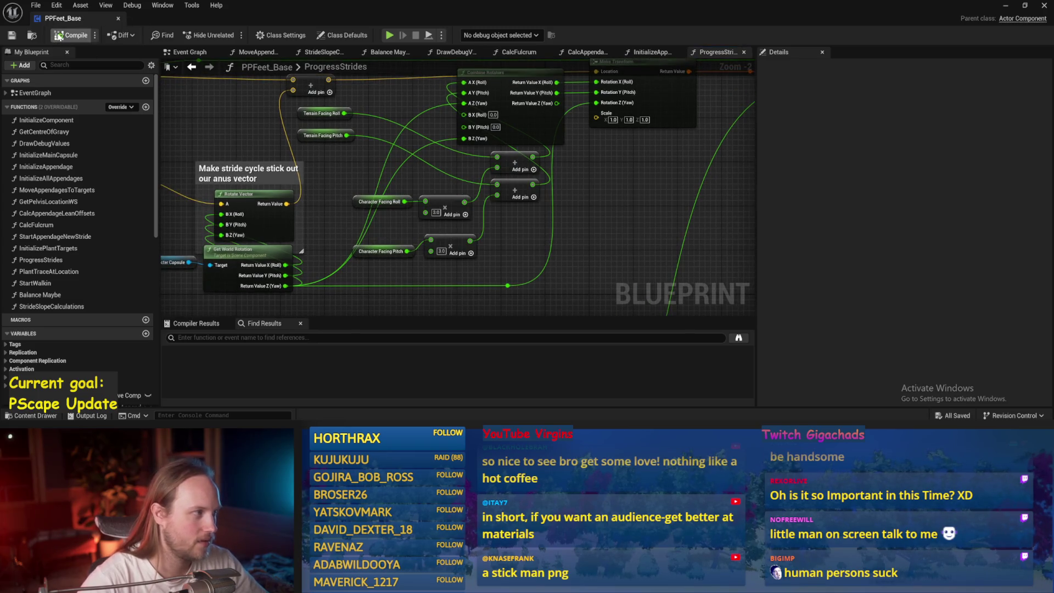
pyautogui.click(58, 36)
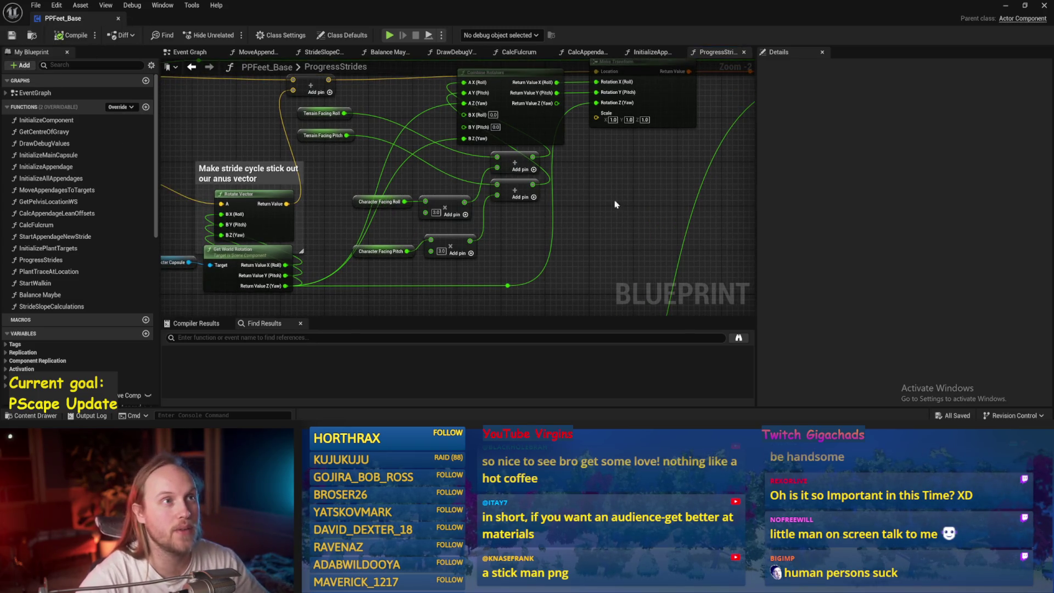
pyautogui.moveTo(615, 204)
pyautogui.mouseDown()
pyautogui.moveTo(545, 270)
pyautogui.moveTo(529, 180)
pyautogui.moveTo(373, 104)
pyautogui.mouseUp()
pyautogui.rightClick(585, 235)
pyautogui.scroll(-2, 545, 270)
pyautogui.moveTo(434, 192); pyautogui.dragTo(517, 189)
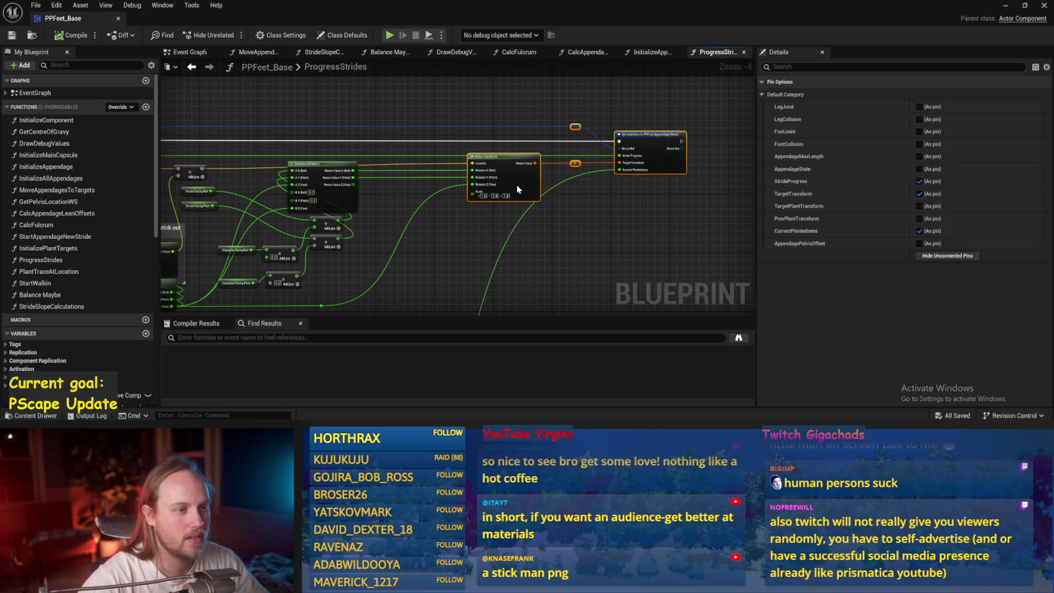
# - Save PPFeet_Base and pan across the add nodes feeding Combine Rotators
pyautogui.click(588, 216)
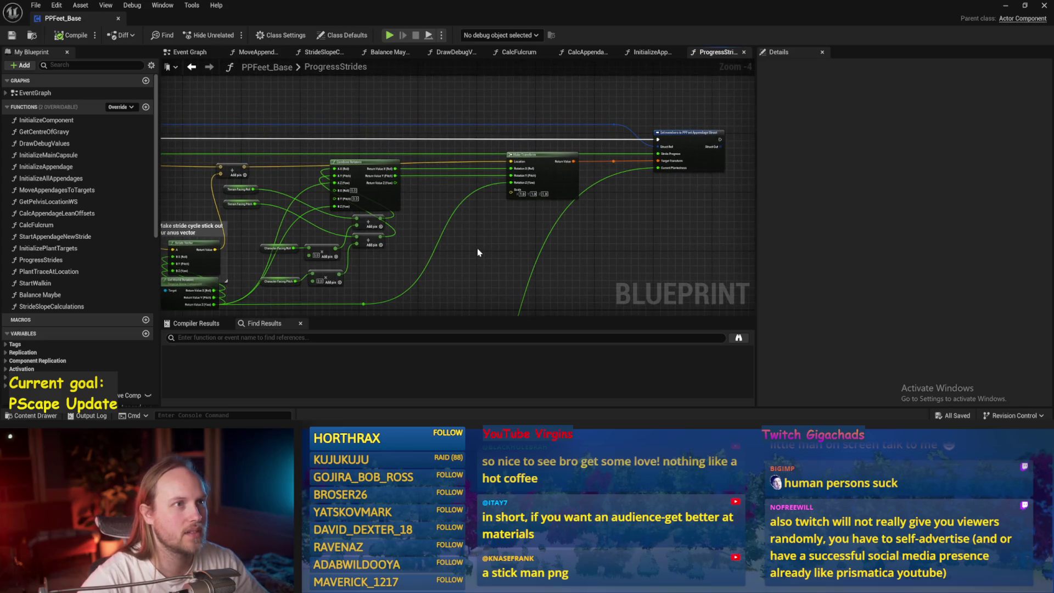
pyautogui.click(12, 38)
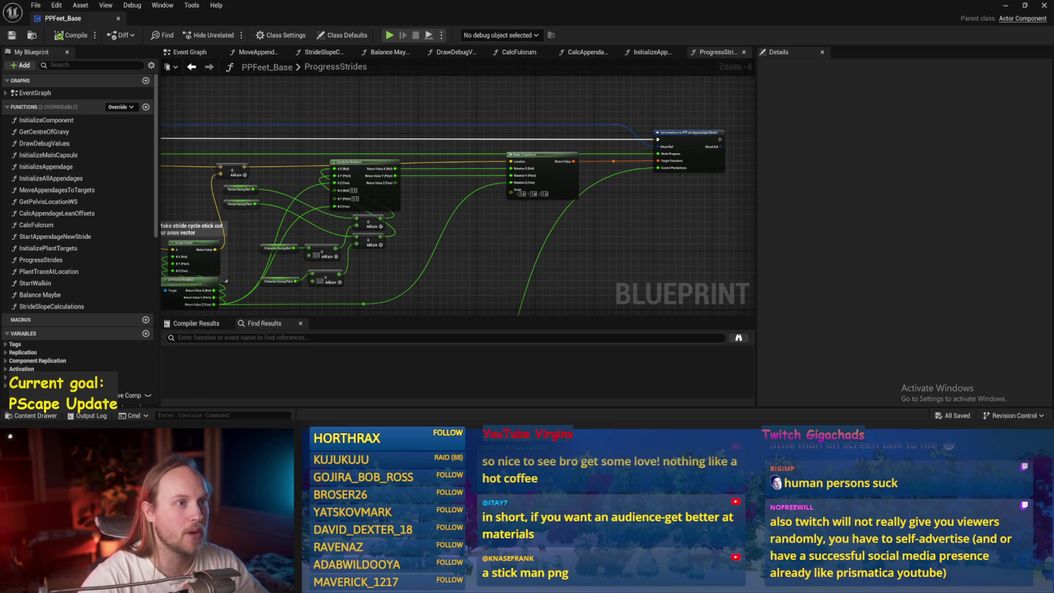
pyautogui.moveTo(659, 272); pyautogui.dragTo(670, 239)
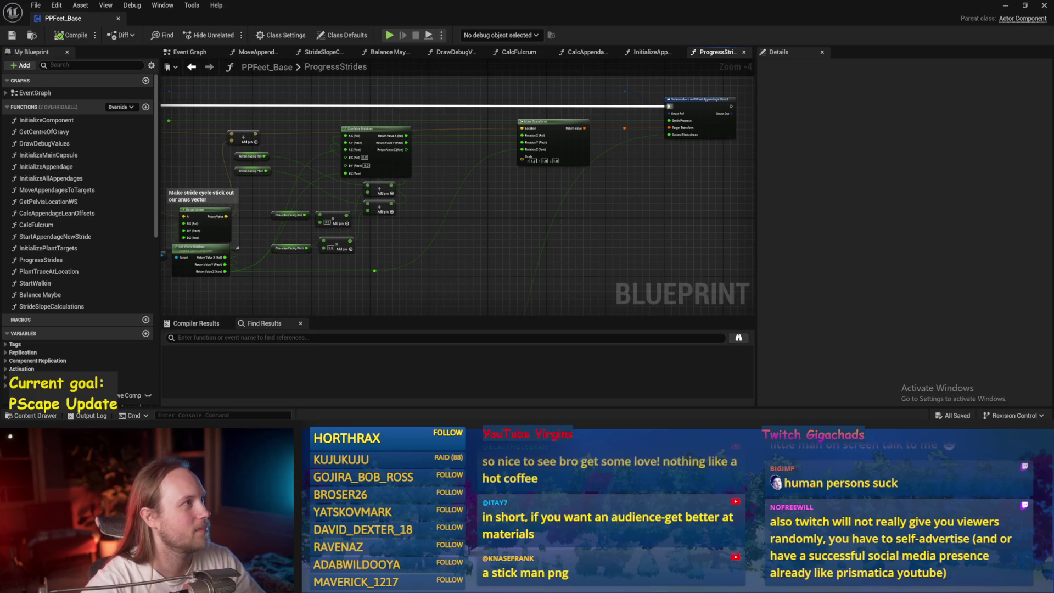
pyautogui.moveTo(473, 267)
pyautogui.mouseDown()
pyautogui.moveTo(500, 215)
pyautogui.moveTo(550, 234)
pyautogui.moveTo(532, 222)
pyautogui.mouseUp()
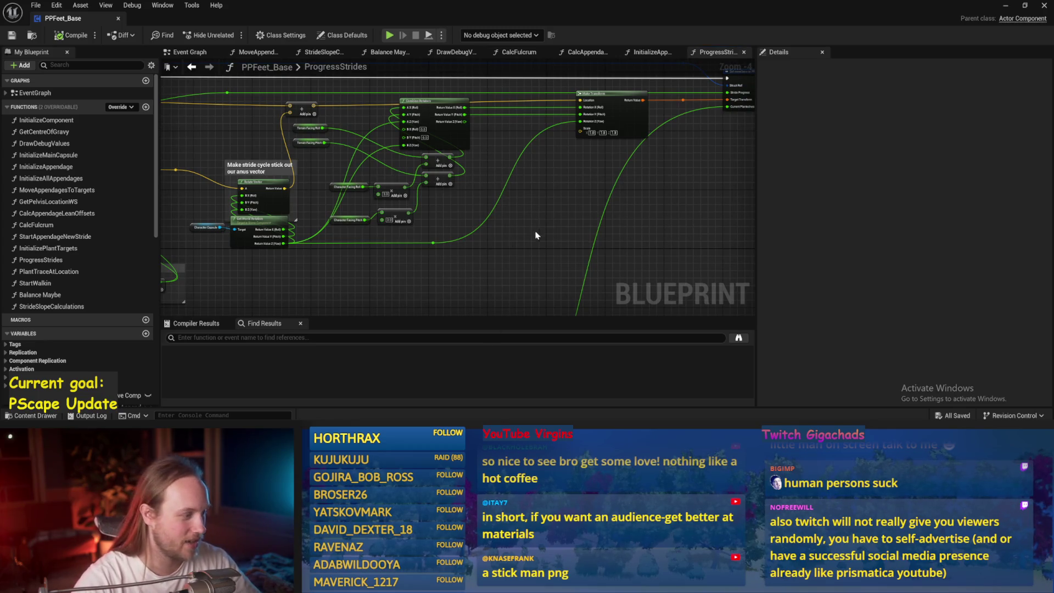
pyautogui.moveTo(542, 220); pyautogui.dragTo(579, 228)
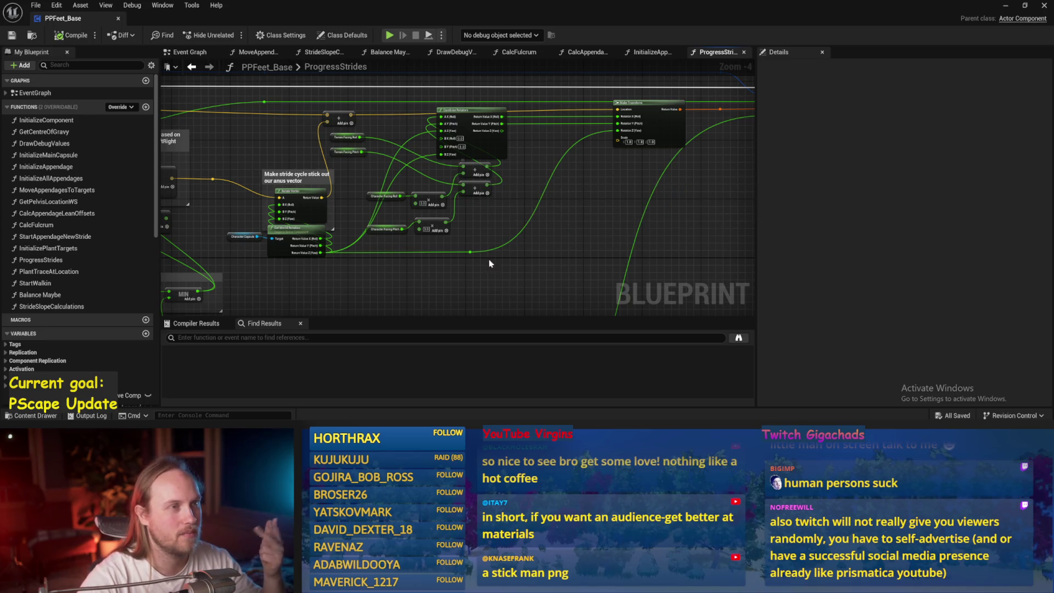
pyautogui.scroll(4, 541, 197)
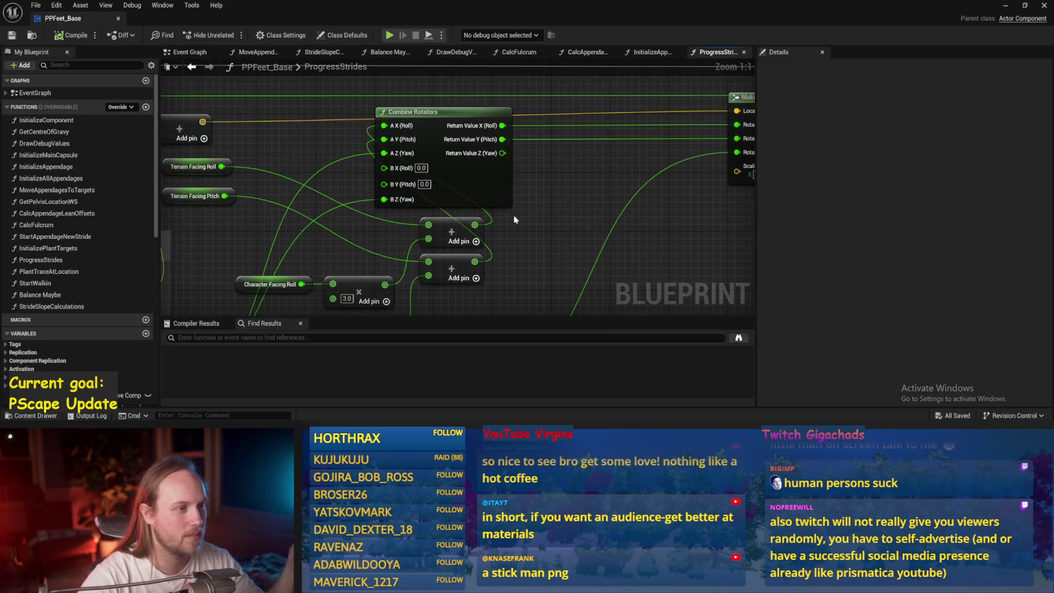
# - Add a reroute point on the yellow wire near Offset Feet and save the blueprint
pyautogui.click(617, 206)
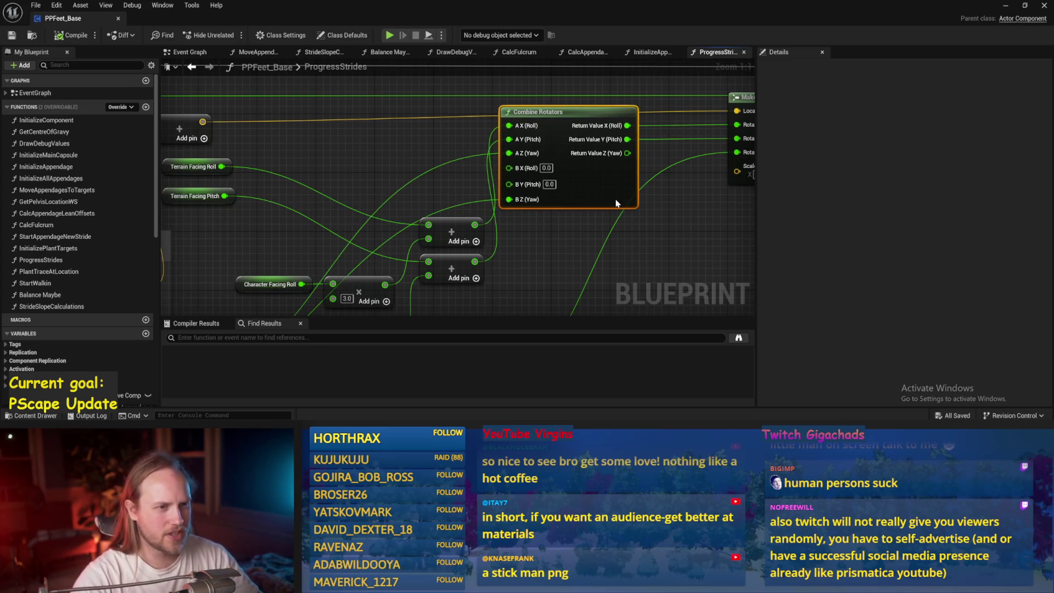
pyautogui.scroll(-3, 397, 172)
pyautogui.click(397, 172)
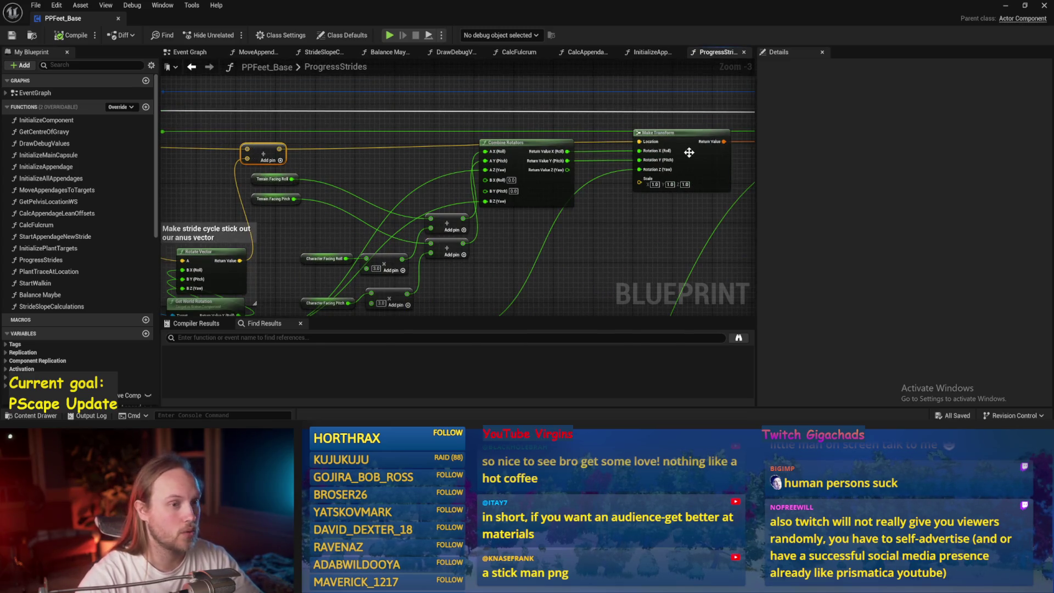
pyautogui.moveTo(297, 141); pyautogui.dragTo(446, 156)
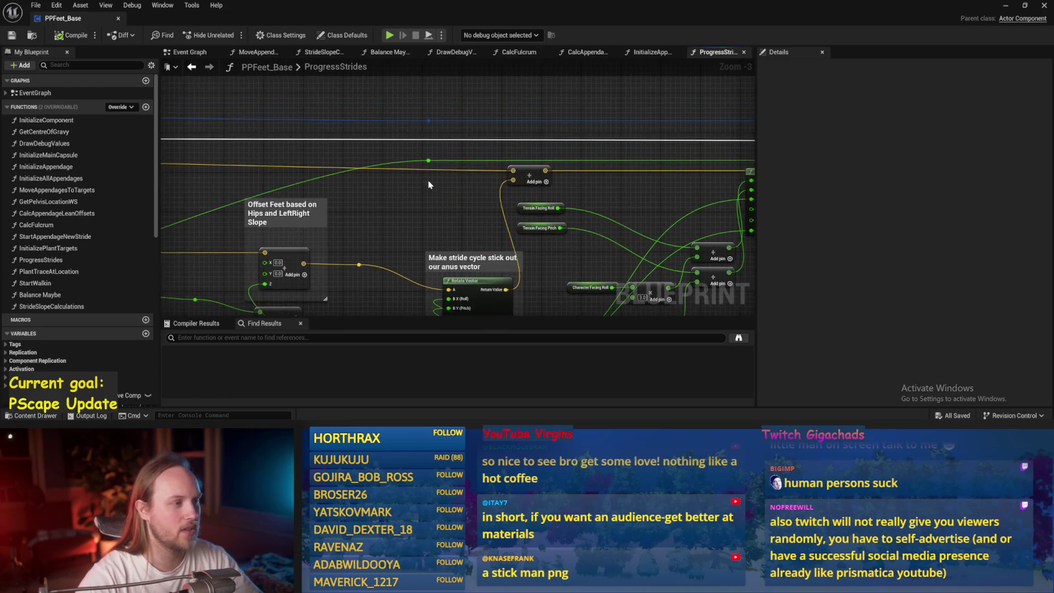
pyautogui.moveTo(312, 168); pyautogui.dragTo(428, 181)
pyautogui.doubleClick(422, 170)
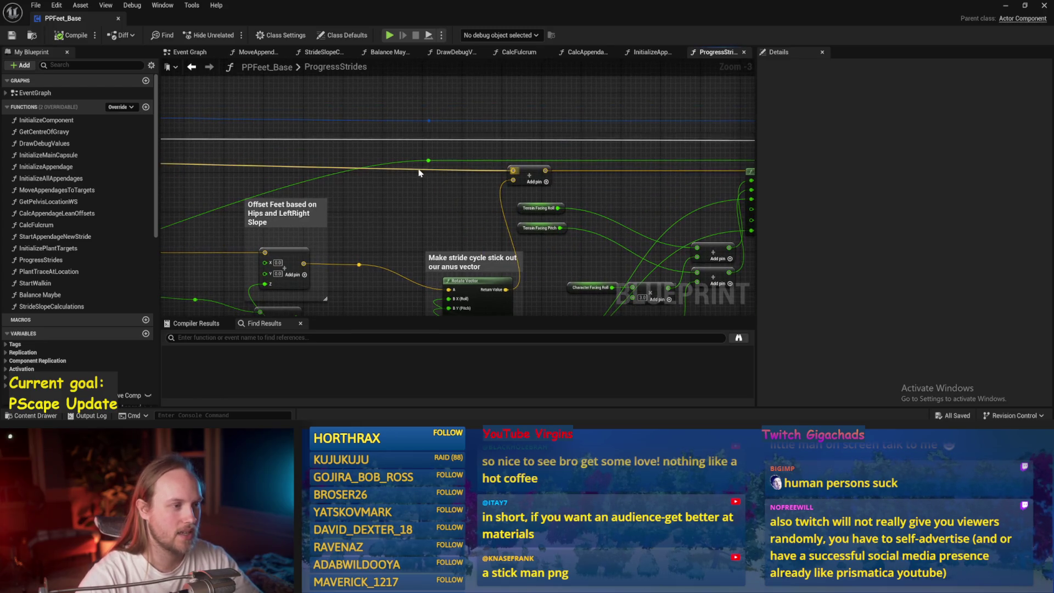
pyautogui.scroll(3, 425, 171)
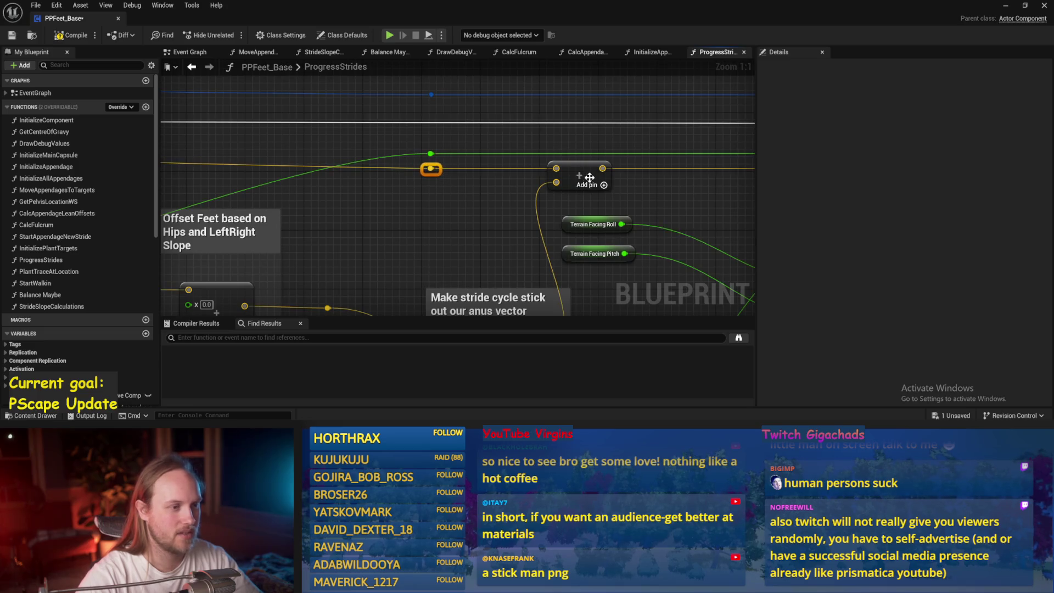
pyautogui.scroll(-5, 451, 166)
pyautogui.hotkey('ctrl', 's')
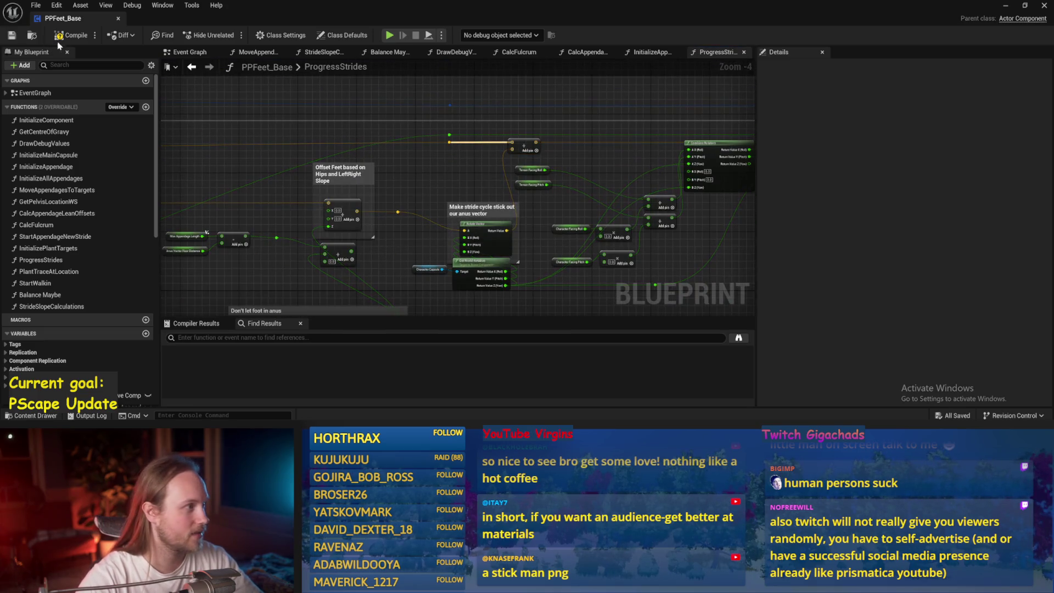
pyautogui.click(22, 33)
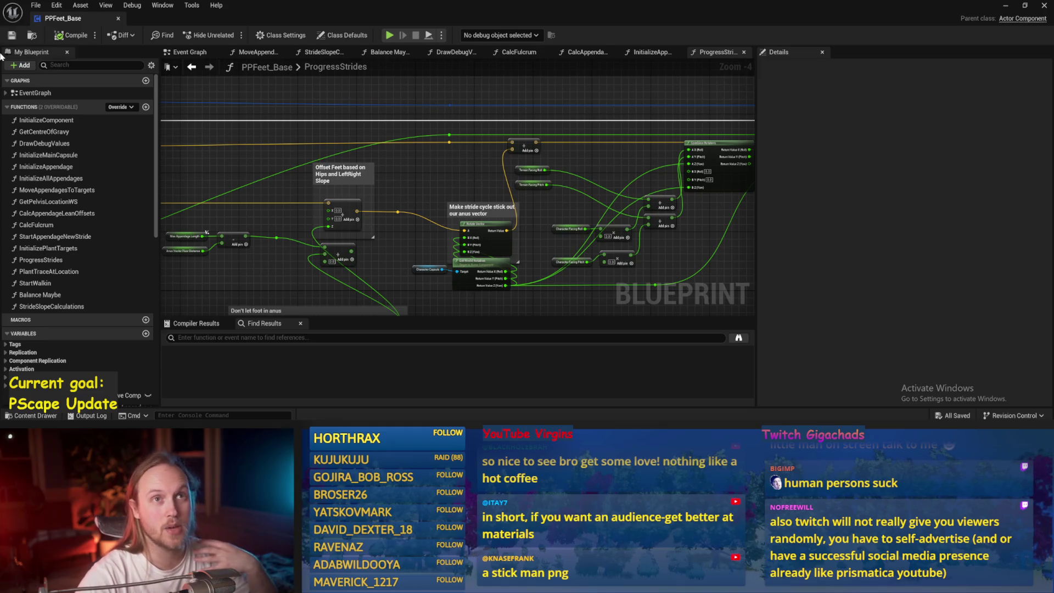
# - Move both Add nodes up toward Combine Rotators and place Terrain Facing Roll/Pitch beside them
pyautogui.scroll(3, 470, 174)
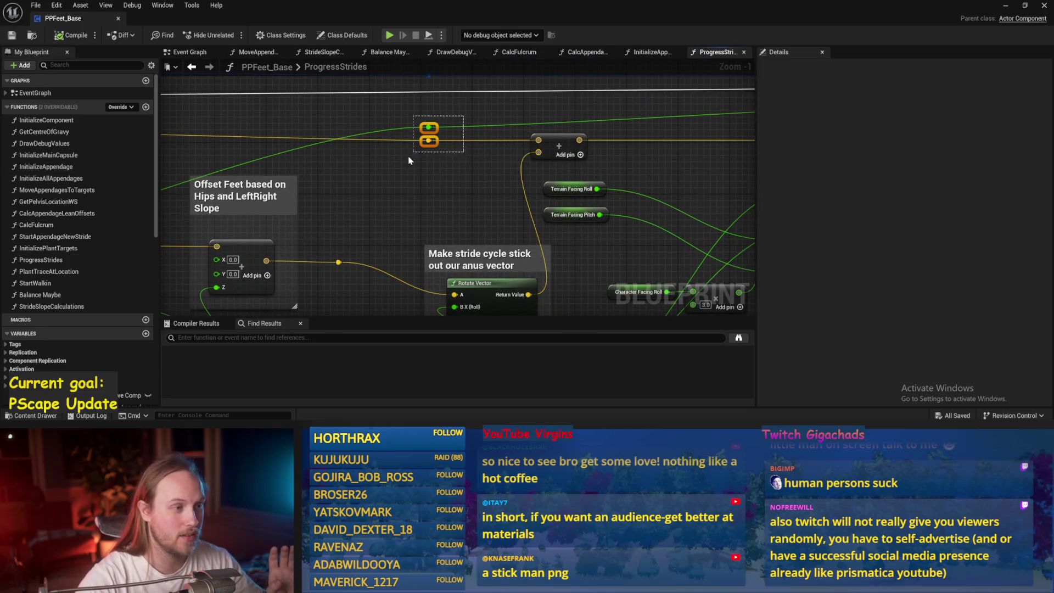
pyautogui.scroll(-2, 561, 126)
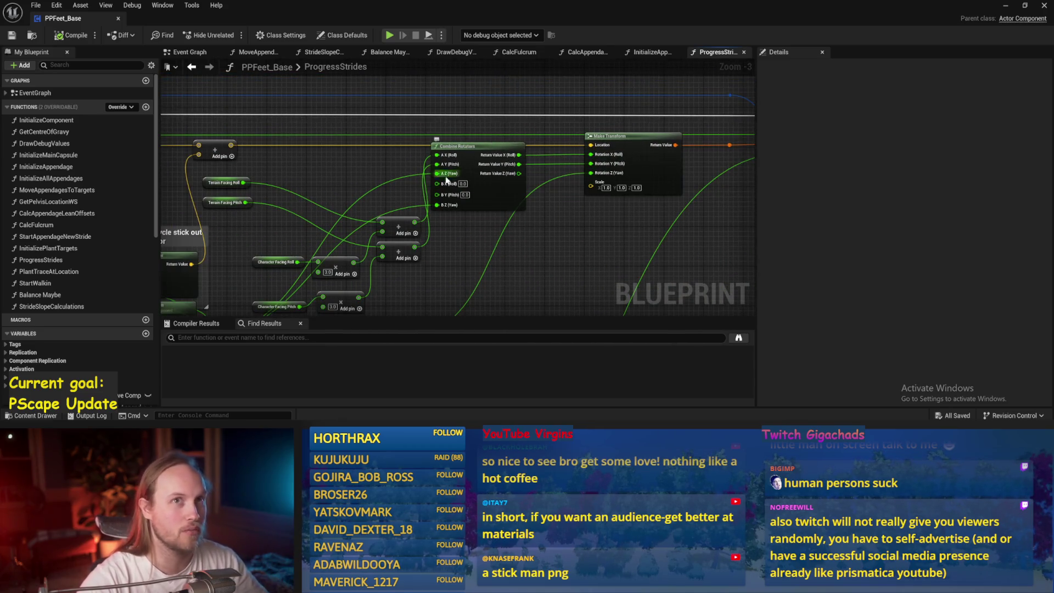
pyautogui.moveTo(432, 269)
pyautogui.mouseDown()
pyautogui.moveTo(570, 243)
pyautogui.moveTo(447, 225)
pyautogui.moveTo(398, 186)
pyautogui.mouseUp()
pyautogui.moveTo(431, 233); pyautogui.dragTo(427, 175)
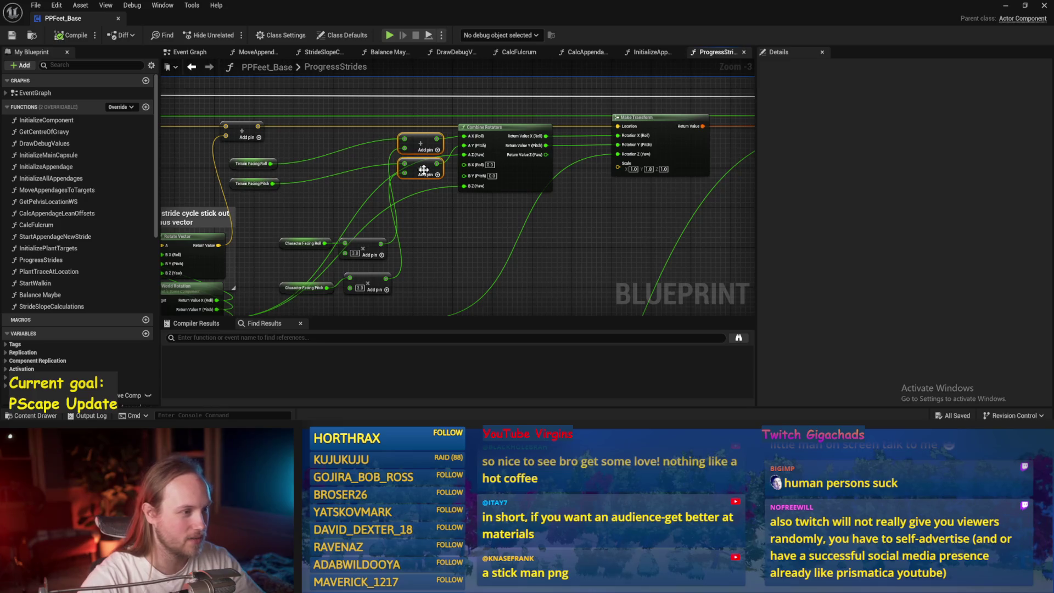
pyautogui.scroll(2, 384, 181)
pyautogui.moveTo(357, 162)
pyautogui.mouseDown()
pyautogui.moveTo(331, 196)
pyautogui.moveTo(466, 170)
pyautogui.mouseUp()
pyautogui.click(461, 171)
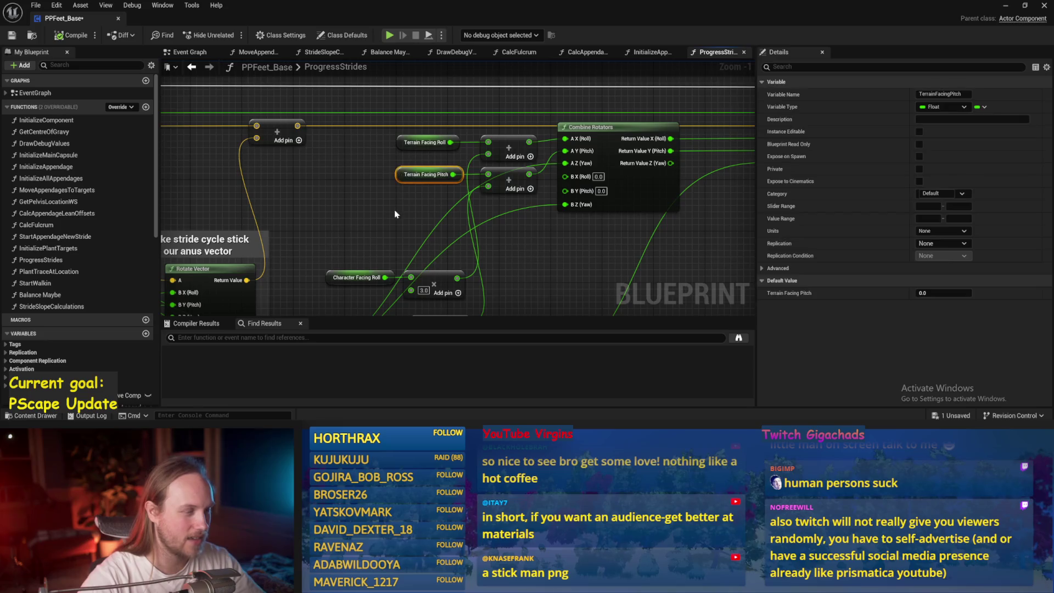
# - Line up the Character Facing Roll and Pitch nodes with their multipliers, then save
pyautogui.moveTo(394, 214)
pyautogui.mouseDown()
pyautogui.moveTo(325, 160)
pyautogui.moveTo(423, 228)
pyautogui.moveTo(522, 193)
pyautogui.moveTo(385, 271)
pyautogui.moveTo(320, 149)
pyautogui.moveTo(351, 159)
pyautogui.moveTo(416, 219)
pyautogui.moveTo(277, 201)
pyautogui.mouseUp()
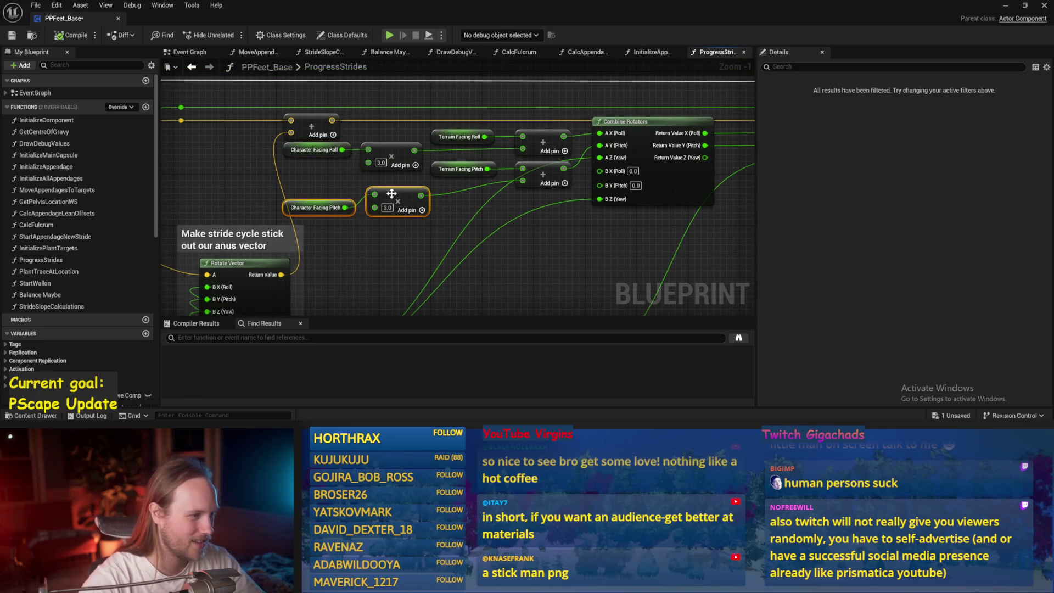
pyautogui.moveTo(400, 196); pyautogui.dragTo(394, 181)
pyautogui.click(332, 194)
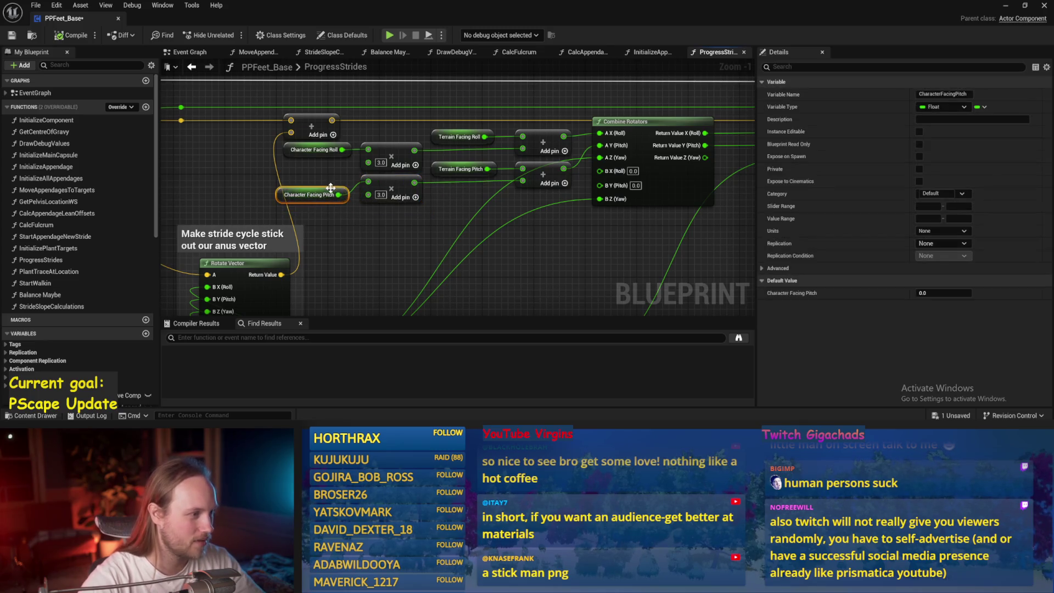
pyautogui.moveTo(332, 194); pyautogui.dragTo(339, 181)
pyautogui.click(357, 217)
pyautogui.moveTo(357, 217); pyautogui.dragTo(297, 201)
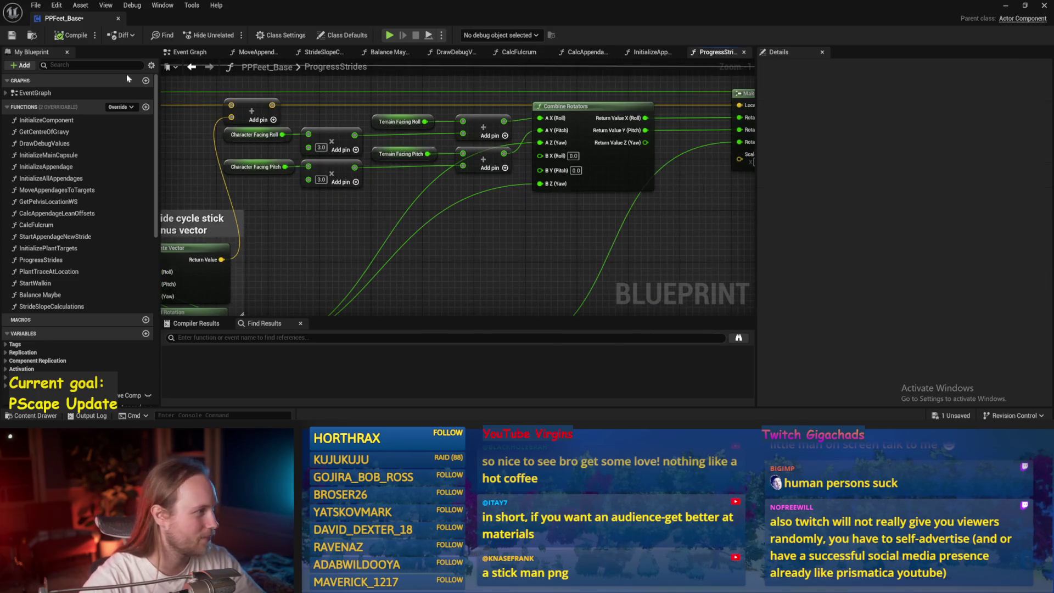
pyautogui.hotkey('ctrl', 's')
pyautogui.scroll(-2, 449, 240)
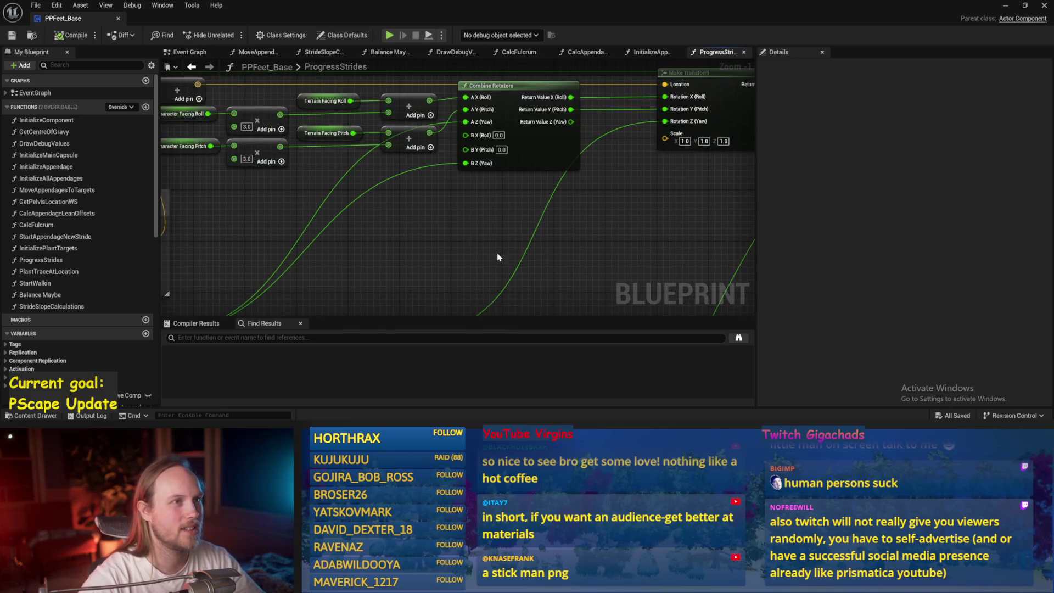
pyautogui.hotkey('ctrl', 's')
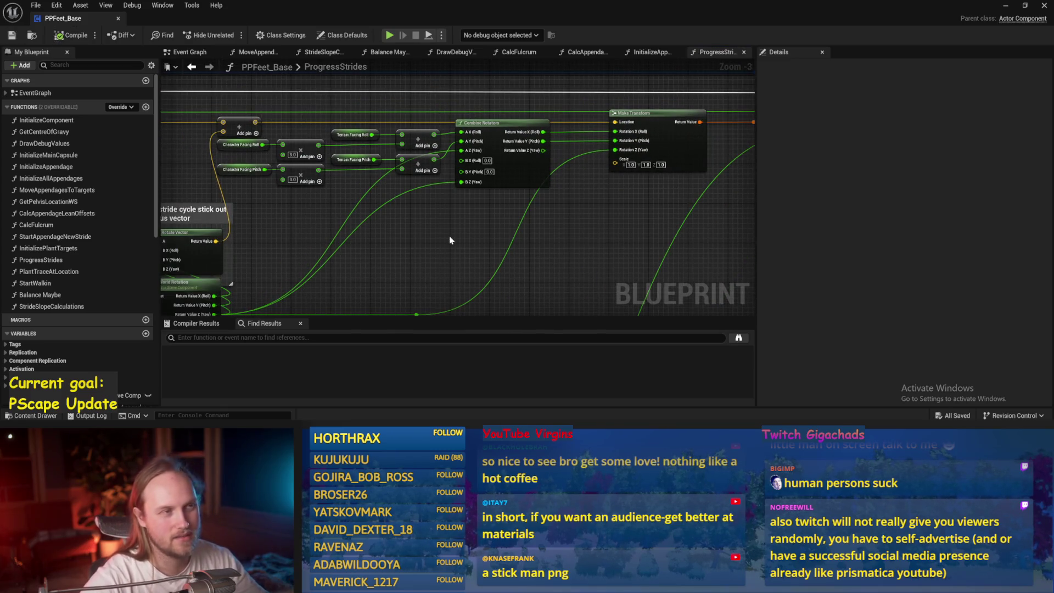
pyautogui.moveTo(449, 239); pyautogui.dragTo(439, 247)
pyautogui.hotkey('ctrl', 's')
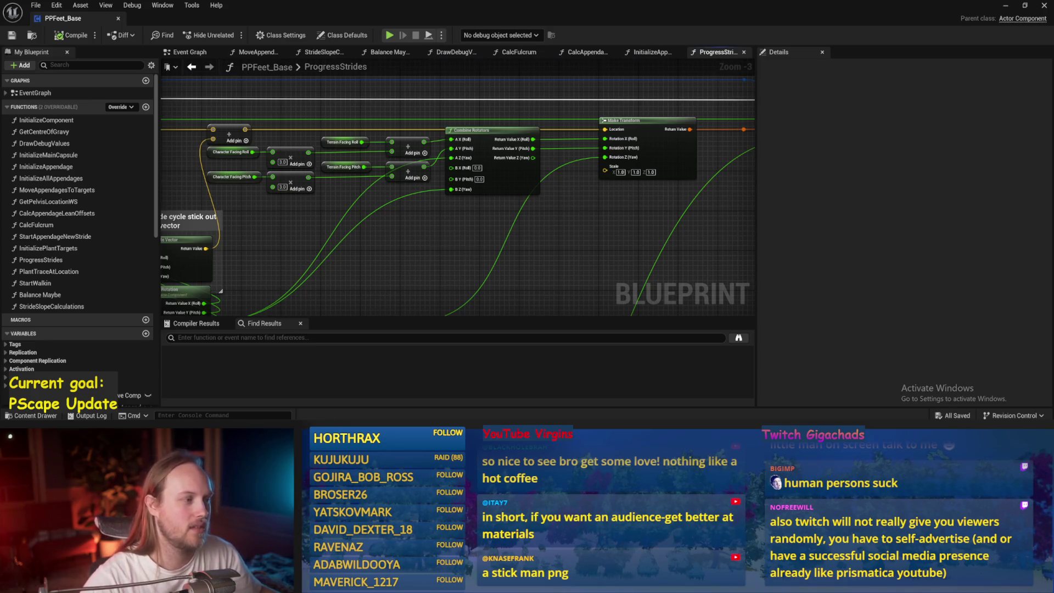
# - Review the ProgressStrides graph around Make Transform and compile PPFeet_Base
pyautogui.moveTo(425, 256); pyautogui.dragTo(549, 229)
pyautogui.click(68, 39)
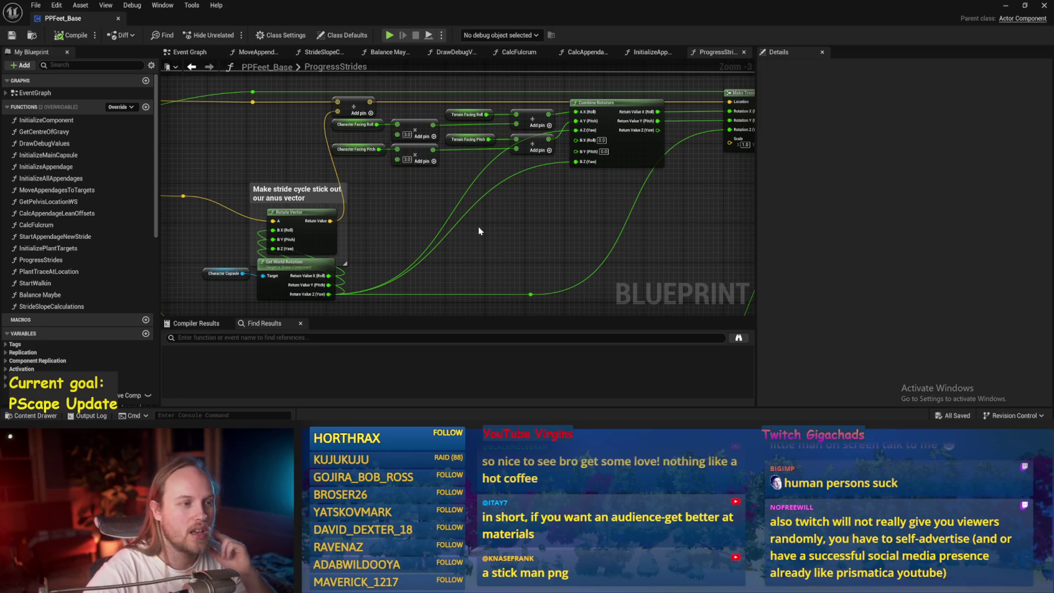
pyautogui.moveTo(479, 226); pyautogui.dragTo(489, 268)
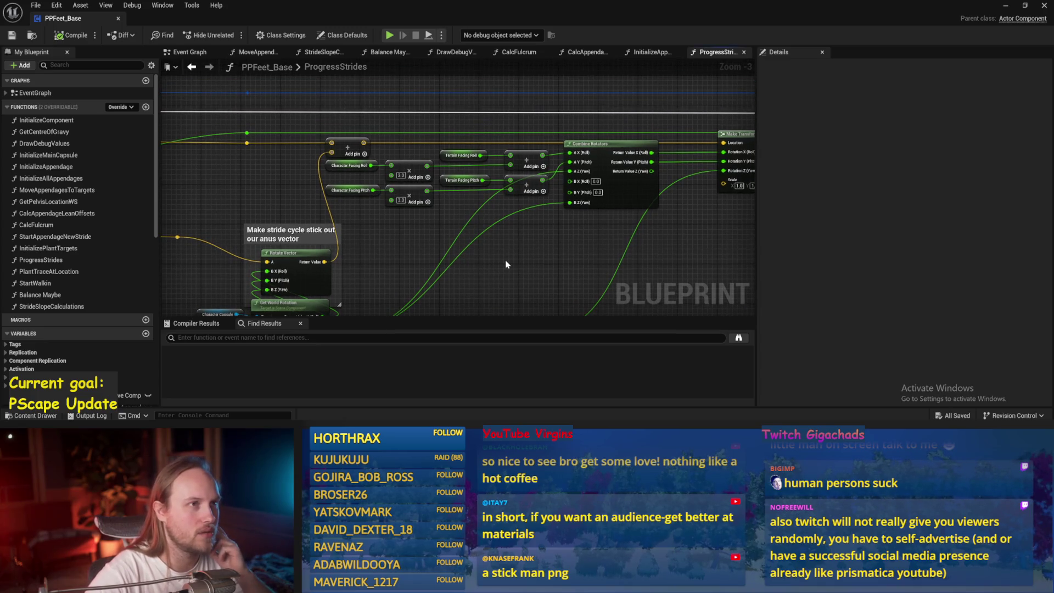
pyautogui.moveTo(487, 259); pyautogui.dragTo(357, 242)
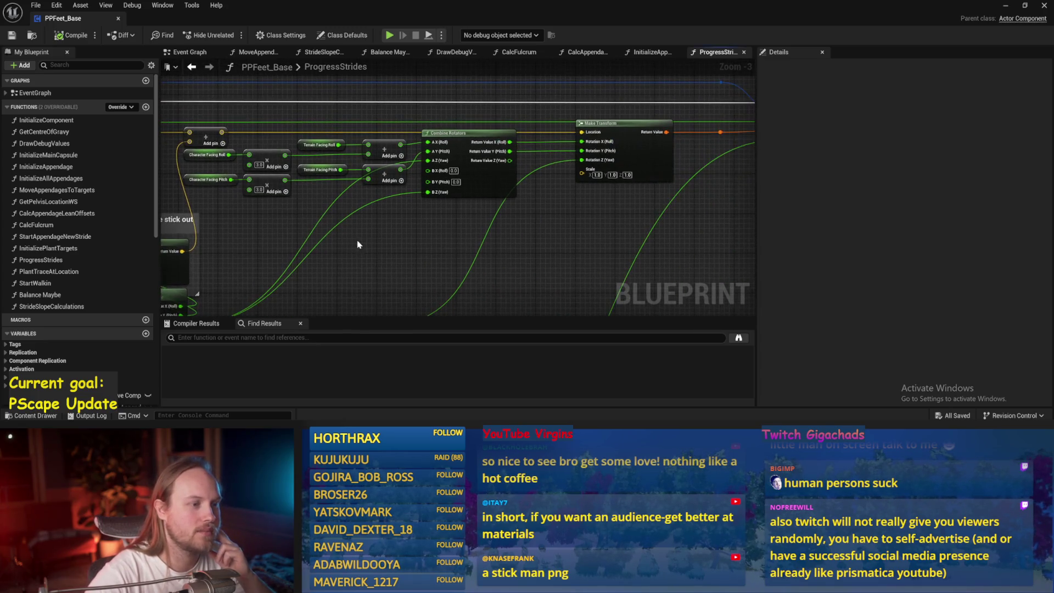
pyautogui.moveTo(466, 235); pyautogui.dragTo(434, 268)
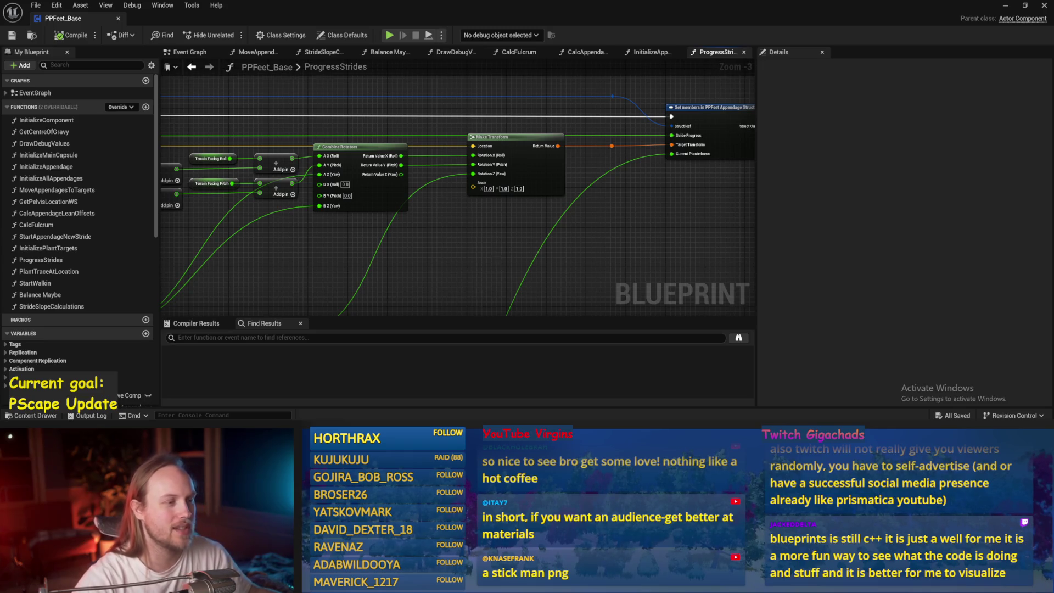
pyautogui.moveTo(494, 255); pyautogui.dragTo(477, 269)
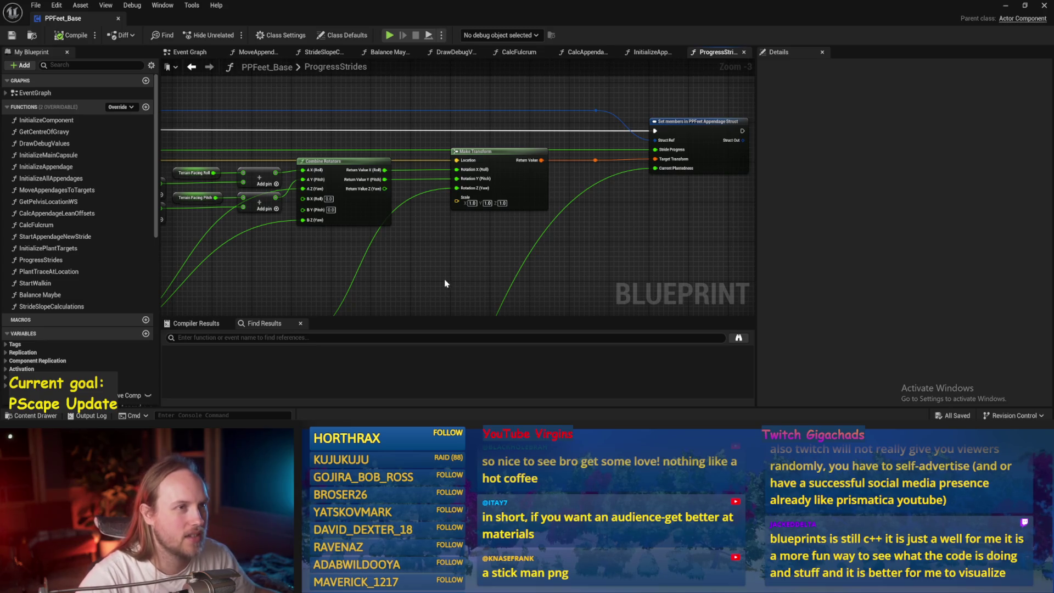
pyautogui.moveTo(455, 278); pyautogui.dragTo(486, 244)
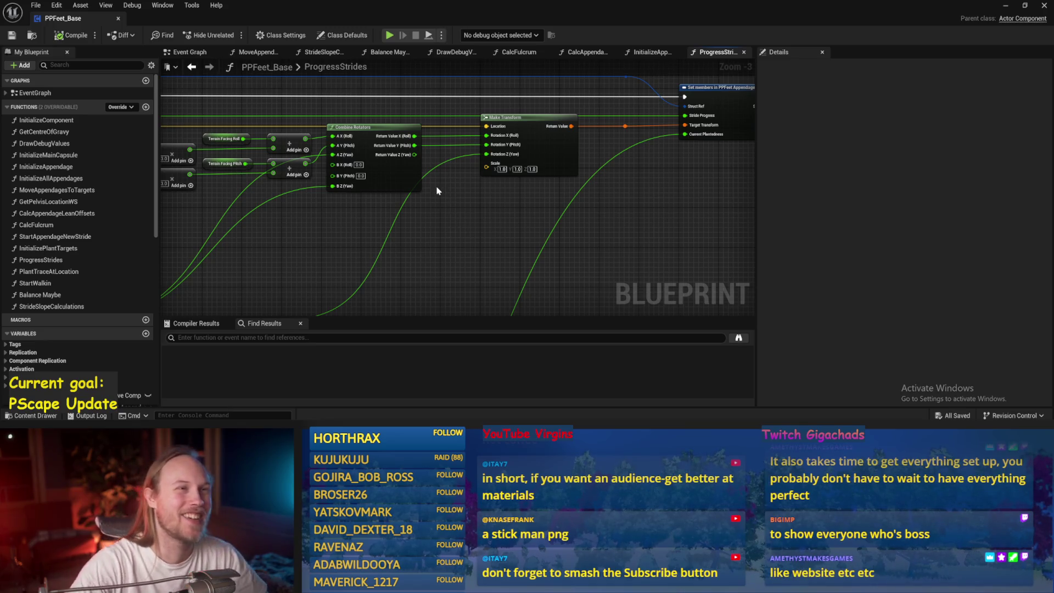
pyautogui.moveTo(429, 192); pyautogui.dragTo(468, 186)
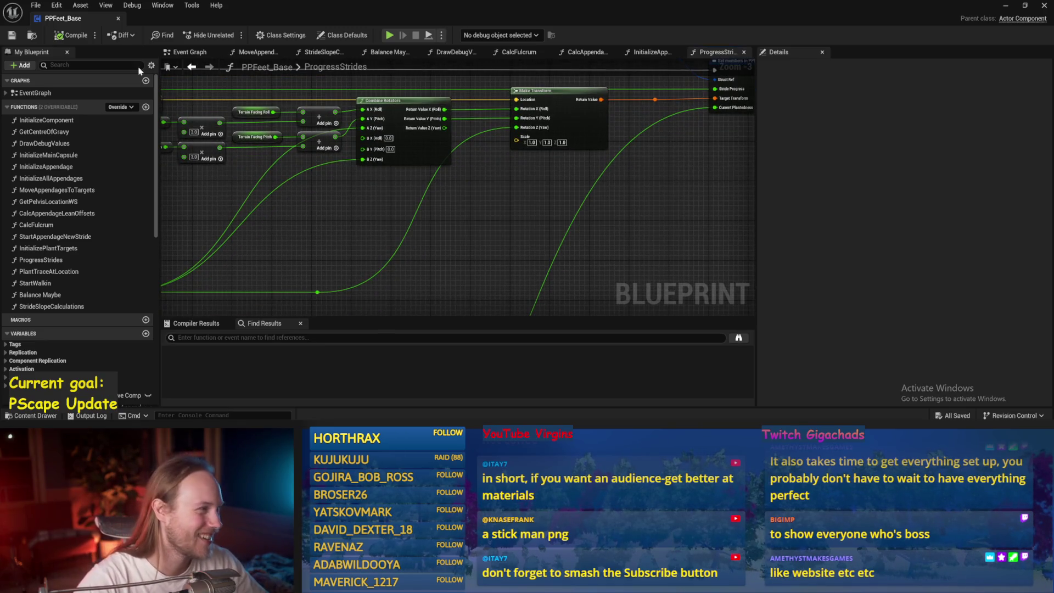
pyautogui.click(72, 36)
# - Add a reroute point on the yellow wire by Combine Rotators, save, and recompile
pyautogui.scroll(-1, 604, 214)
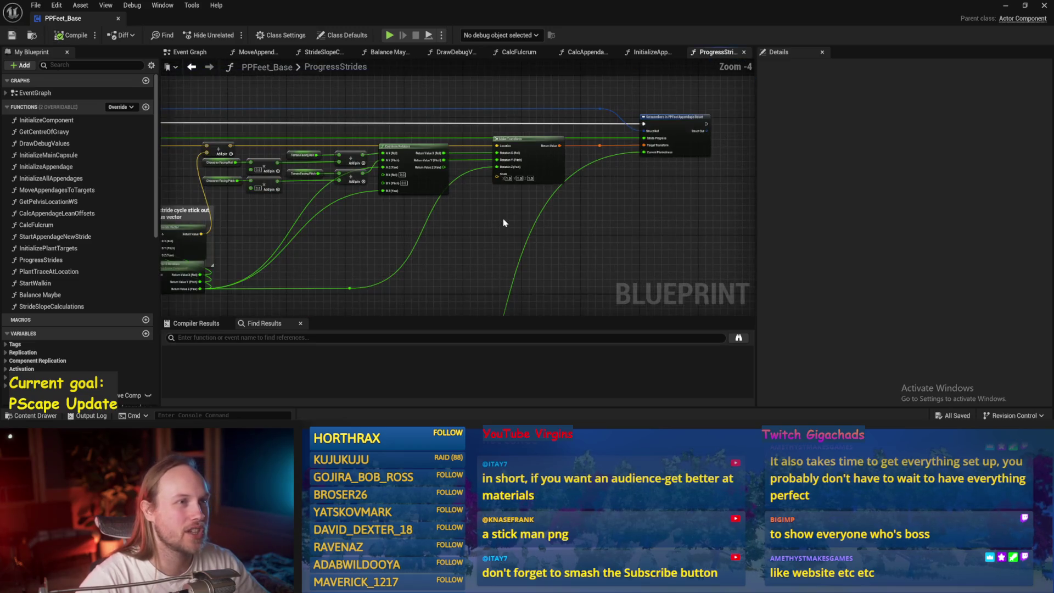
pyautogui.moveTo(519, 226); pyautogui.dragTo(469, 213)
pyautogui.moveTo(617, 220)
pyautogui.mouseDown()
pyautogui.moveTo(480, 256)
pyautogui.moveTo(431, 236)
pyautogui.moveTo(574, 247)
pyautogui.mouseUp()
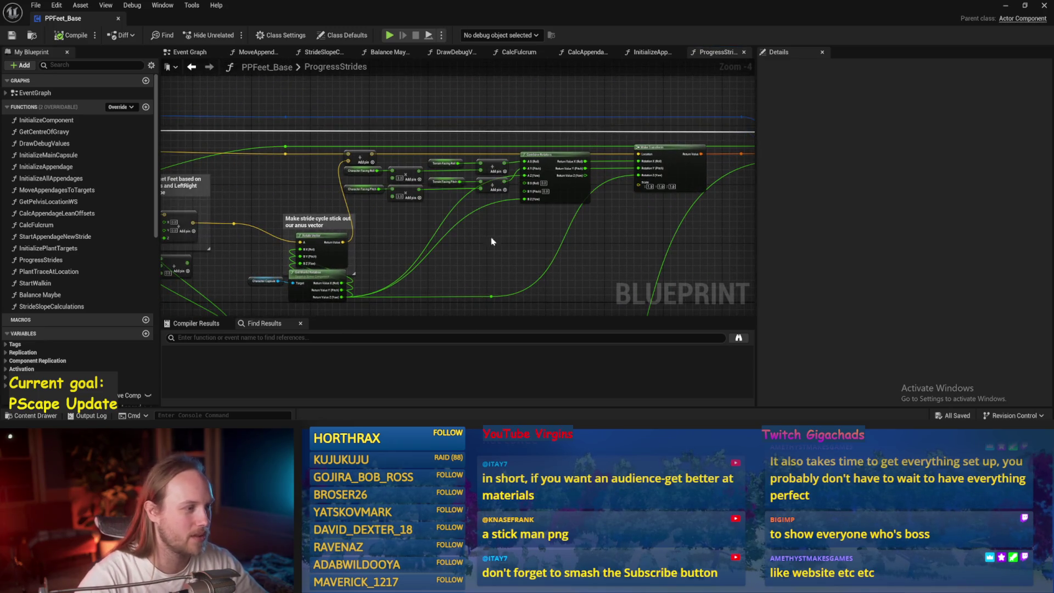
pyautogui.scroll(1, 413, 166)
pyautogui.doubleClick(396, 153)
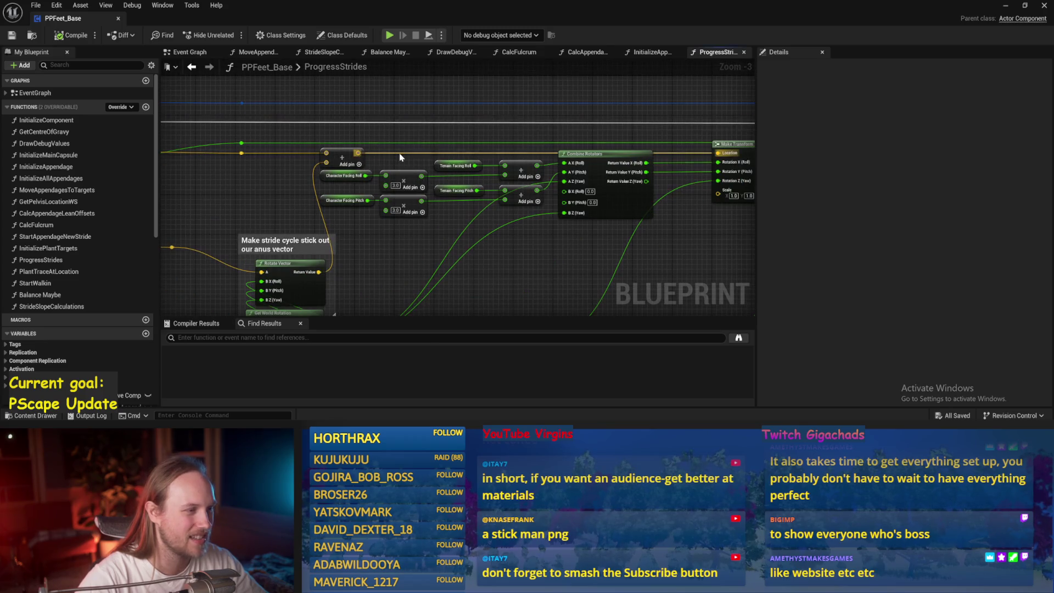
pyautogui.hotkey('ctrl', 's')
pyautogui.moveTo(283, 148); pyautogui.dragTo(367, 196)
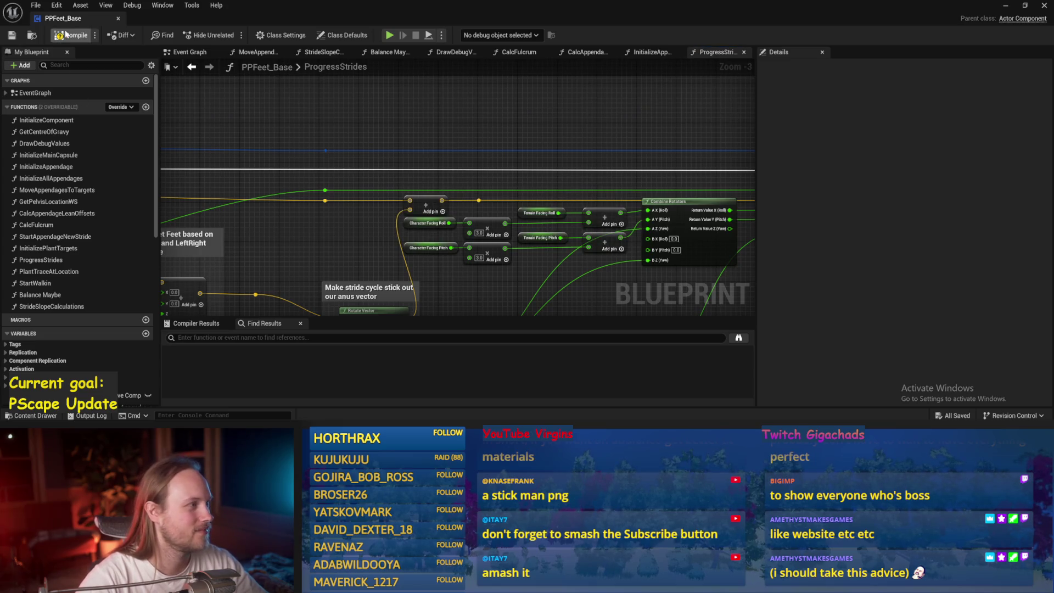
pyautogui.click(10, 36)
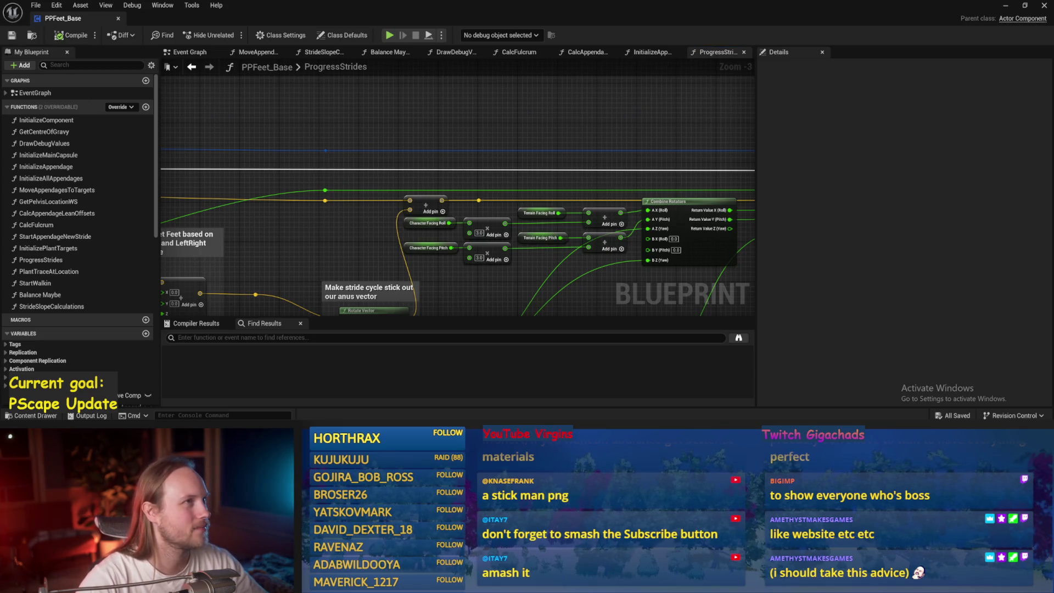
# - Move the Terrain/Character Movement Pitch nodes and their subtract node under the comment, then save
pyautogui.scroll(-1, 539, 156)
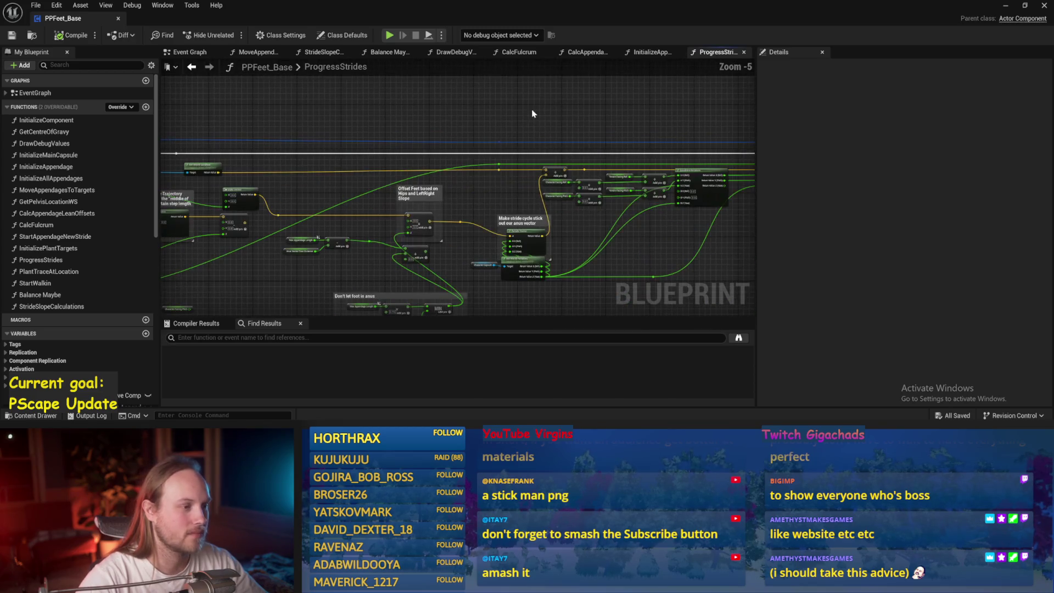
pyautogui.scroll(-1, 484, 172)
pyautogui.moveTo(460, 232); pyautogui.dragTo(466, 234)
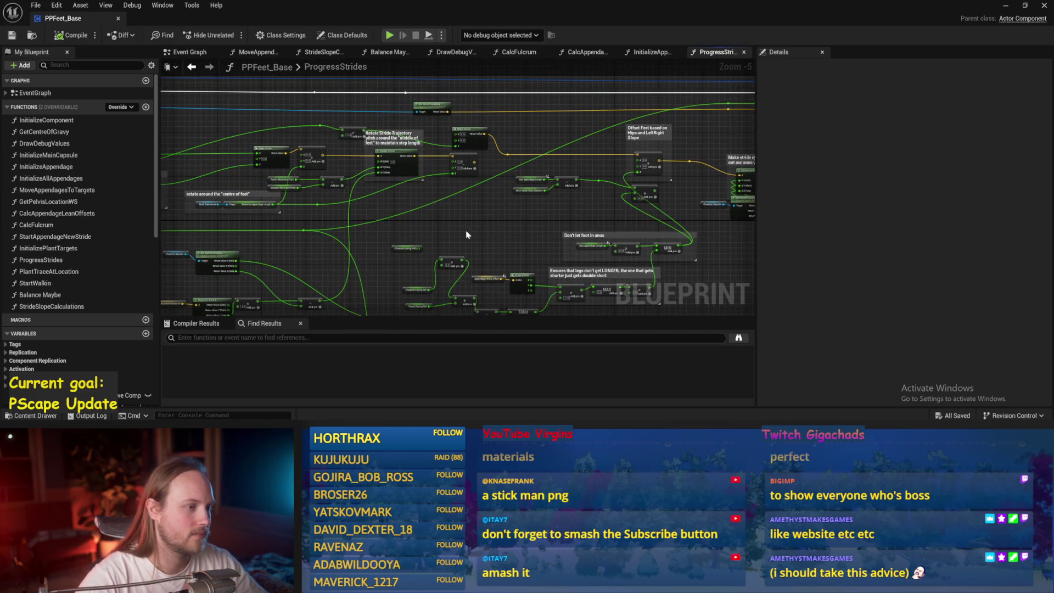
pyautogui.scroll(2, 214, 156)
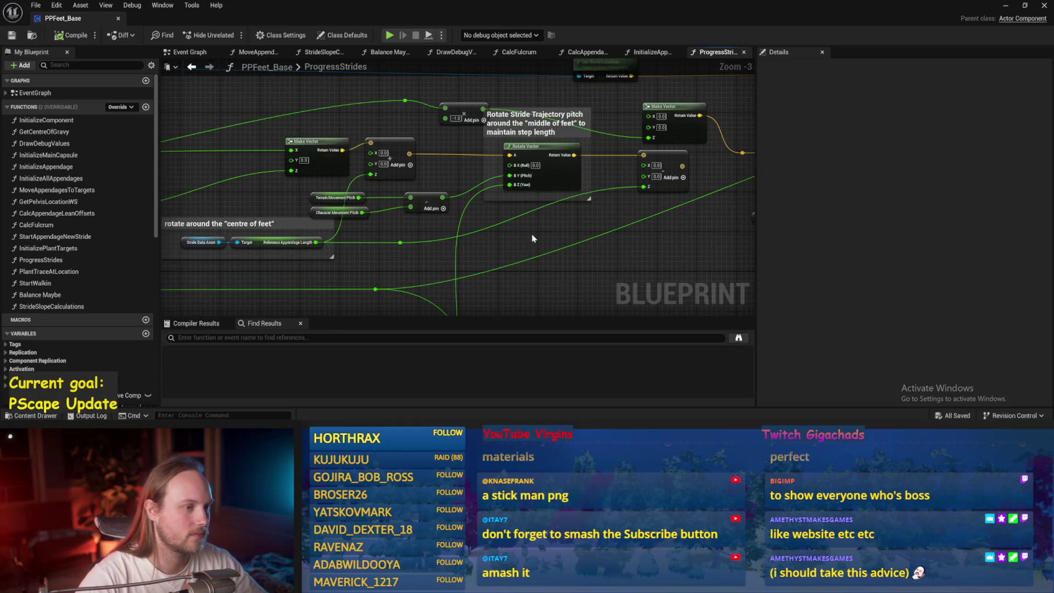
pyautogui.moveTo(529, 242); pyautogui.dragTo(610, 160)
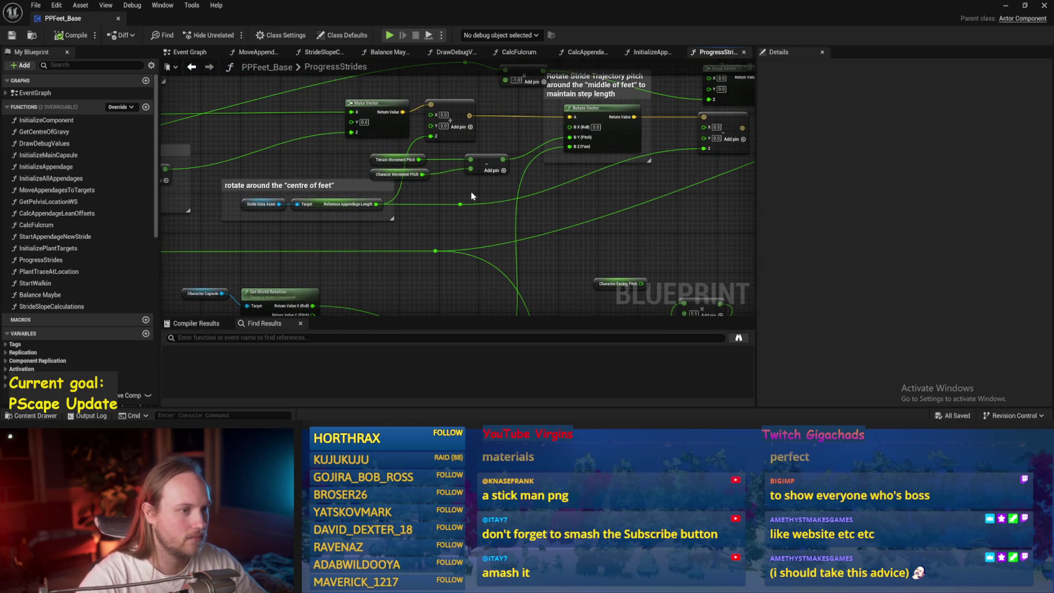
pyautogui.moveTo(480, 188)
pyautogui.mouseDown()
pyautogui.moveTo(460, 219)
pyautogui.moveTo(408, 193)
pyautogui.moveTo(449, 193)
pyautogui.moveTo(423, 190)
pyautogui.mouseUp()
pyautogui.click(395, 228)
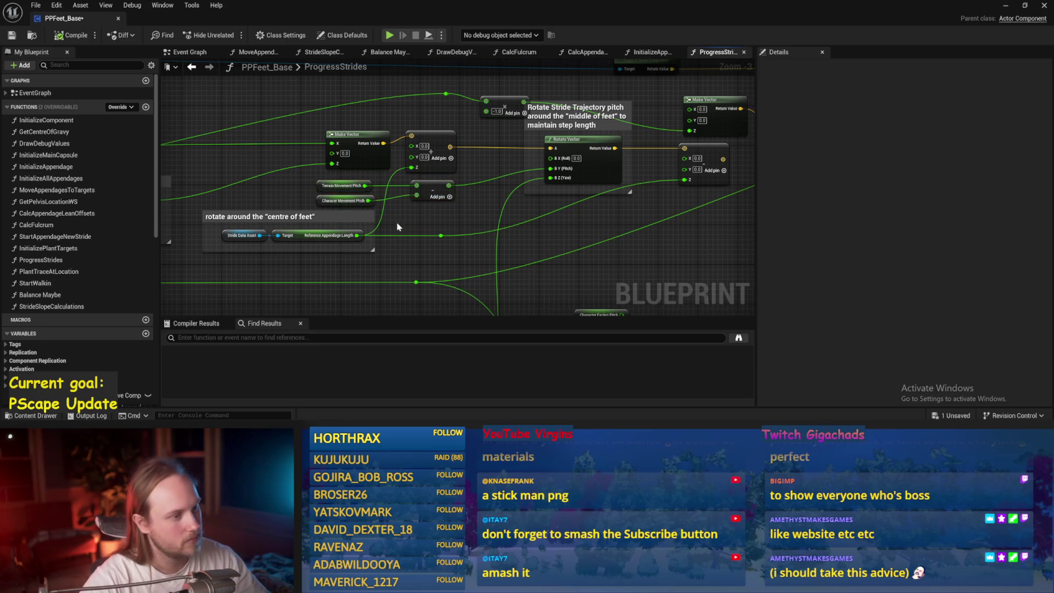
pyautogui.scroll(2, 379, 217)
pyautogui.scroll(-1, 384, 219)
pyautogui.hotkey('ctrl', 's')
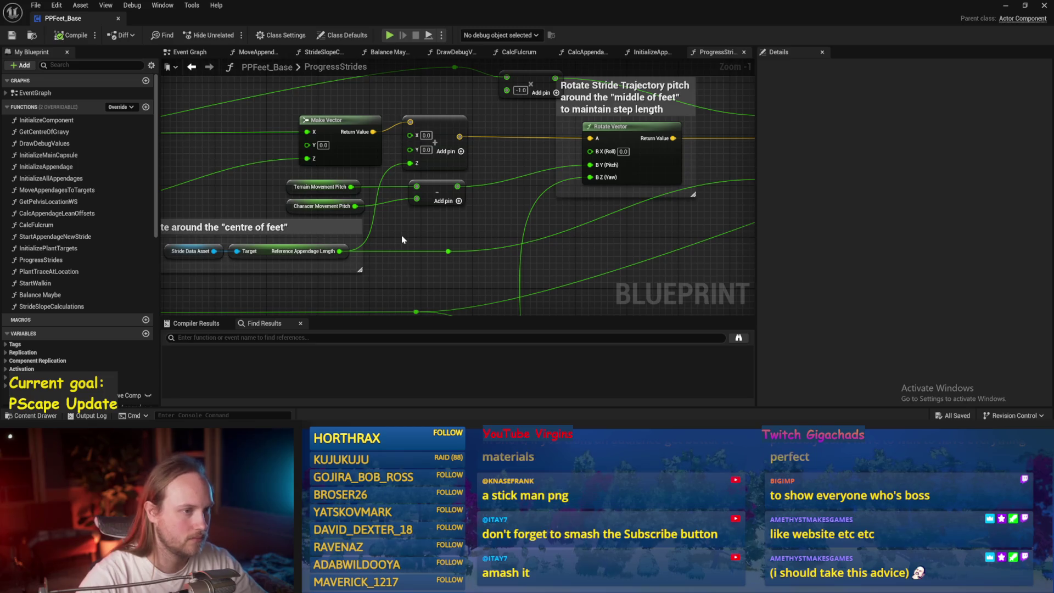
# - Pull a wire from Character Movement Pitch, cancel it, and save the blueprint
pyautogui.moveTo(355, 206); pyautogui.dragTo(403, 223)
pyautogui.press('Escape')
pyautogui.scroll(-2, 387, 227)
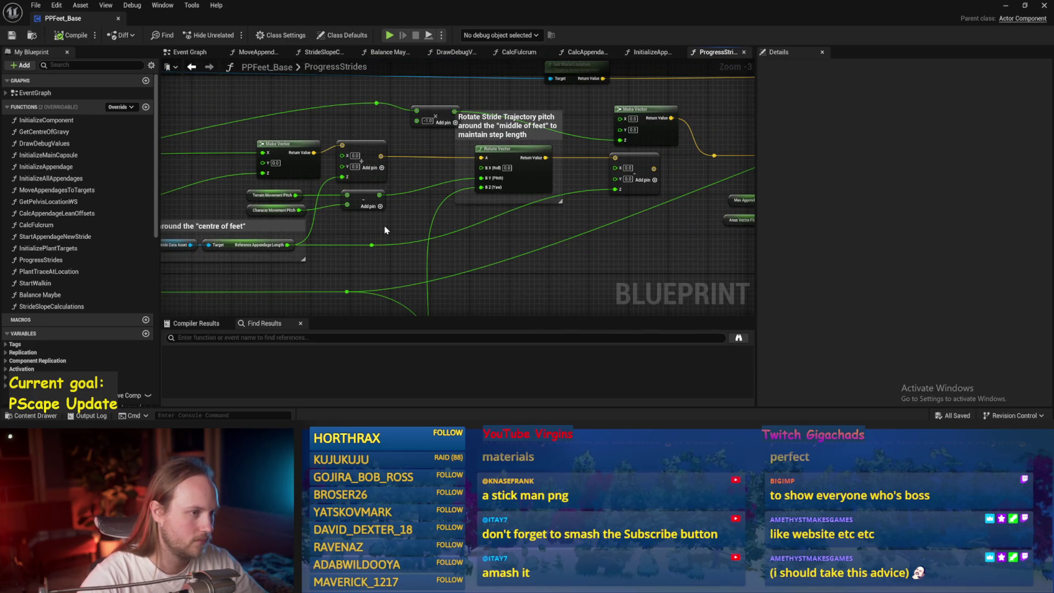
pyautogui.moveTo(386, 230); pyautogui.dragTo(407, 222)
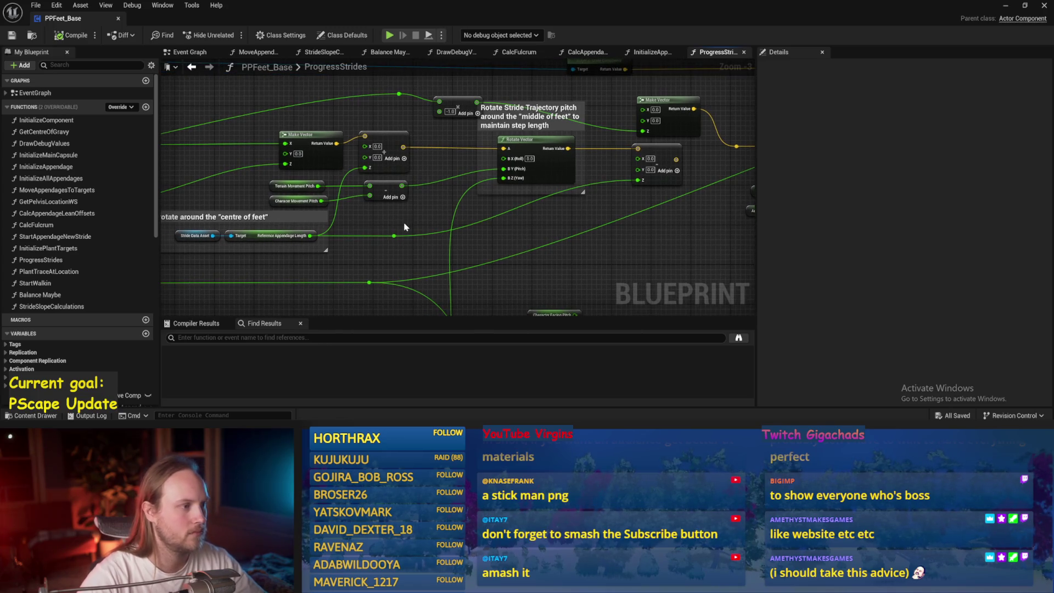
pyautogui.scroll(1, 406, 222)
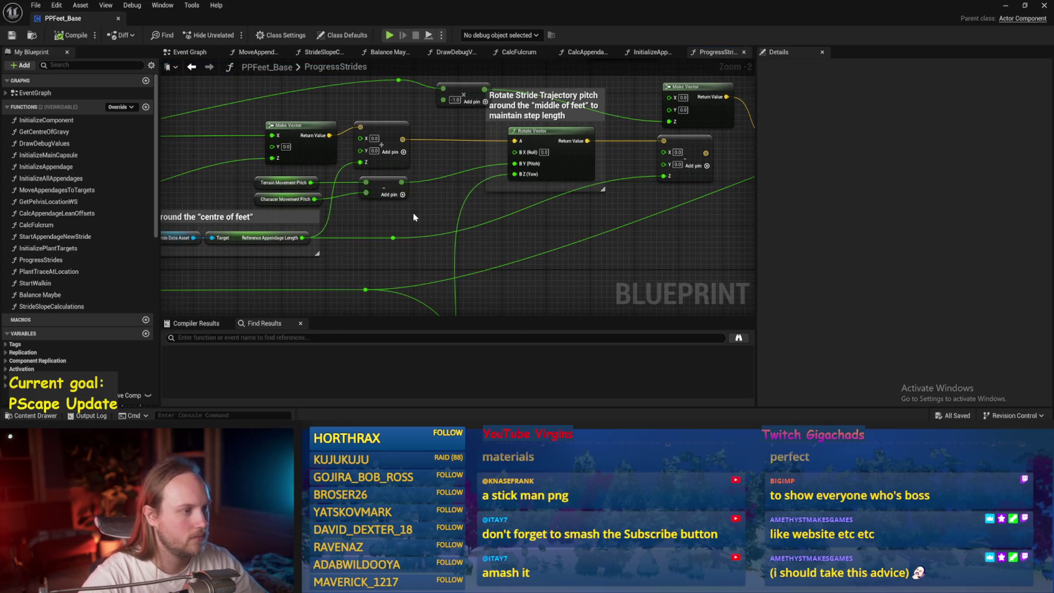
pyautogui.moveTo(414, 217)
pyautogui.mouseDown()
pyautogui.moveTo(540, 219)
pyautogui.moveTo(540, 193)
pyautogui.mouseUp()
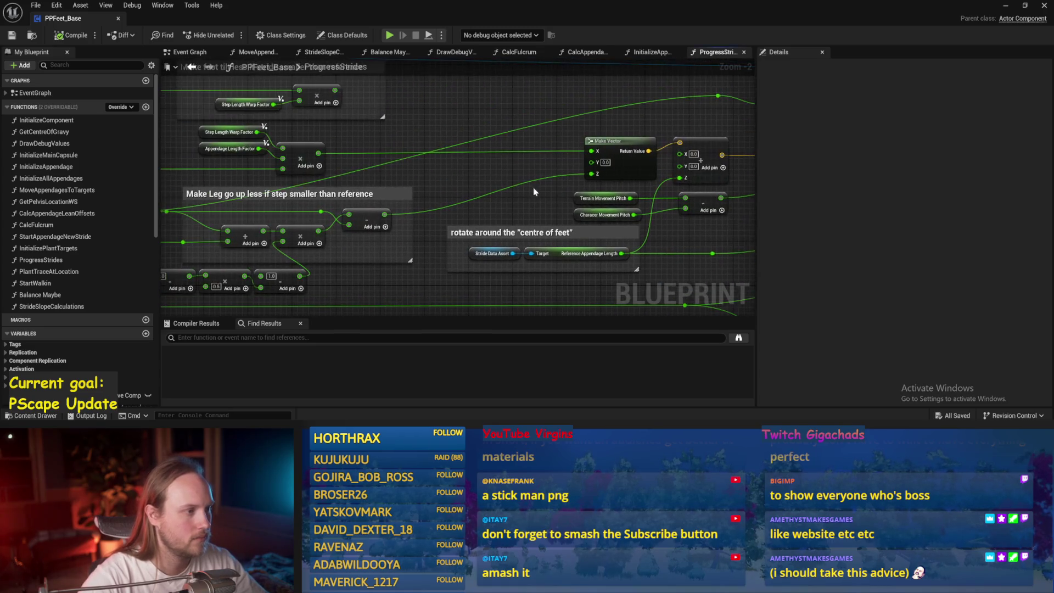
pyautogui.moveTo(463, 177)
pyautogui.mouseDown()
pyautogui.moveTo(647, 204)
pyautogui.moveTo(308, 191)
pyautogui.mouseUp()
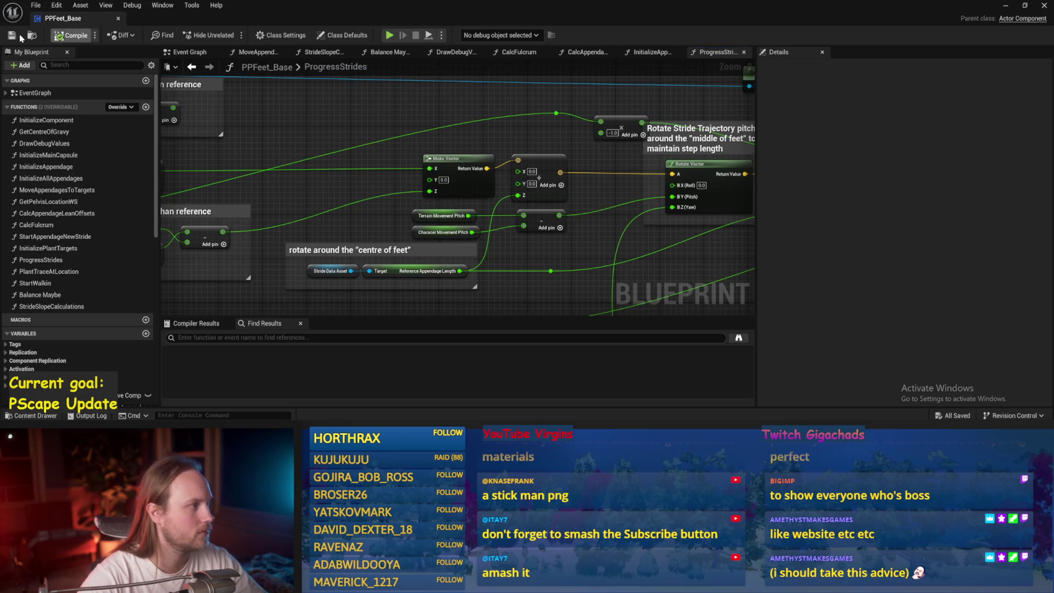
pyautogui.moveTo(491, 264)
pyautogui.mouseDown()
pyautogui.moveTo(473, 255)
pyautogui.moveTo(521, 241)
pyautogui.mouseUp()
pyautogui.hotkey('ctrl', 's')
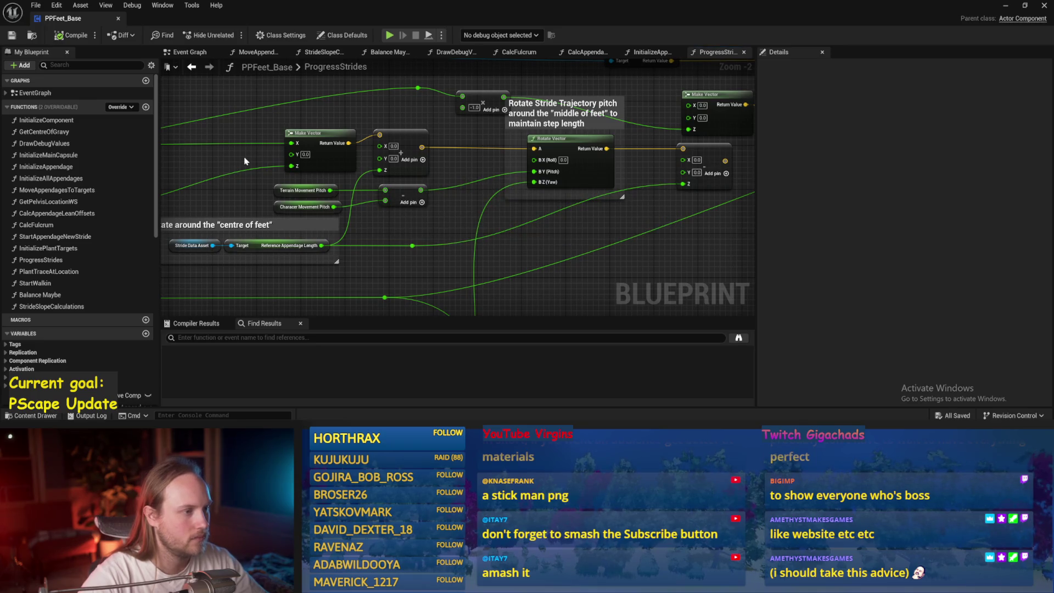
# - Try attaching a node to Character Movement Pitch, then move to the Get World Rotation area
pyautogui.moveTo(519, 259); pyautogui.dragTo(484, 258)
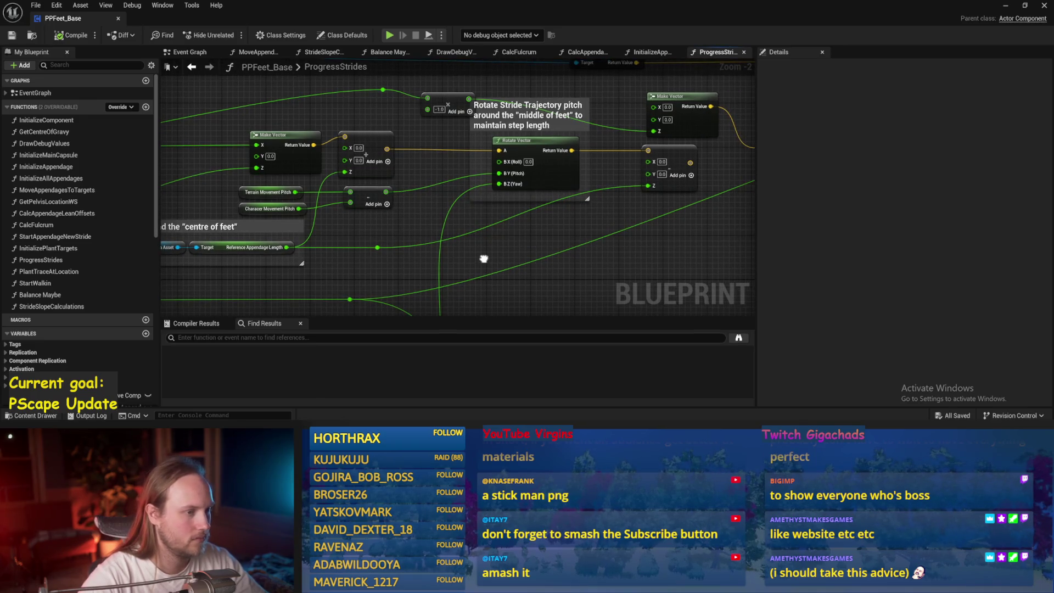
pyautogui.scroll(2, 484, 259)
pyautogui.moveTo(324, 184)
pyautogui.mouseDown()
pyautogui.moveTo(363, 196)
pyautogui.moveTo(384, 223)
pyautogui.moveTo(368, 220)
pyautogui.moveTo(462, 152)
pyautogui.mouseUp()
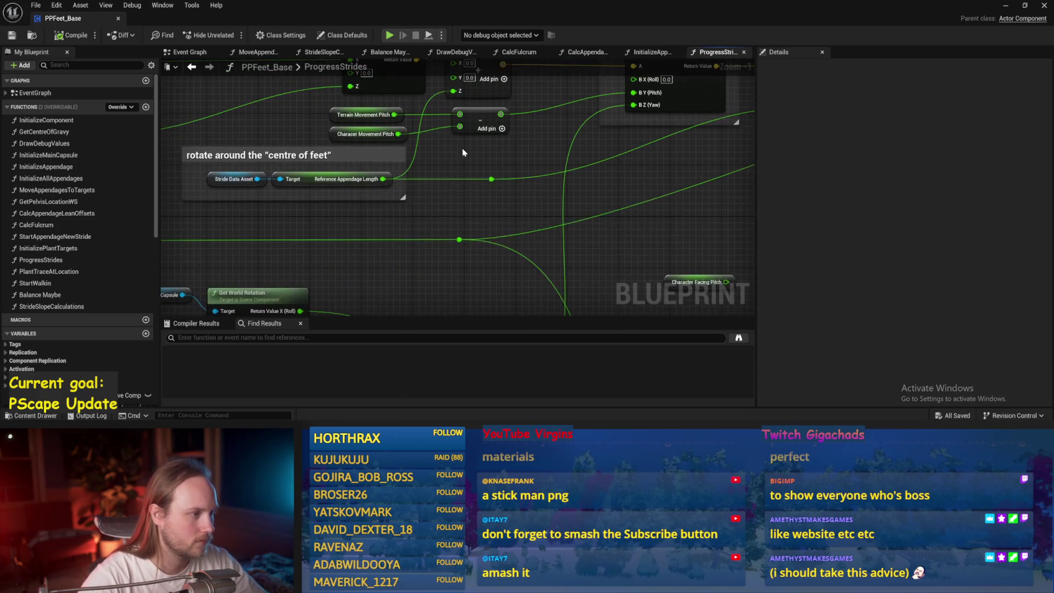
pyautogui.scroll(-1, 460, 223)
pyautogui.moveTo(516, 258); pyautogui.dragTo(515, 198)
# - Reposition Character Facing Pitch, attach a Multiply node to it, and save
pyautogui.click(603, 214)
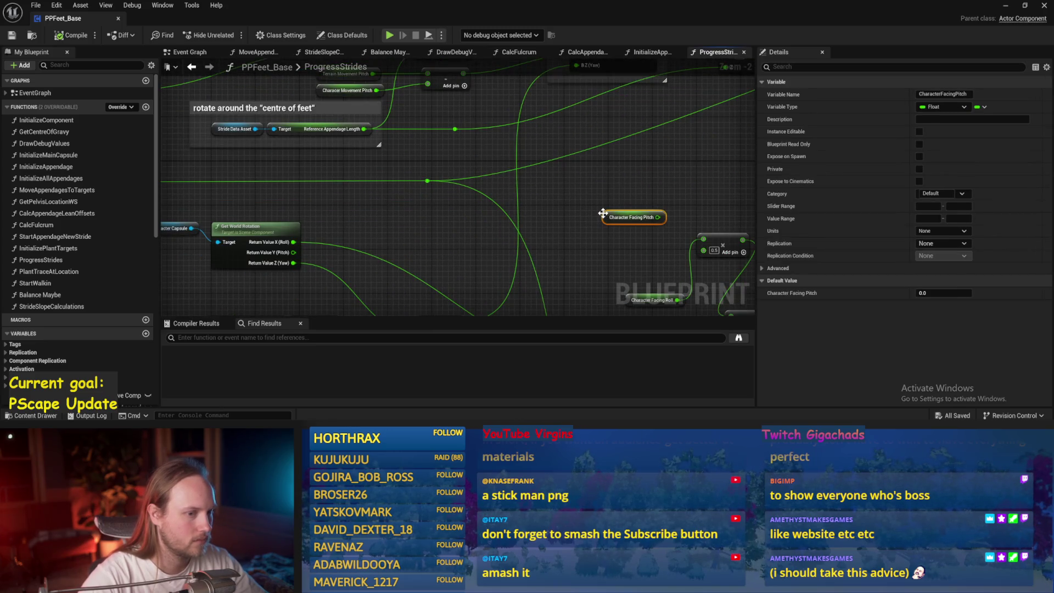
pyautogui.moveTo(603, 214)
pyautogui.mouseDown()
pyautogui.moveTo(371, 171)
pyautogui.moveTo(560, 188)
pyautogui.moveTo(500, 250)
pyautogui.moveTo(368, 217)
pyautogui.moveTo(439, 219)
pyautogui.mouseUp()
pyautogui.write('*')
pyautogui.press('Return')
pyautogui.scroll(2, 501, 187)
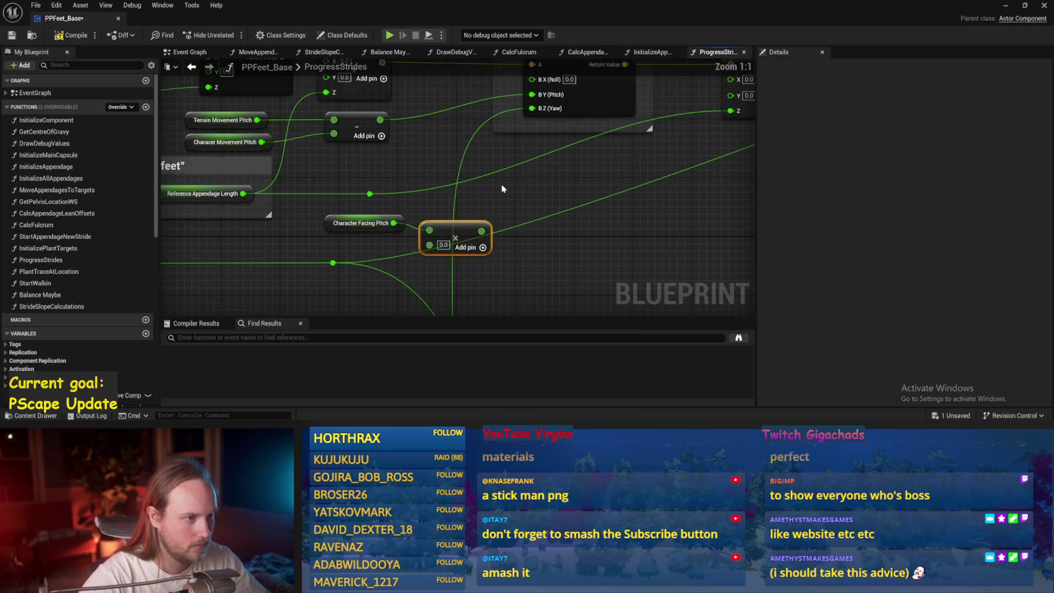
pyautogui.hotkey('ctrl', 's')
# - Set the Character Facing Roll multiplier to 1.0, save, and return to PPFeet_TestLevel
pyautogui.scroll(-3, 438, 250)
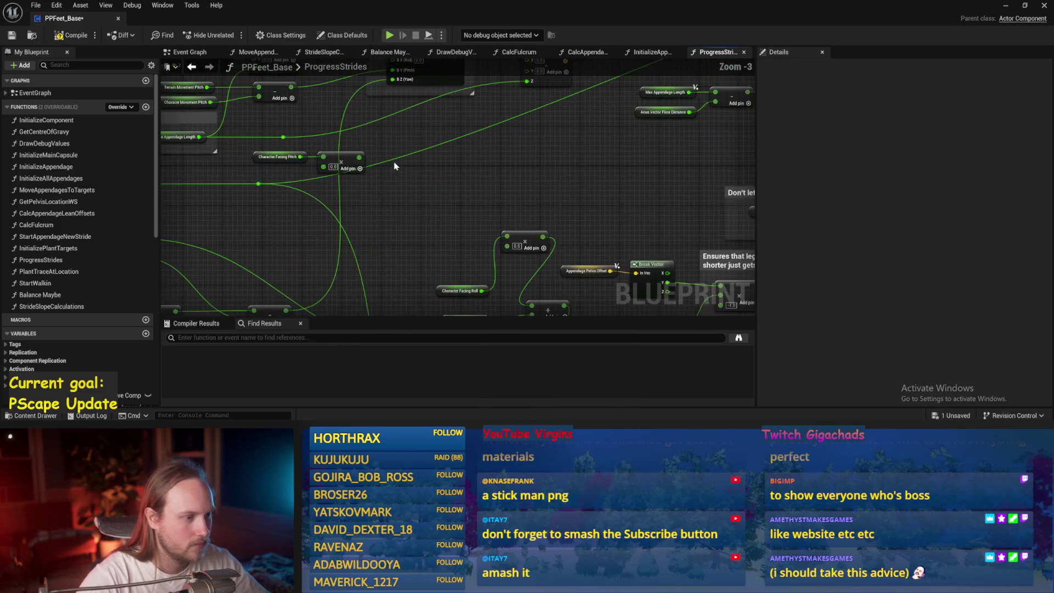
pyautogui.moveTo(459, 224); pyautogui.dragTo(372, 137)
pyautogui.moveTo(381, 220)
pyautogui.mouseDown()
pyautogui.moveTo(376, 184)
pyautogui.moveTo(321, 172)
pyautogui.mouseUp()
pyautogui.click(348, 191)
pyautogui.write('1')
pyautogui.press('Return')
pyautogui.click(12, 35)
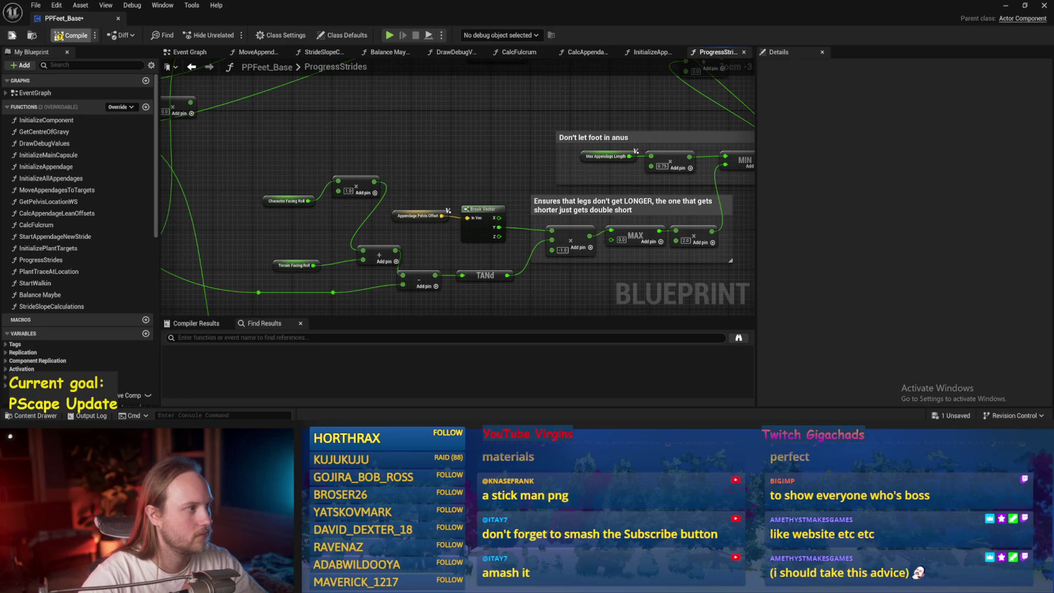
pyautogui.moveTo(501, 146); pyautogui.dragTo(438, 152)
pyautogui.click(1015, 5)
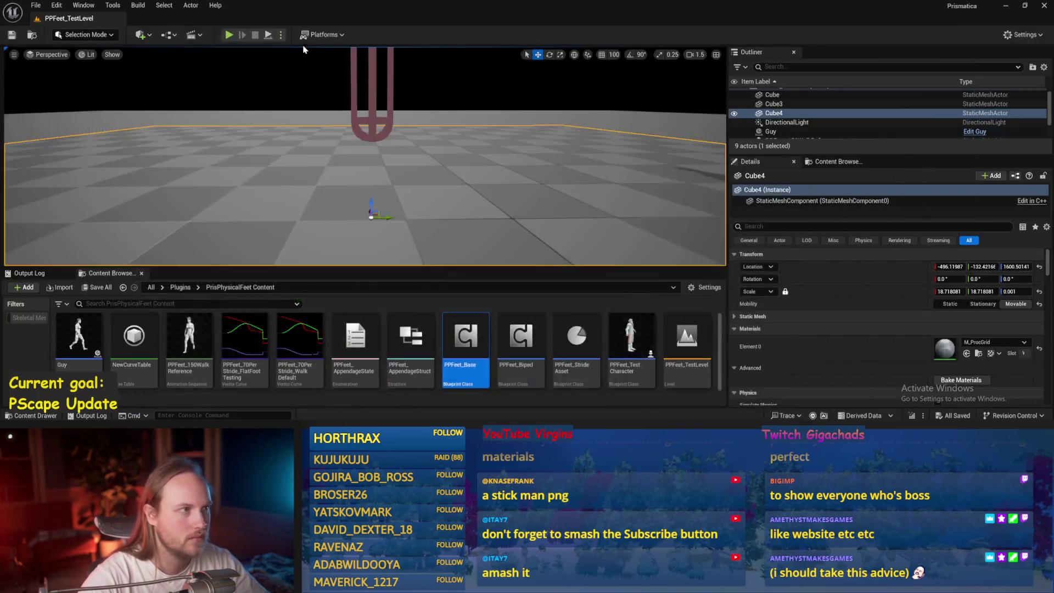
# - In play mode, tilt the PPFeet_TestPlayer character about 50 degrees, then swing it back
pyautogui.click(270, 35)
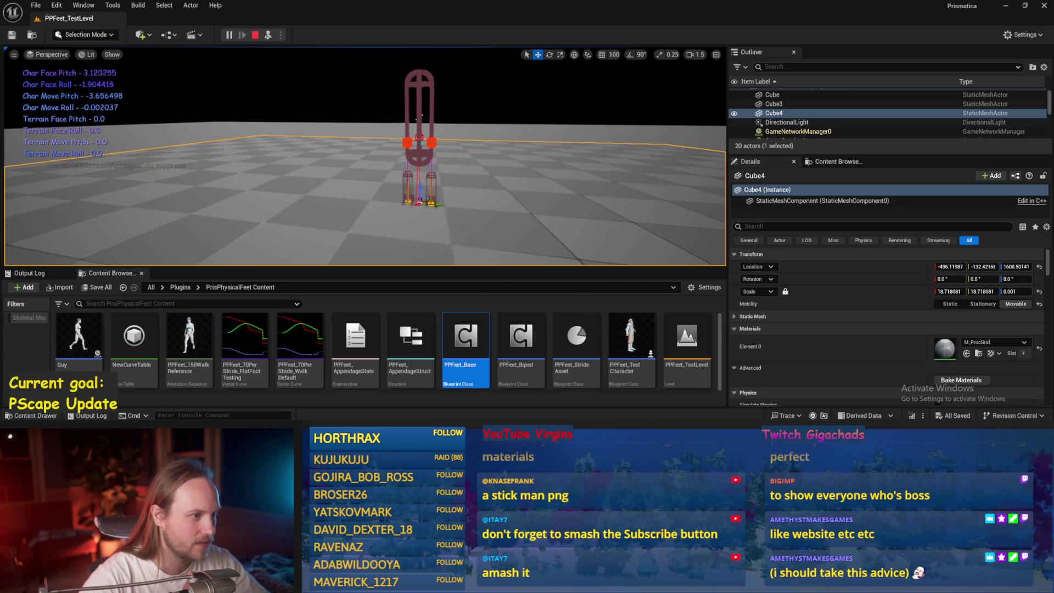
pyautogui.click(433, 158)
pyautogui.press('e')
pyautogui.moveTo(384, 98); pyautogui.dragTo(400, 105)
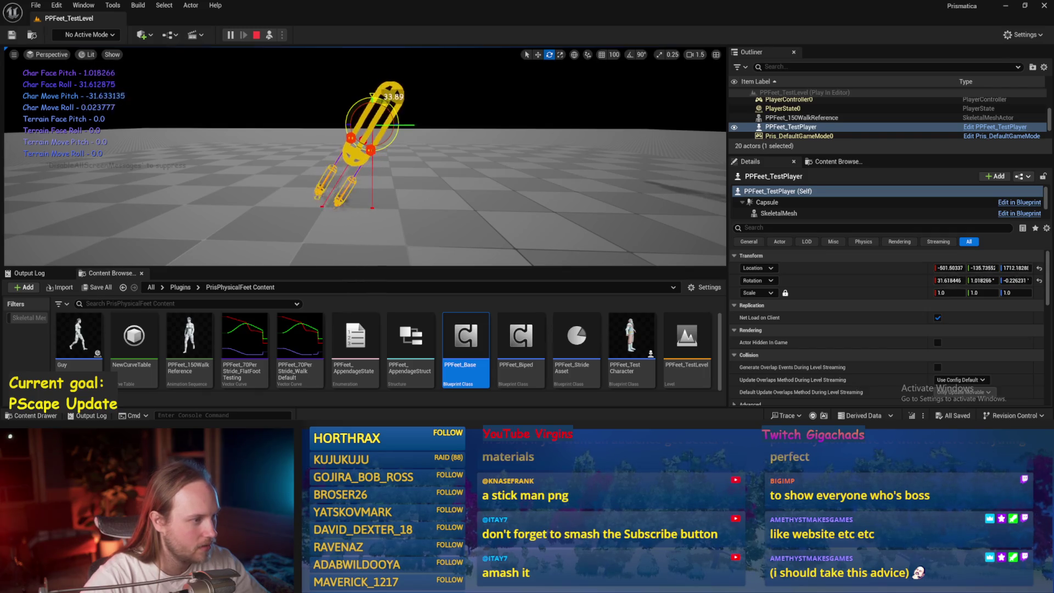
pyautogui.moveTo(399, 102); pyautogui.dragTo(402, 105)
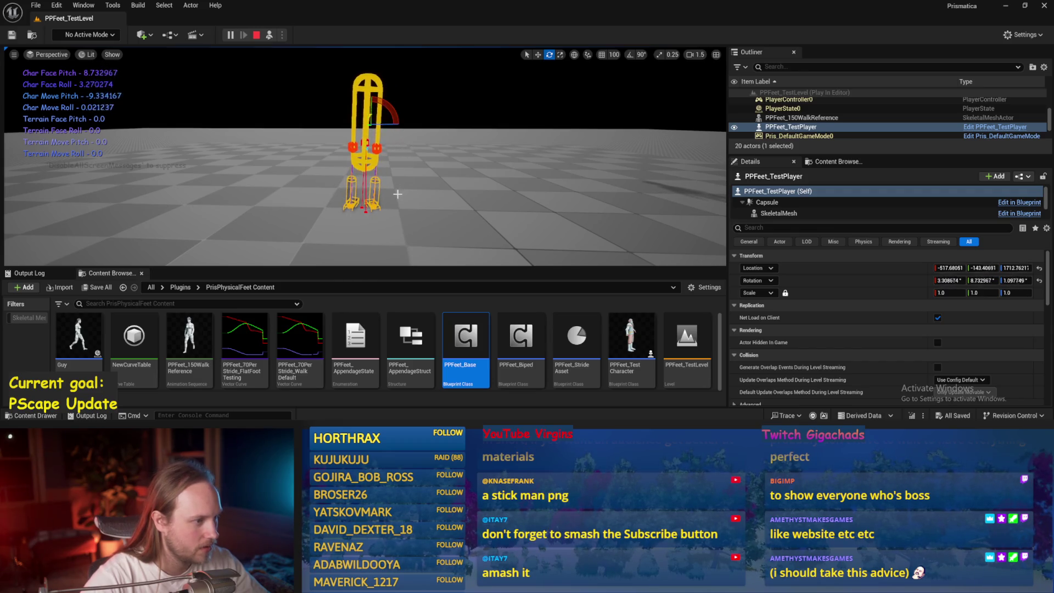
pyautogui.moveTo(373, 95)
pyautogui.mouseDown()
pyautogui.moveTo(387, 107)
pyautogui.moveTo(368, 94)
pyautogui.mouseUp()
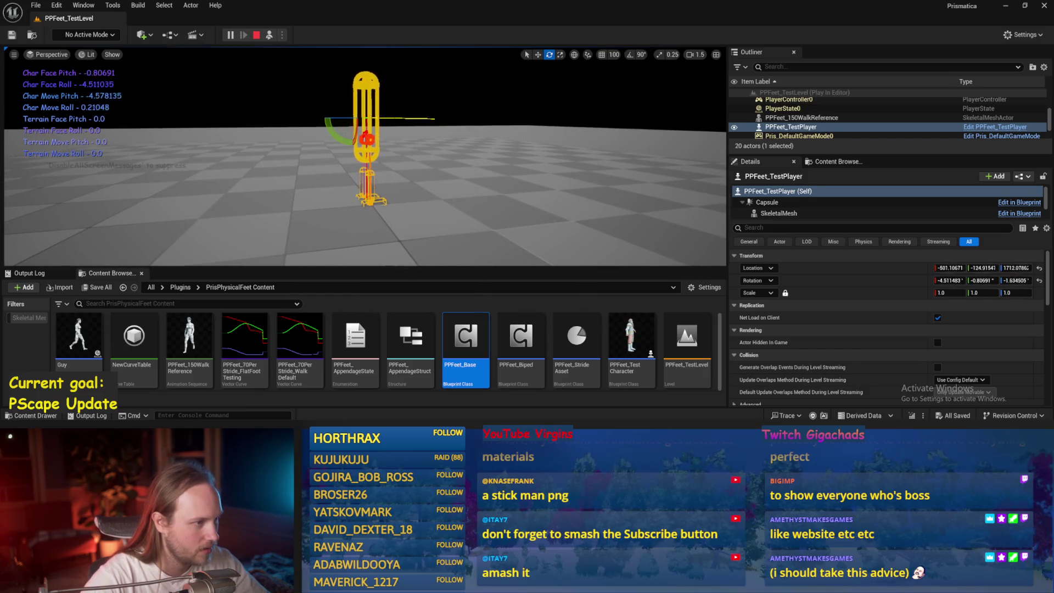
pyautogui.press('f')
pyautogui.press('w')
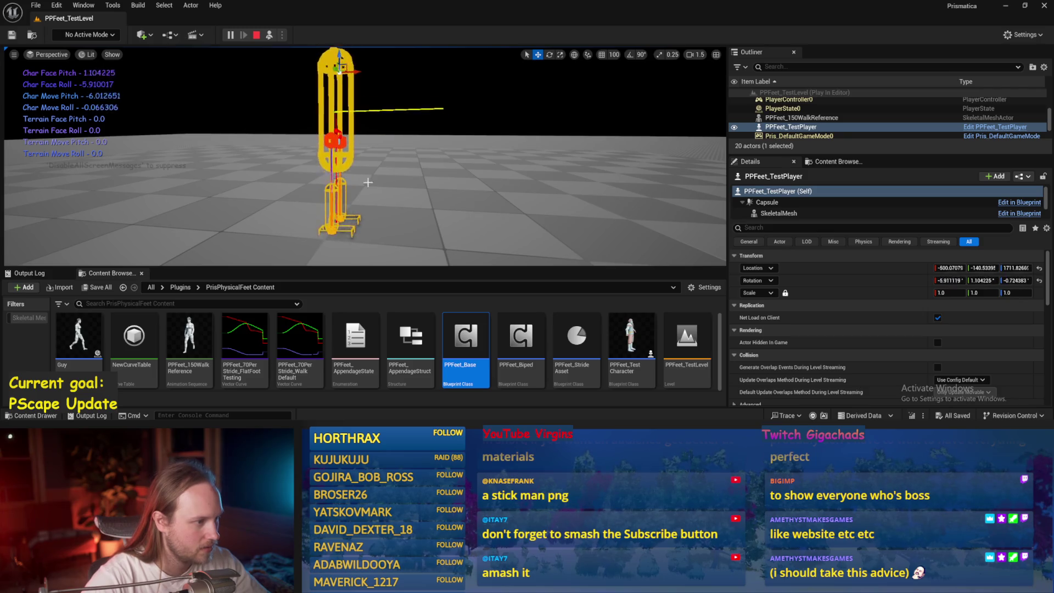
pyautogui.moveTo(437, 236); pyautogui.dragTo(378, 236)
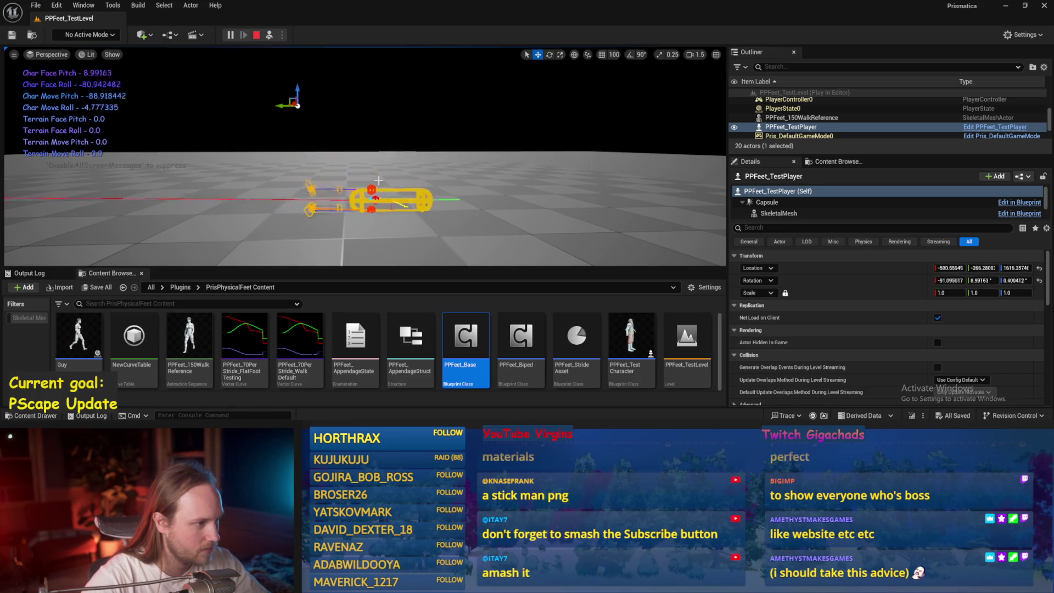
# - Stop the play session, save all modified packages, and reopen PPFeet_Base
pyautogui.press('Escape')
pyautogui.click(36, 5)
pyautogui.click(287, 205)
pyautogui.moveTo(286, 204); pyautogui.dragTo(286, 204)
pyautogui.hotkey('ctrl', 's')
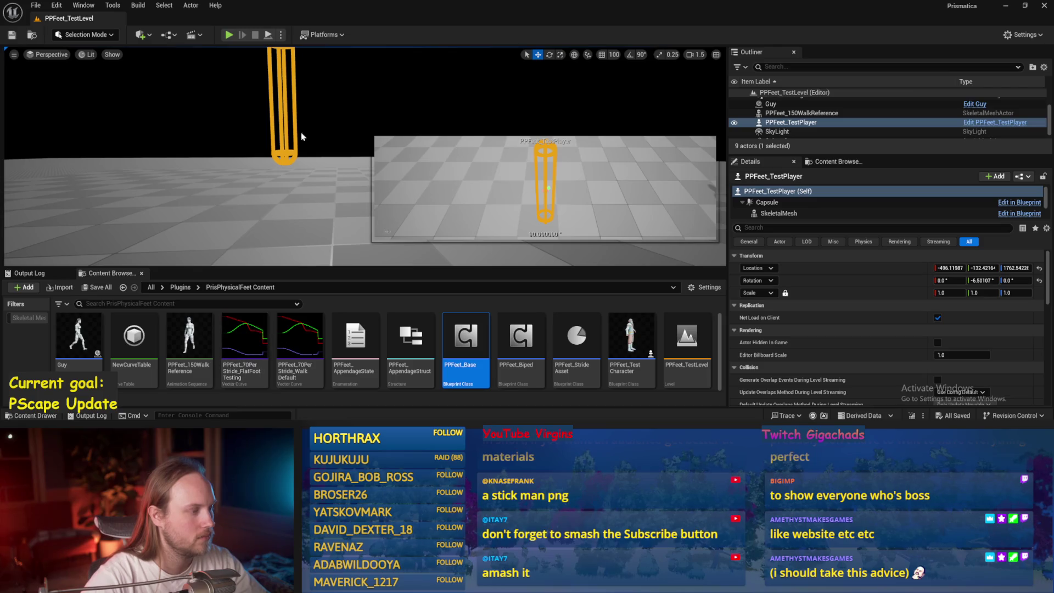
pyautogui.doubleClick(465, 338)
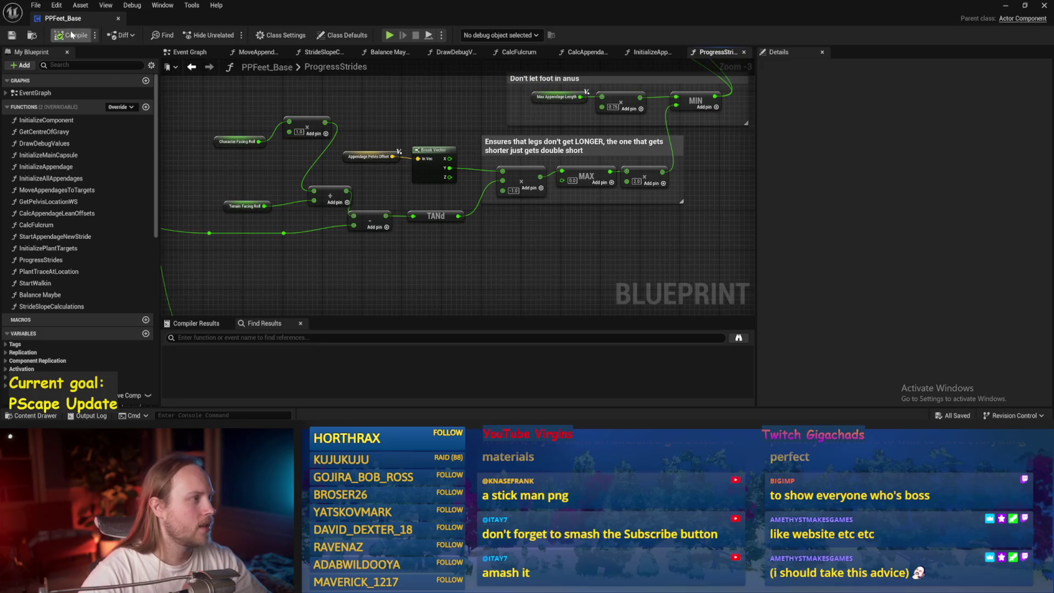
# - Save PPFeet_Base, then go from the Event Graph into the Balance Maybe function
pyautogui.click(9, 39)
pyautogui.scroll(-1, 372, 139)
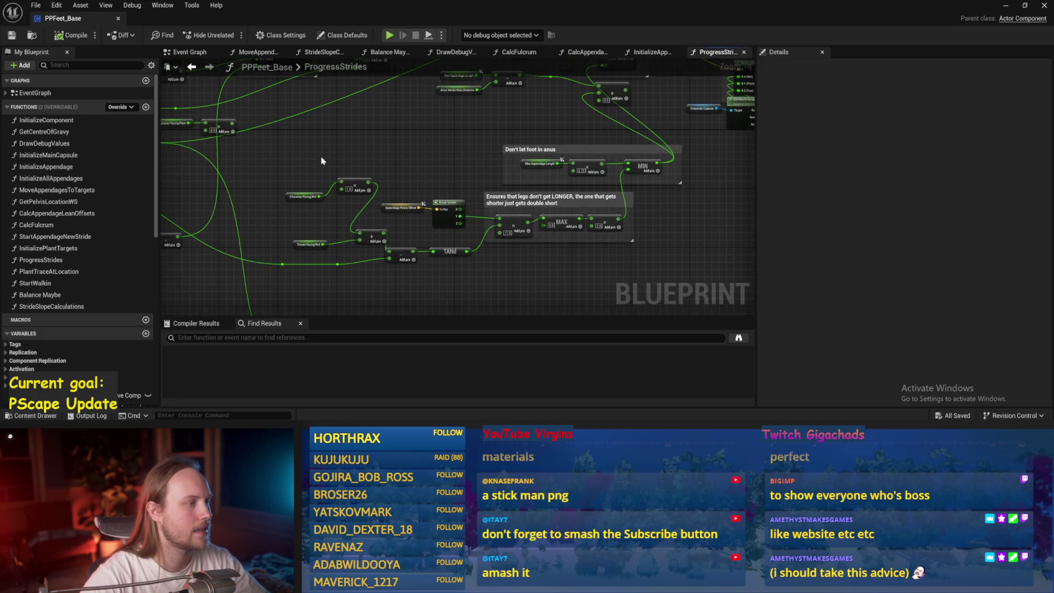
pyautogui.hotkey('alt', 'Left')
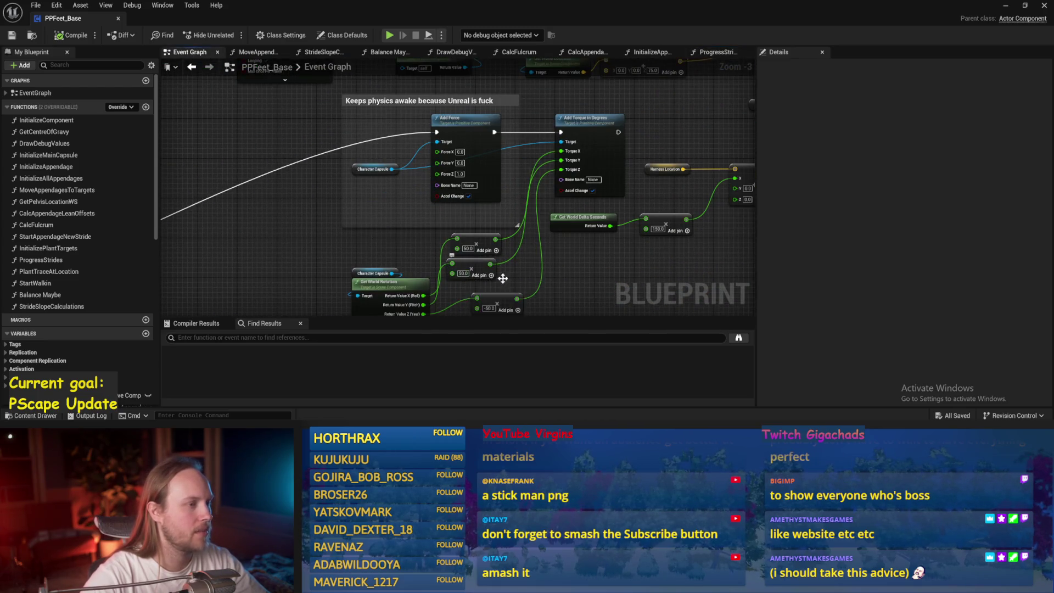
pyautogui.scroll(-1, 488, 278)
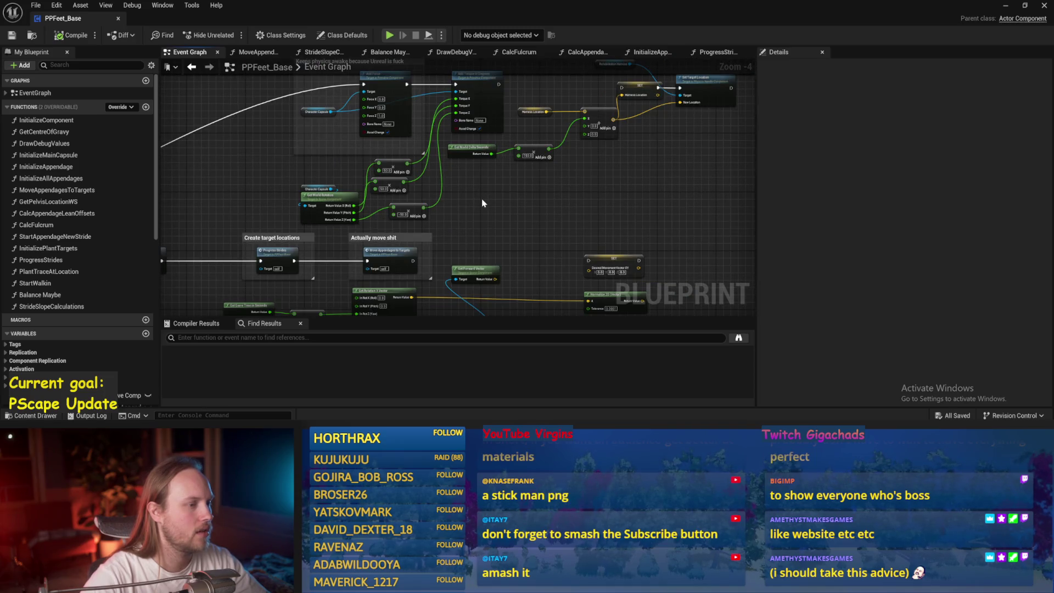
pyautogui.moveTo(508, 185); pyautogui.dragTo(442, 228)
pyautogui.moveTo(346, 265); pyautogui.dragTo(651, 188)
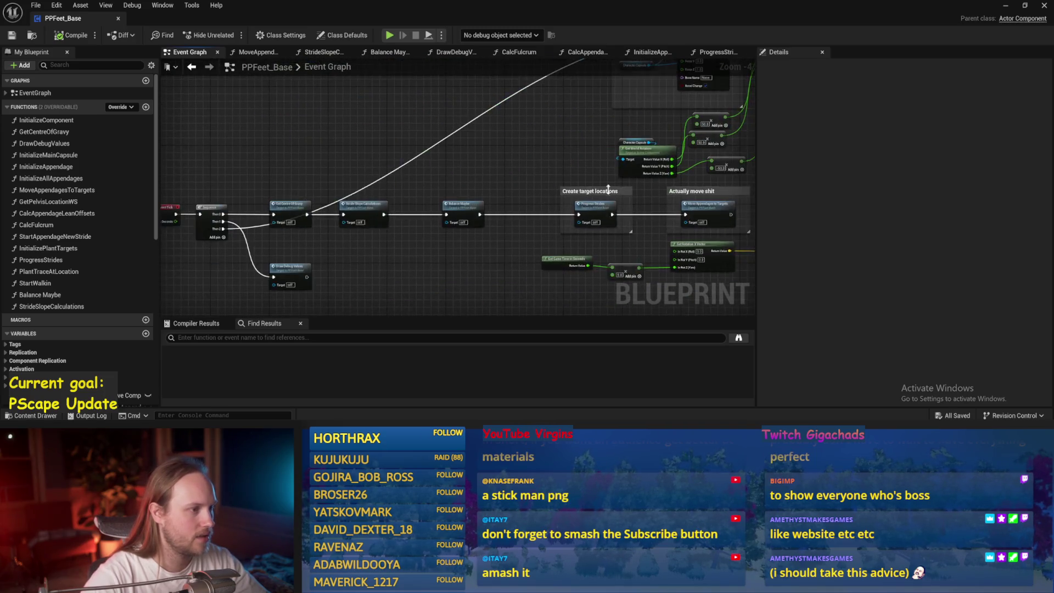
pyautogui.scroll(1, 494, 208)
pyautogui.doubleClick(536, 198)
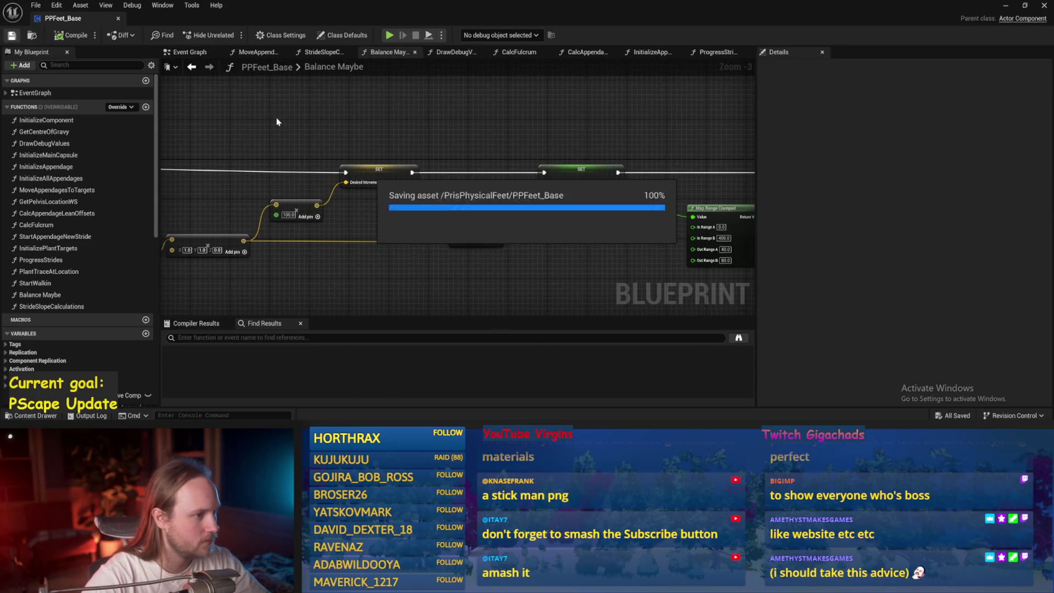
# - Reposition the Character Capsule and Get Up Vector nodes, then delete Character Centre Of Gravy
pyautogui.moveTo(298, 129); pyautogui.dragTo(433, 142)
pyautogui.moveTo(329, 121)
pyautogui.mouseDown()
pyautogui.moveTo(630, 136)
pyautogui.moveTo(659, 174)
pyautogui.mouseUp()
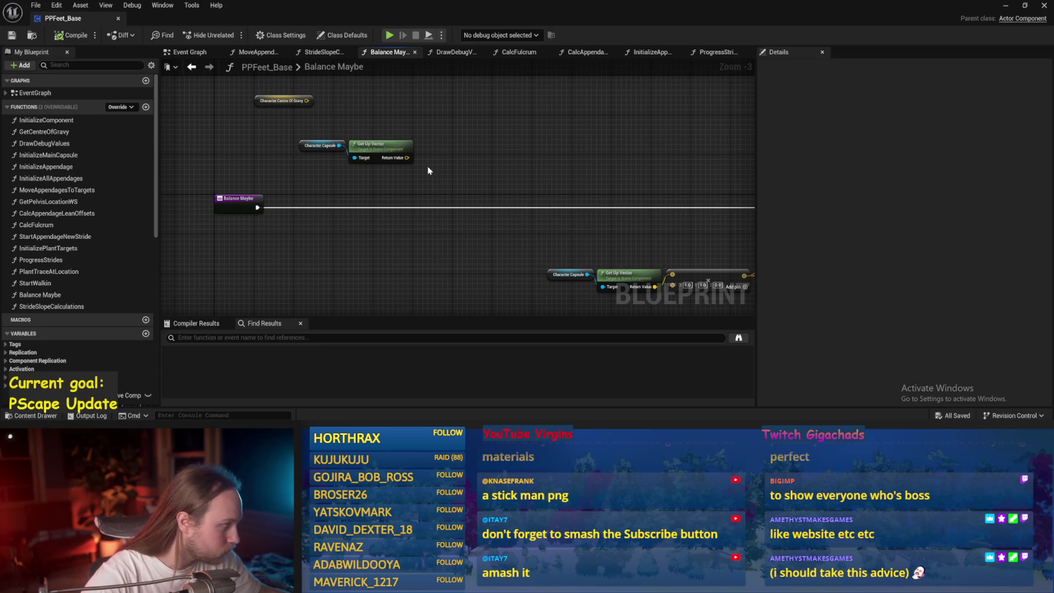
pyautogui.moveTo(463, 141)
pyautogui.mouseDown()
pyautogui.moveTo(409, 165)
pyautogui.moveTo(463, 160)
pyautogui.moveTo(392, 210)
pyautogui.moveTo(378, 190)
pyautogui.mouseUp()
pyautogui.click(387, 166)
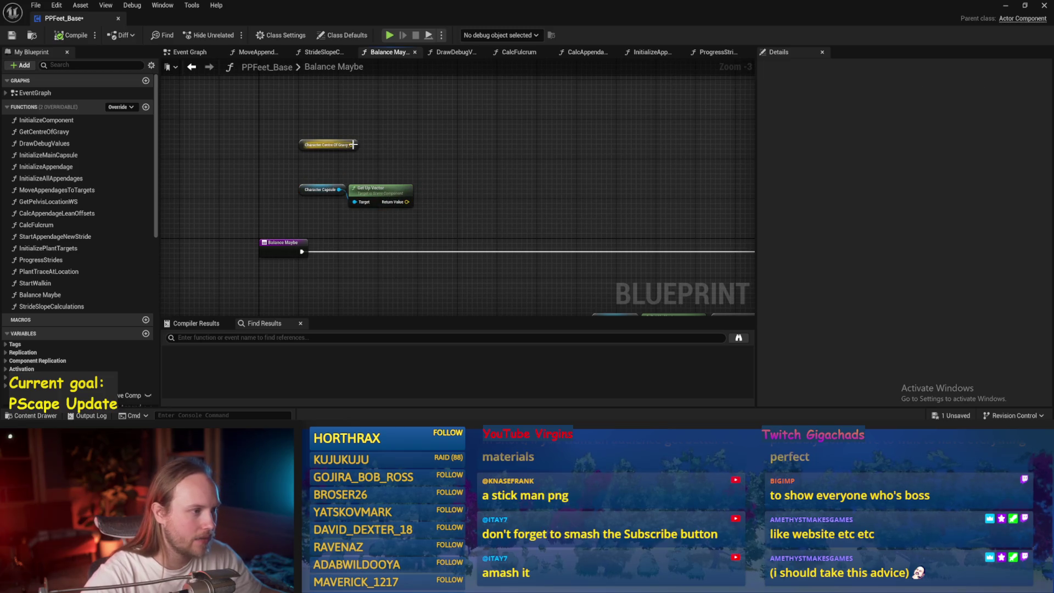
pyautogui.moveTo(329, 145)
pyautogui.mouseDown()
pyautogui.moveTo(355, 236)
pyautogui.moveTo(366, 229)
pyautogui.mouseUp()
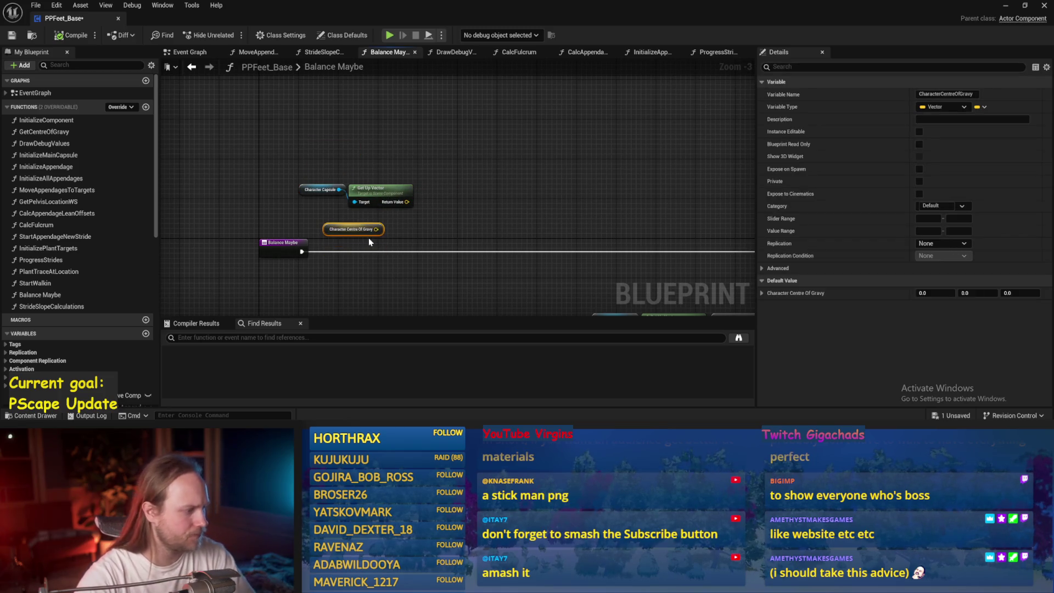
pyautogui.press('Delete')
# - Place a Current Balance Vector getter above Character Capsule, save, and close the editor
pyautogui.rightClick(359, 220)
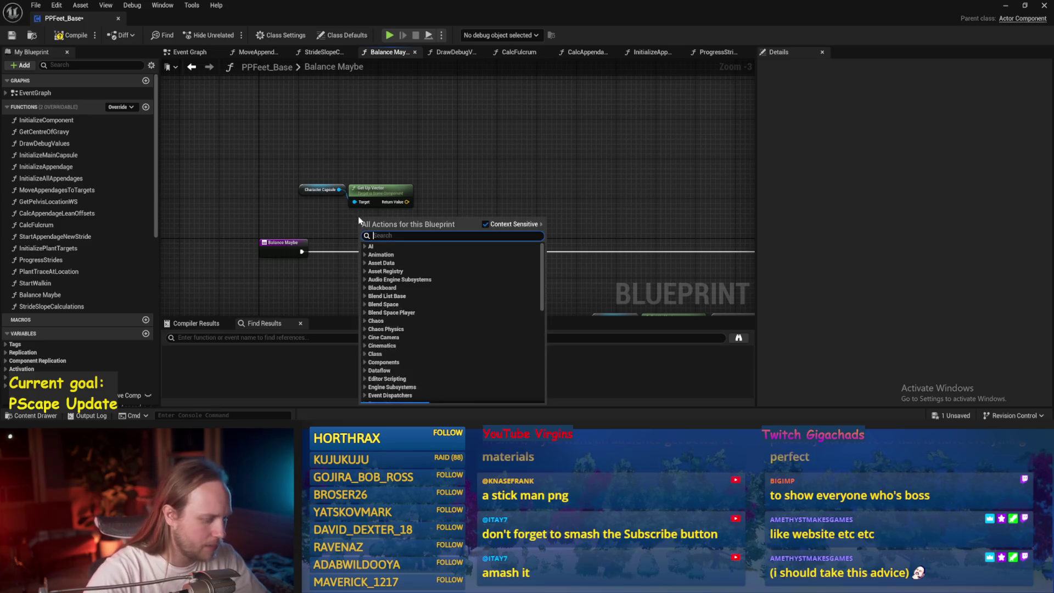
pyautogui.write('balance vect')
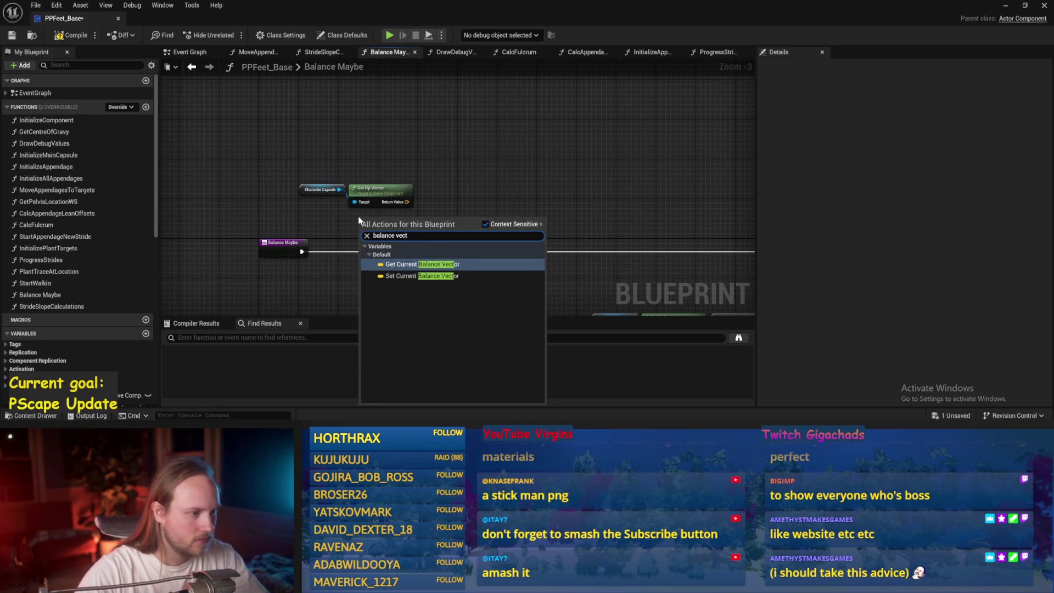
pyautogui.press('Return')
pyautogui.scroll(3, 357, 217)
pyautogui.moveTo(338, 212); pyautogui.dragTo(347, 217)
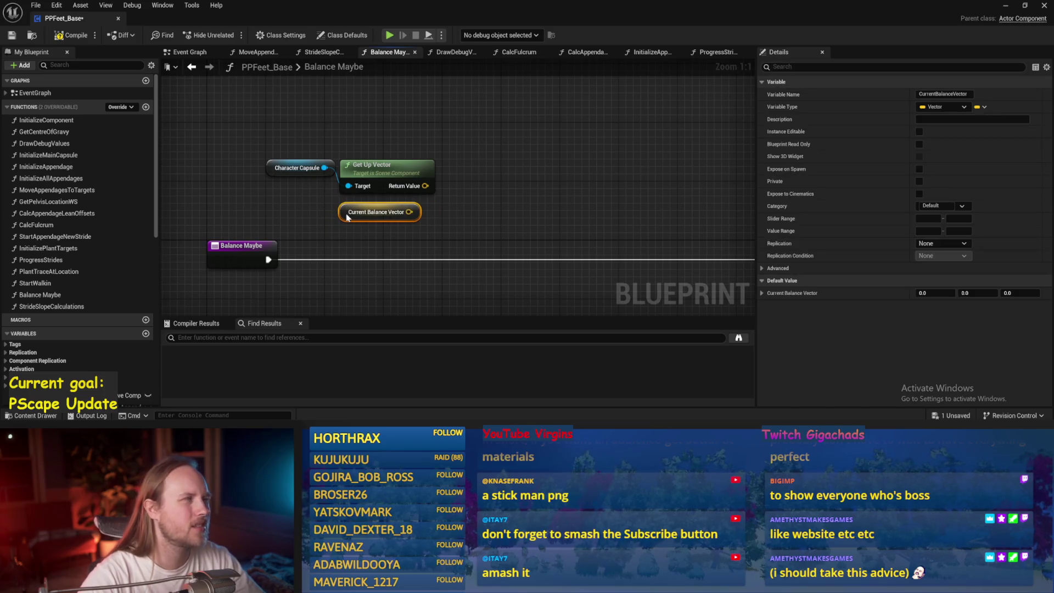
pyautogui.moveTo(346, 217); pyautogui.dragTo(344, 139)
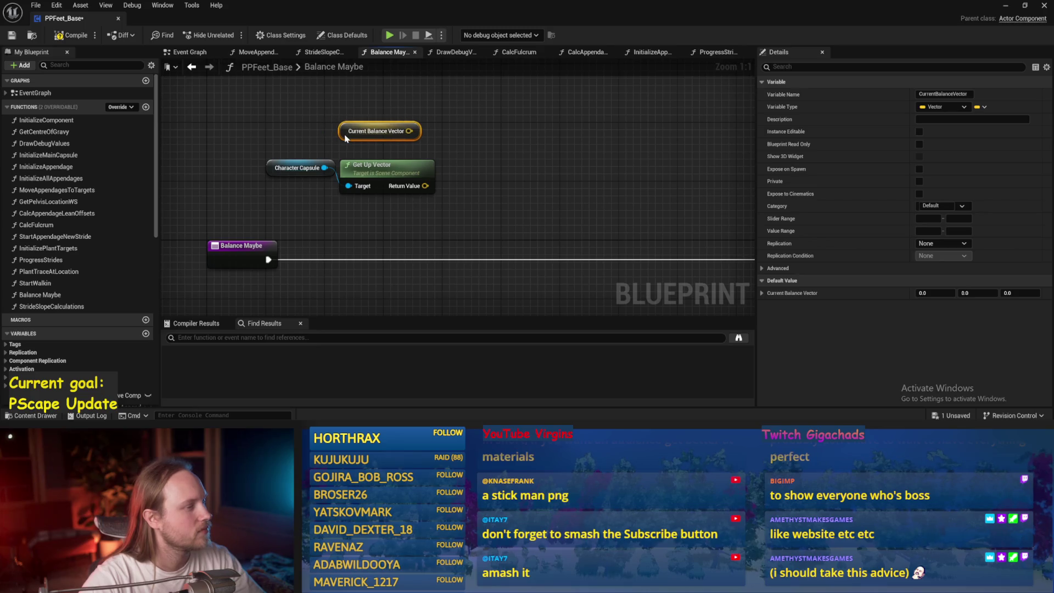
pyautogui.hotkey('ctrl', 's')
pyautogui.click(1044, 5)
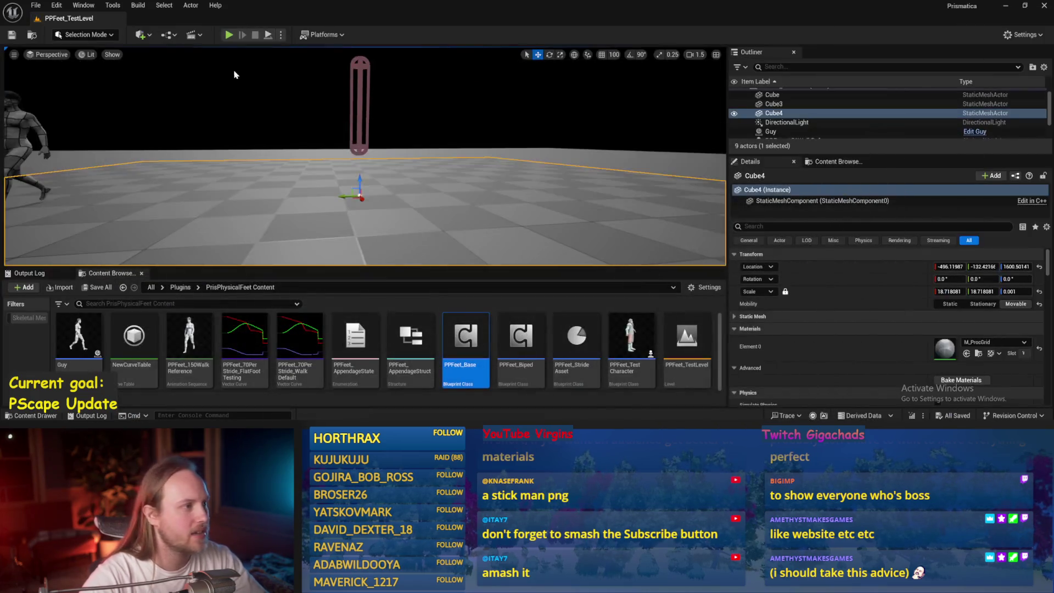
# - Play-test tipping the character over, use Save All, and reopen PPFeet_Base
pyautogui.click(229, 34)
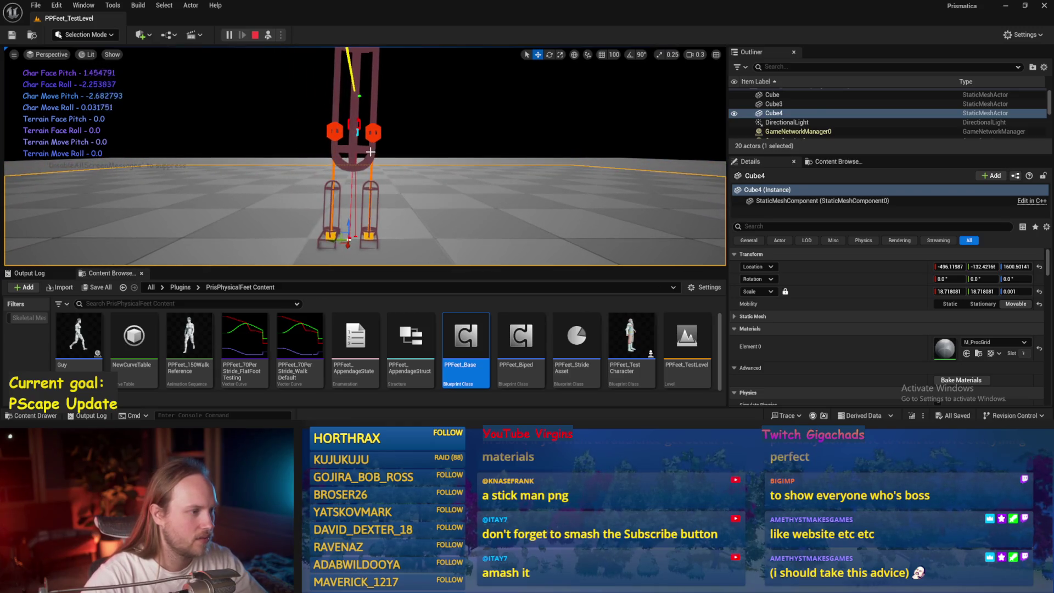
pyautogui.click(370, 152)
pyautogui.press('e')
pyautogui.moveTo(376, 102)
pyautogui.mouseDown()
pyautogui.moveTo(384, 110)
pyautogui.moveTo(371, 125)
pyautogui.mouseUp()
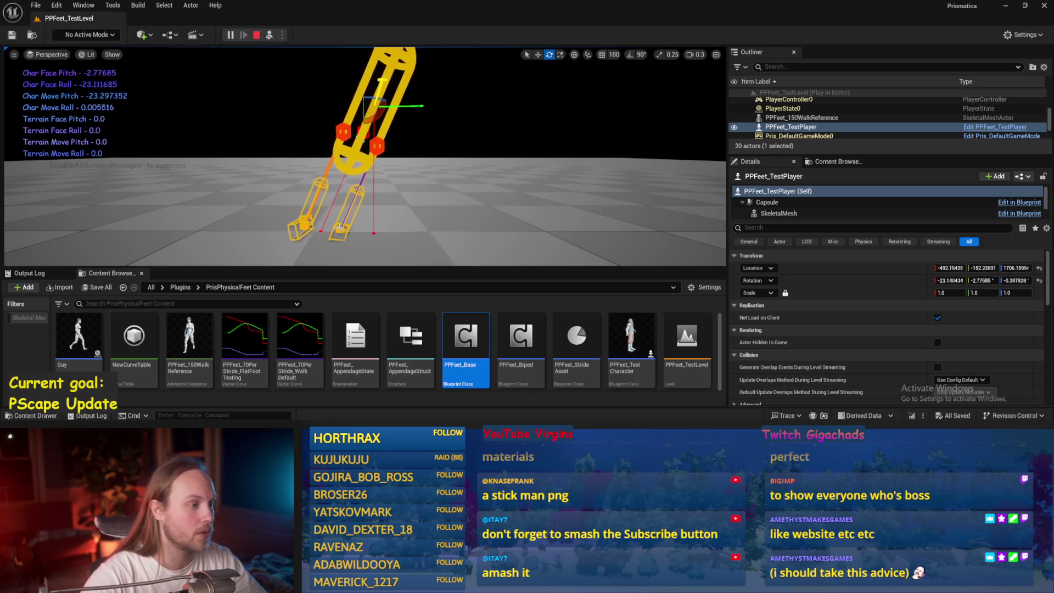
pyautogui.press('Escape')
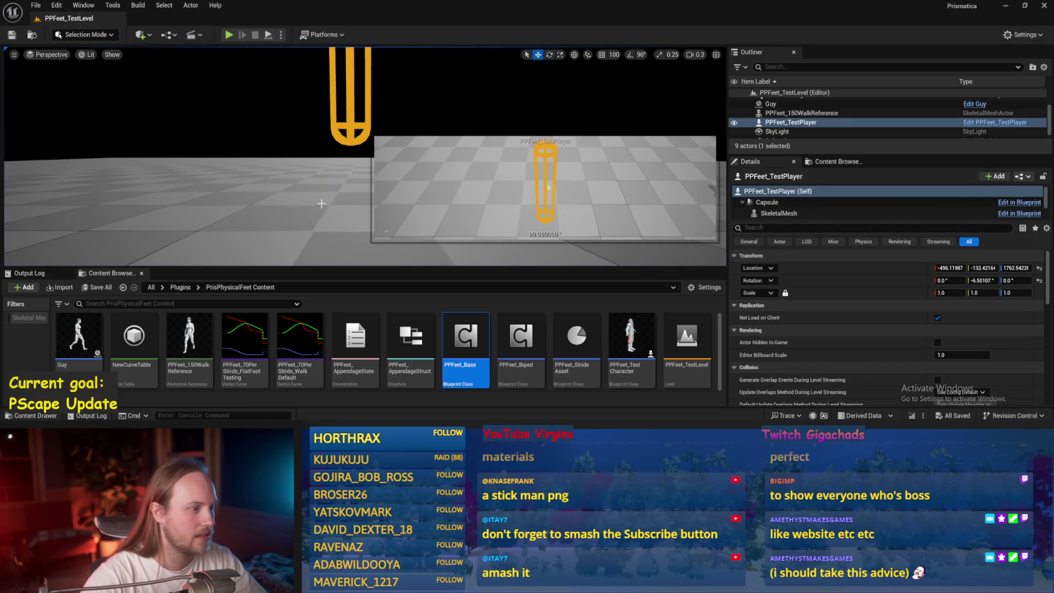
pyautogui.click(36, 5)
pyautogui.click(74, 138)
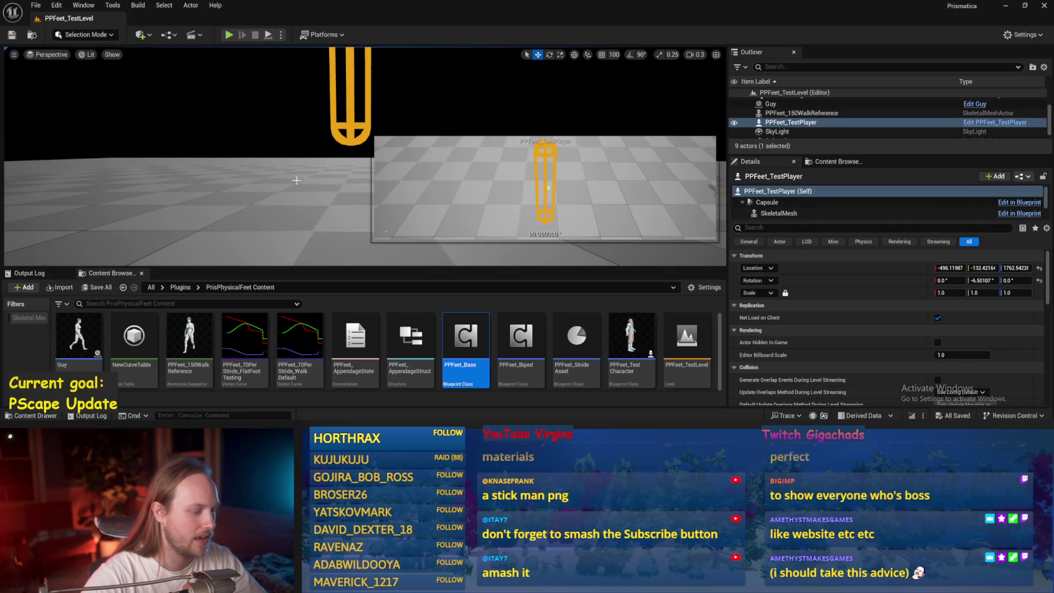
pyautogui.doubleClick(466, 338)
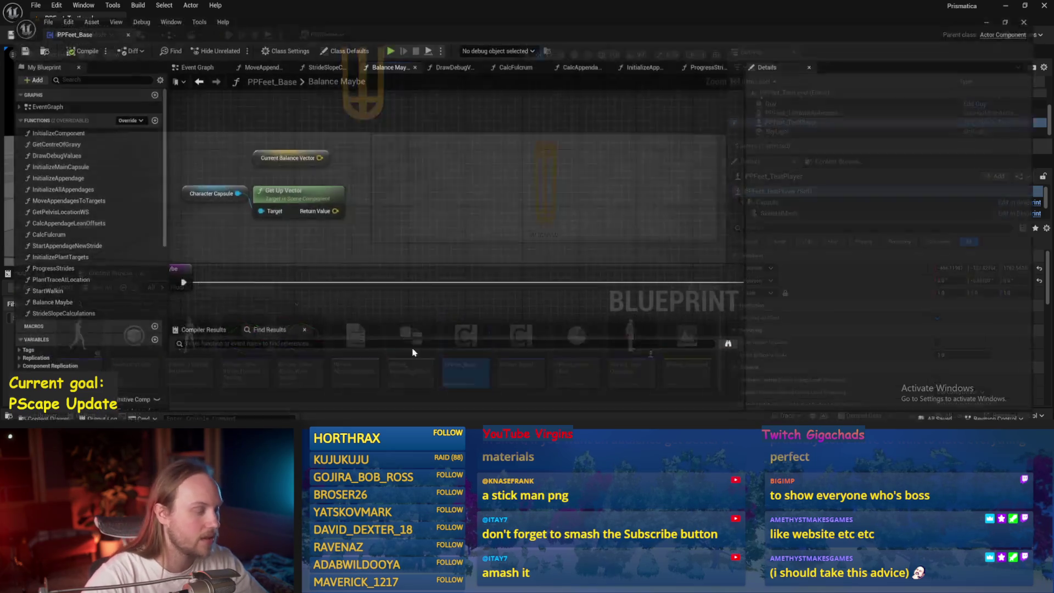
# - Add a Make Vector node with Z set to 1.0 and save the blueprint
pyautogui.moveTo(435, 189)
pyautogui.mouseDown()
pyautogui.moveTo(247, 212)
pyautogui.moveTo(307, 214)
pyautogui.moveTo(307, 126)
pyautogui.mouseUp()
pyautogui.click(370, 227)
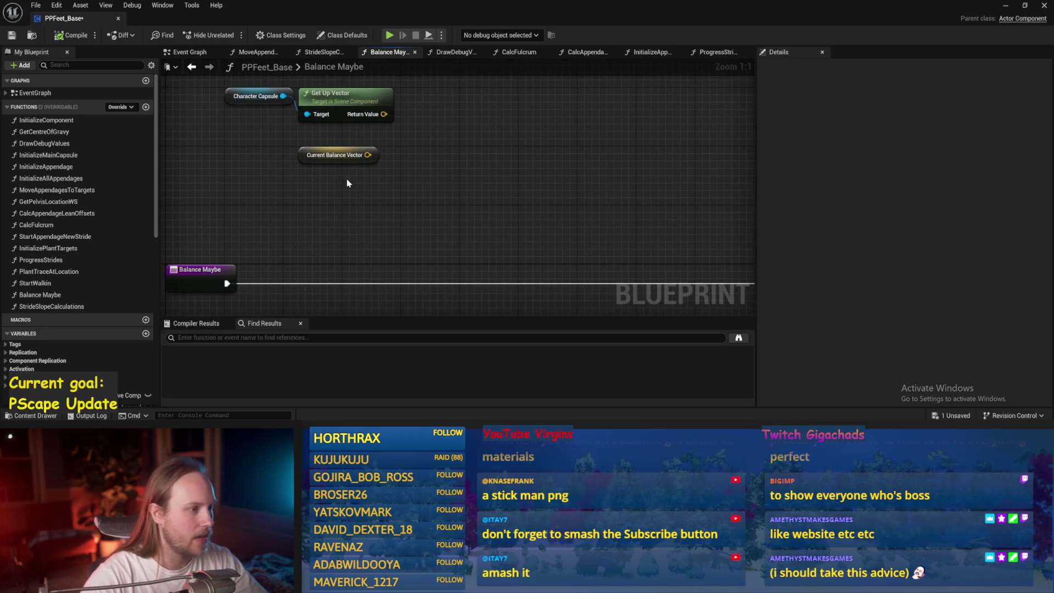
pyautogui.moveTo(367, 155); pyautogui.dragTo(421, 194)
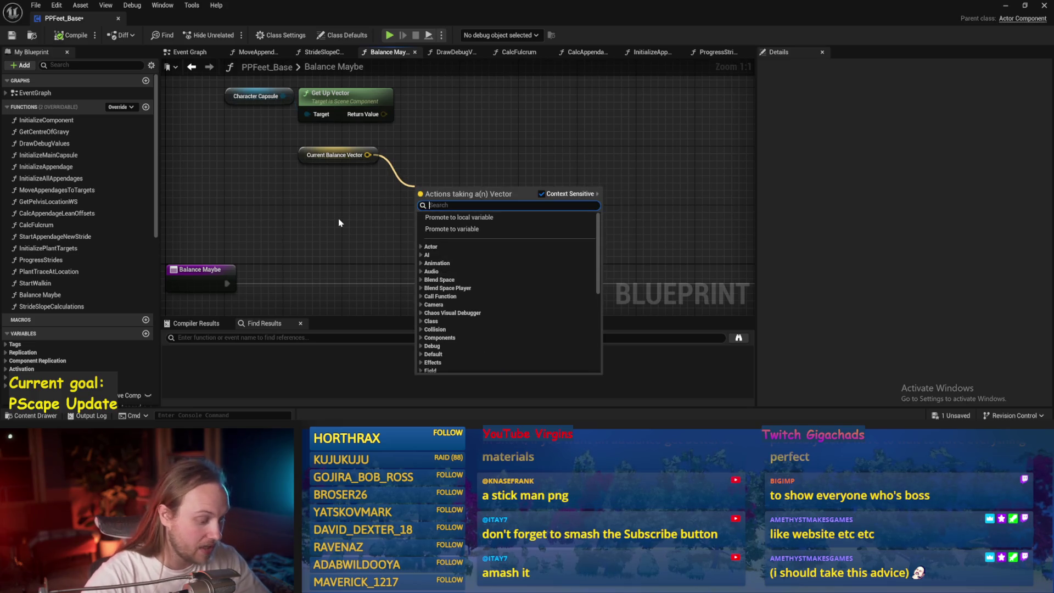
pyautogui.click(301, 218)
pyautogui.rightClick(314, 207)
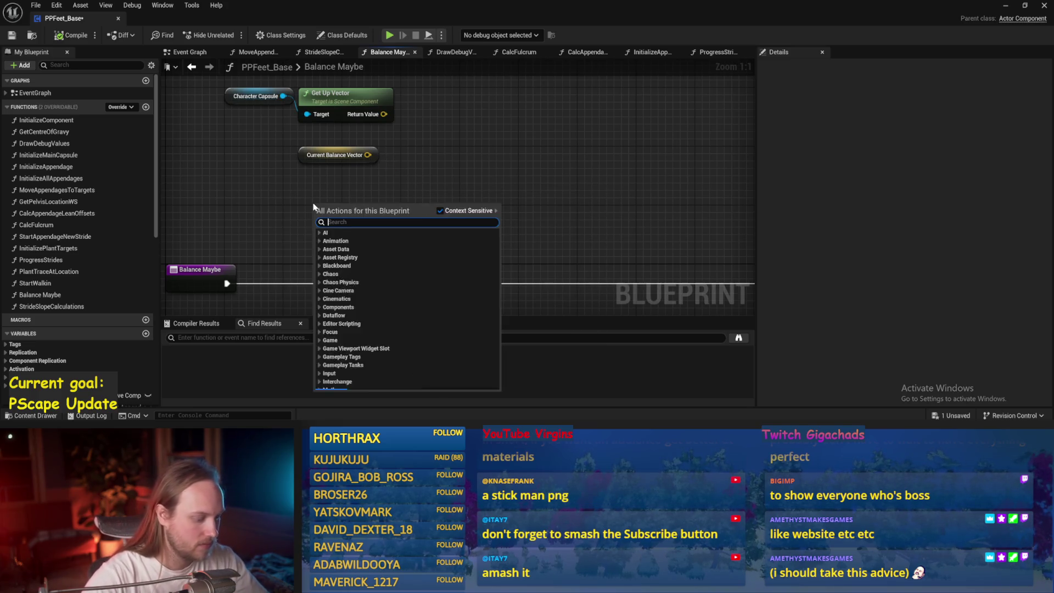
pyautogui.write('make ')
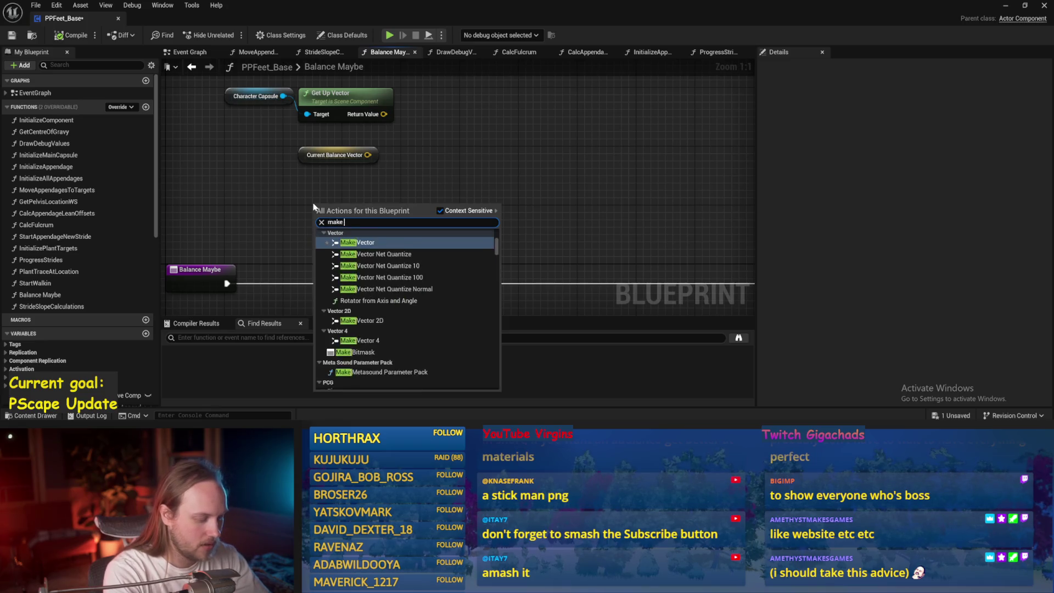
pyautogui.write('vectcto')
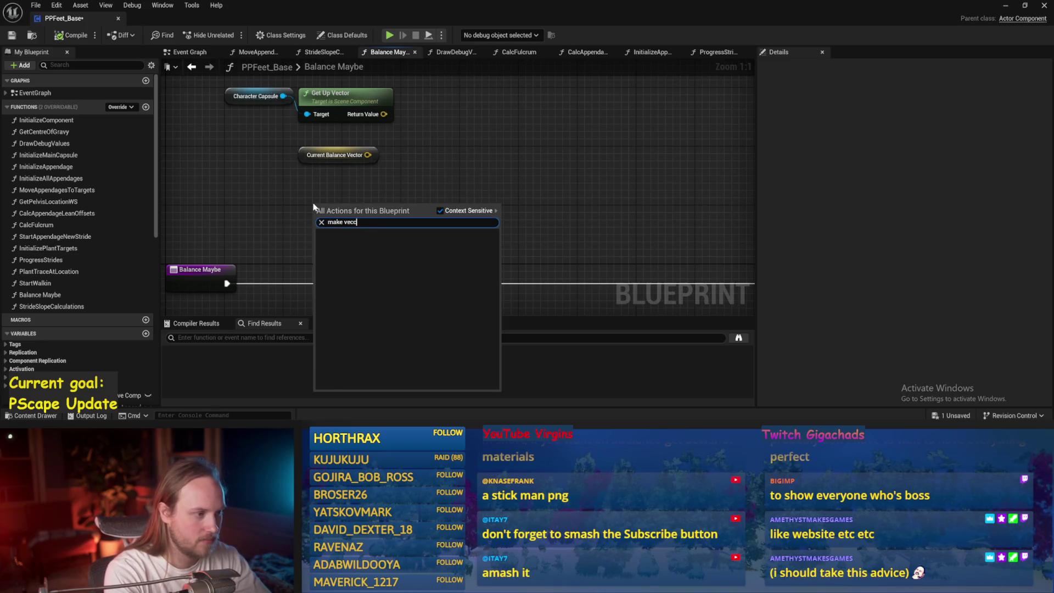
pyautogui.press('BackSpace')
pyautogui.press('Return')
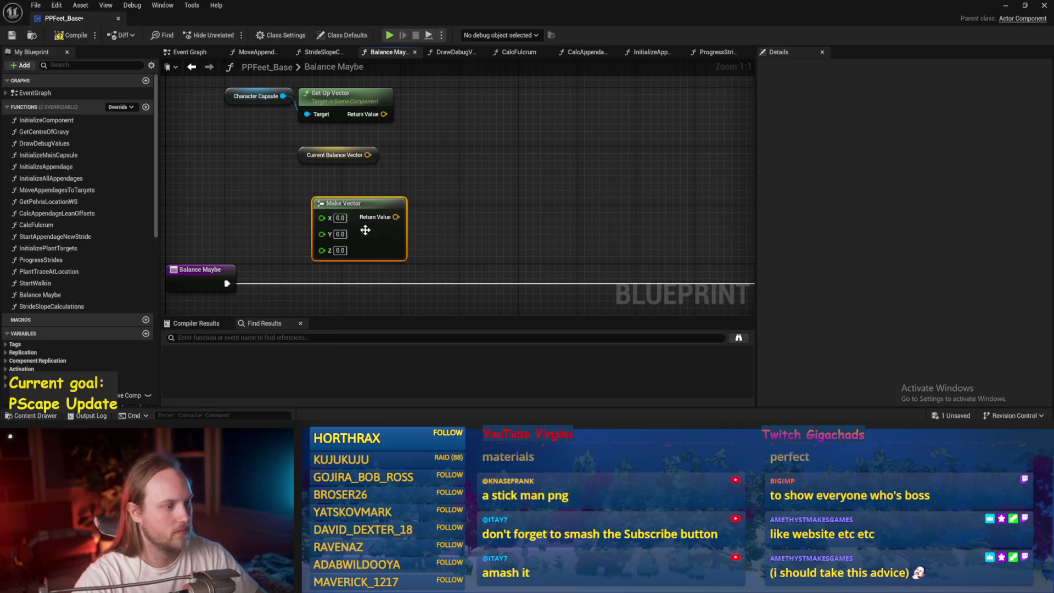
pyautogui.write('1')
pyautogui.press('Return')
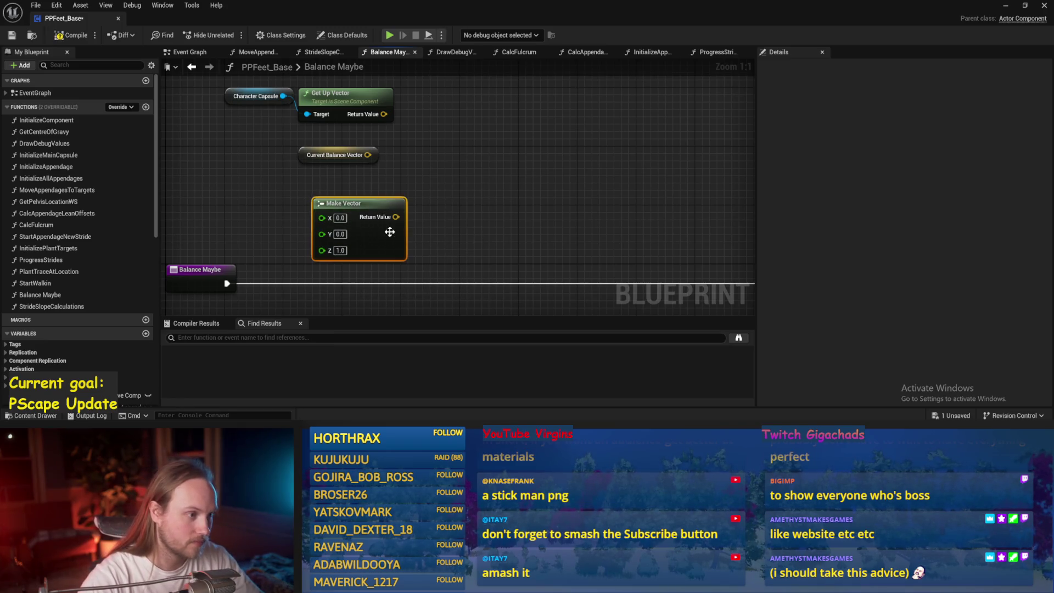
pyautogui.moveTo(389, 232); pyautogui.dragTo(332, 217)
pyautogui.hotkey('ctrl', 's')
# - Feed Current Balance Vector into a new Normalize node, with Make Vector placed beside it
pyautogui.moveTo(368, 155); pyautogui.dragTo(456, 163)
pyautogui.write('normalzed')
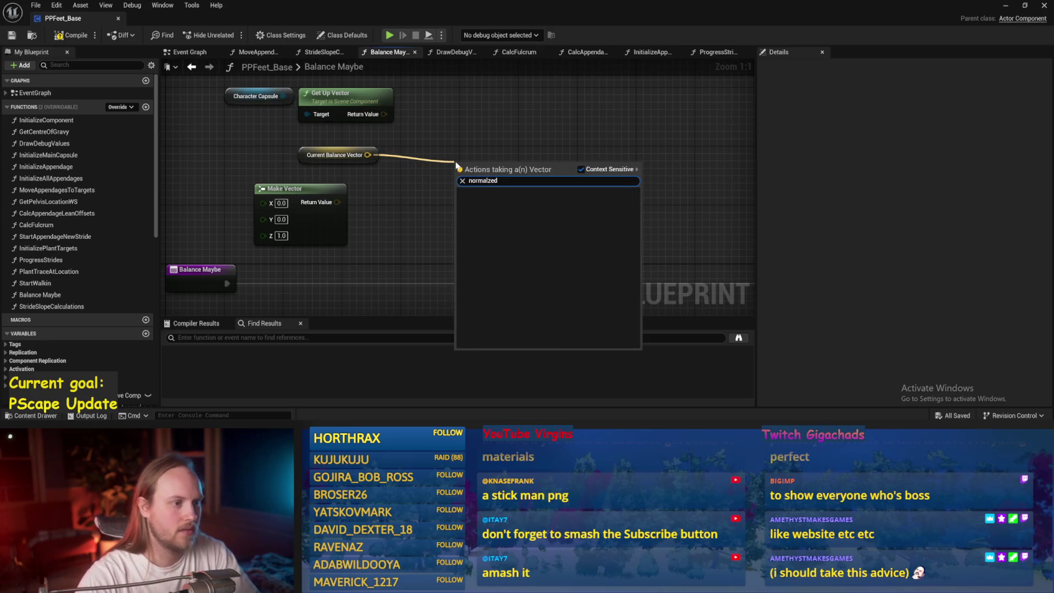
pyautogui.press('BackSpace')
pyautogui.press('BackSpace')
pyautogui.press('BackSpace')
pyautogui.write('ize')
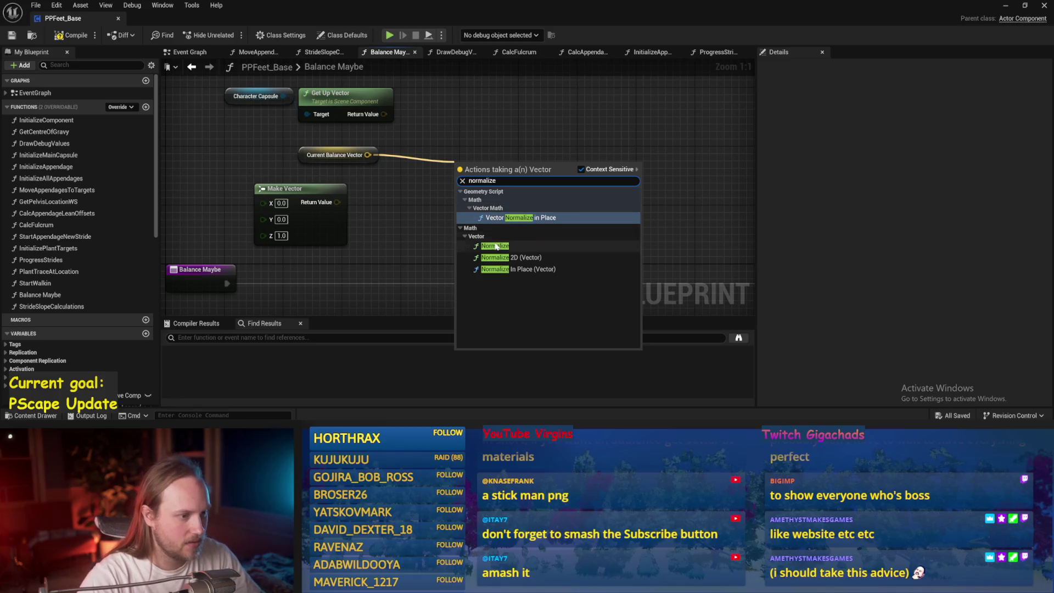
pyautogui.click(496, 246)
pyautogui.moveTo(492, 171); pyautogui.dragTo(416, 157)
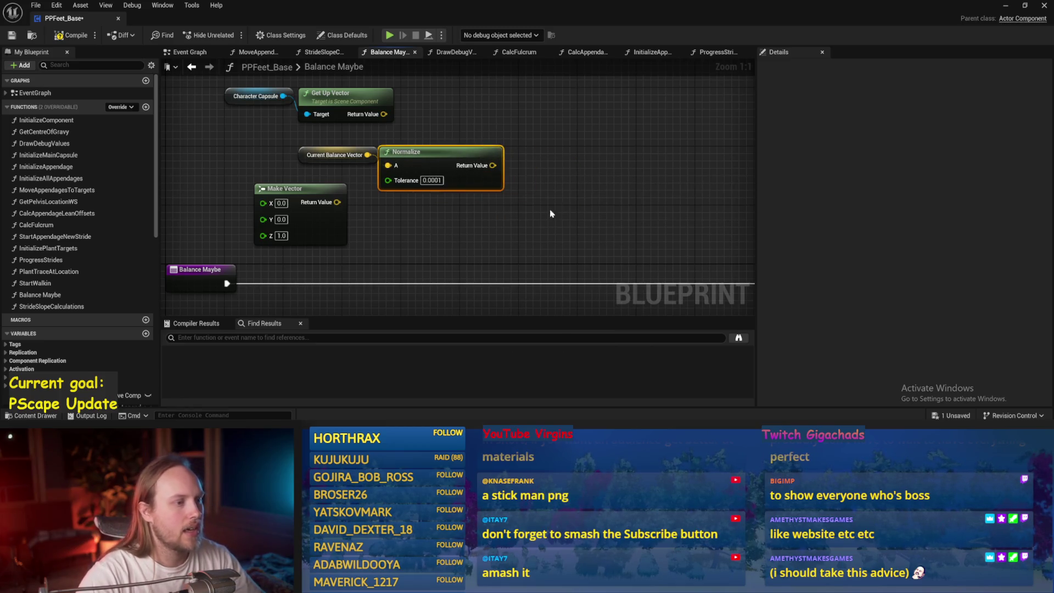
pyautogui.scroll(-1, 553, 211)
pyautogui.hotkey('ctrl', 's')
pyautogui.moveTo(349, 228)
pyautogui.mouseDown()
pyautogui.moveTo(488, 239)
pyautogui.moveTo(482, 233)
pyautogui.mouseUp()
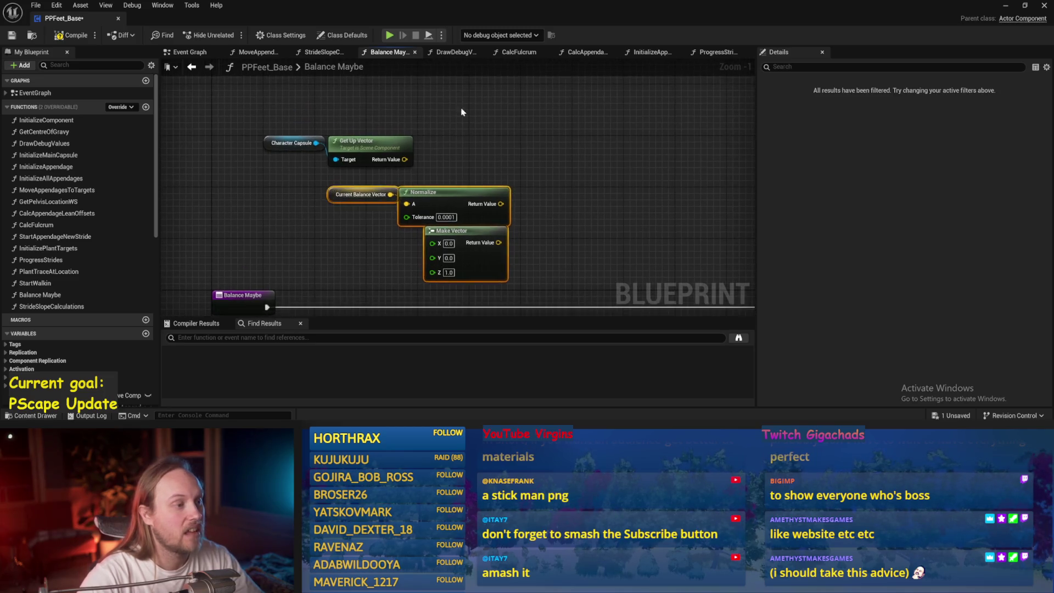
# - Delete the Character Capsule and Get Up Vector nodes, tidy the layout and save
pyautogui.moveTo(440, 113); pyautogui.dragTo(262, 178)
pyautogui.press('Delete')
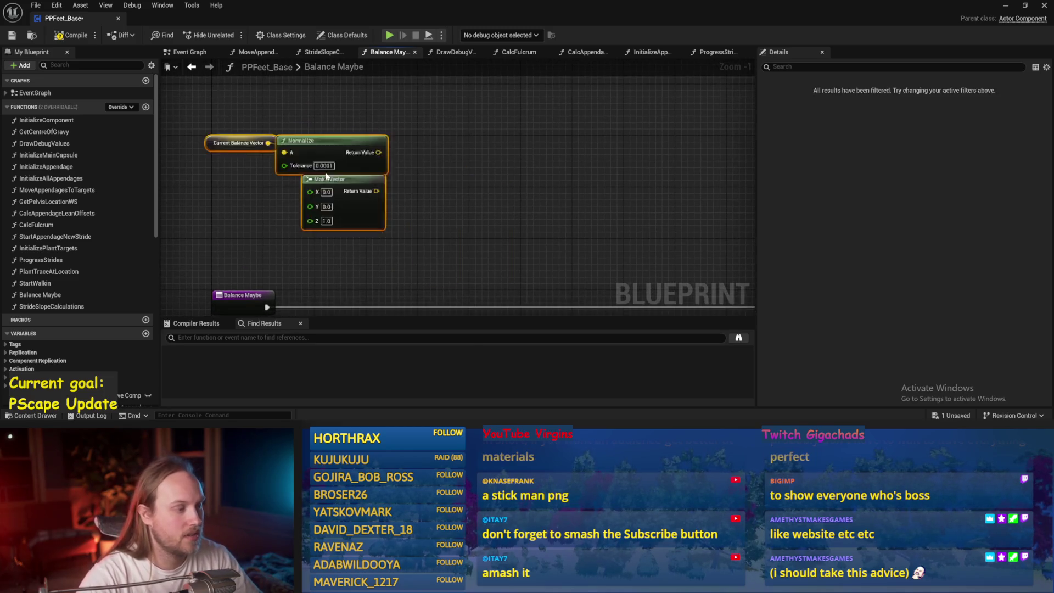
pyautogui.moveTo(253, 131)
pyautogui.mouseDown()
pyautogui.moveTo(450, 181)
pyautogui.moveTo(394, 145)
pyautogui.moveTo(291, 144)
pyautogui.mouseUp()
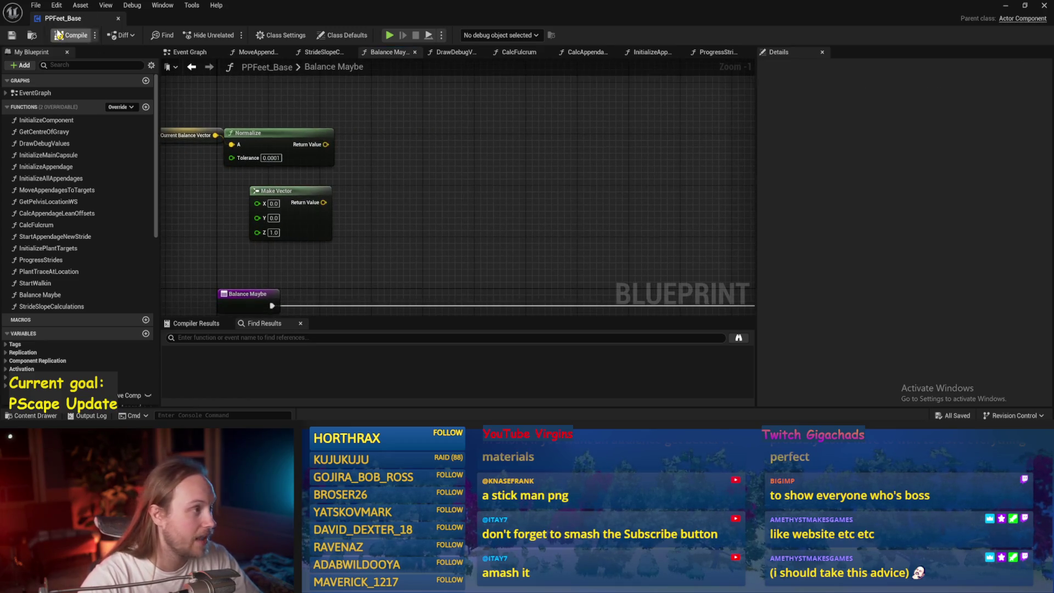
pyautogui.click(12, 36)
pyautogui.moveTo(398, 194); pyautogui.dragTo(446, 207)
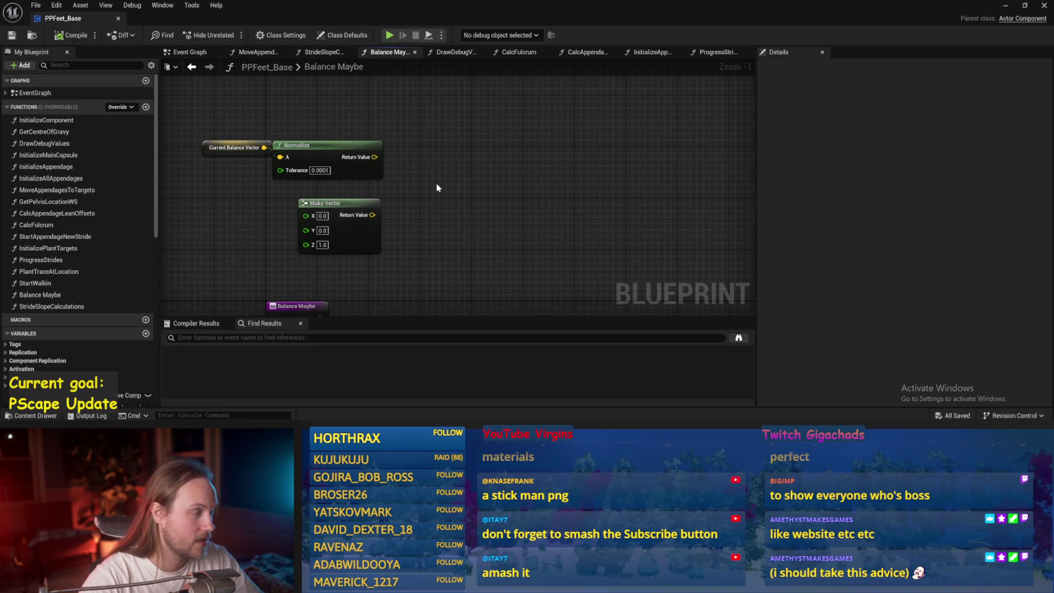
# - Open StrideSlopeCalculations and pan across its cross, ASINd and Line Trace By Channel nodes
pyautogui.click(323, 51)
pyautogui.scroll(-7, 439, 204)
pyautogui.scroll(3, 477, 198)
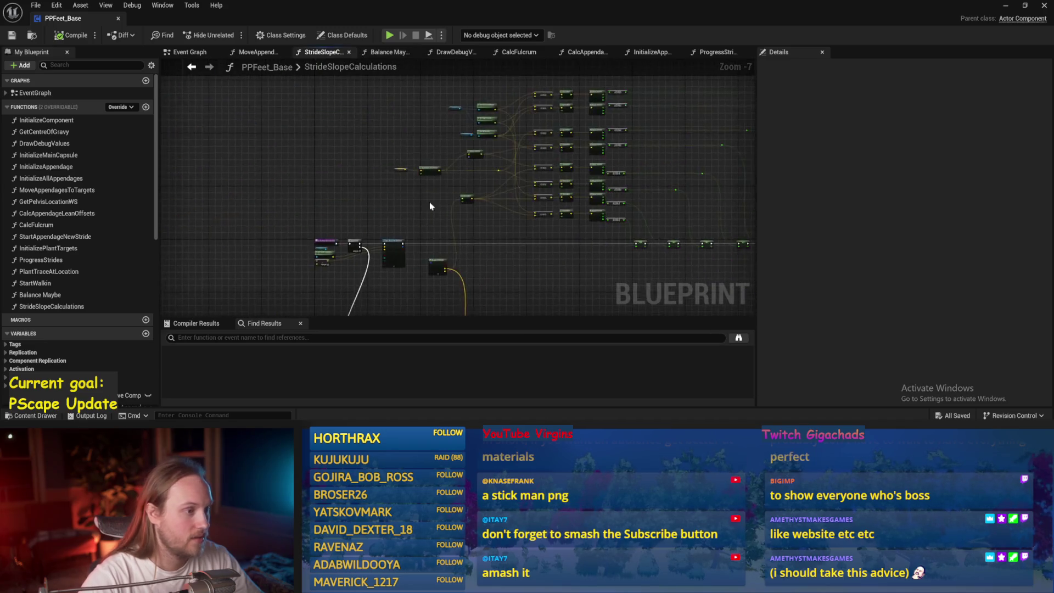
pyautogui.hotkey('ctrl', 's')
pyautogui.scroll(2, 414, 202)
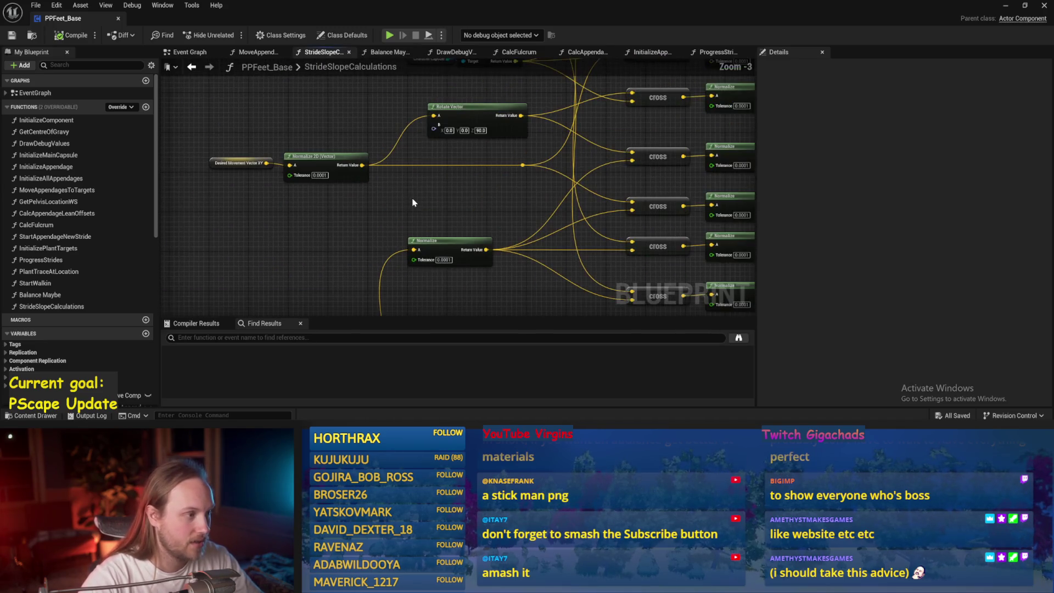
pyautogui.scroll(-3, 362, 192)
pyautogui.scroll(1, 417, 201)
pyautogui.moveTo(417, 201); pyautogui.dragTo(369, 176)
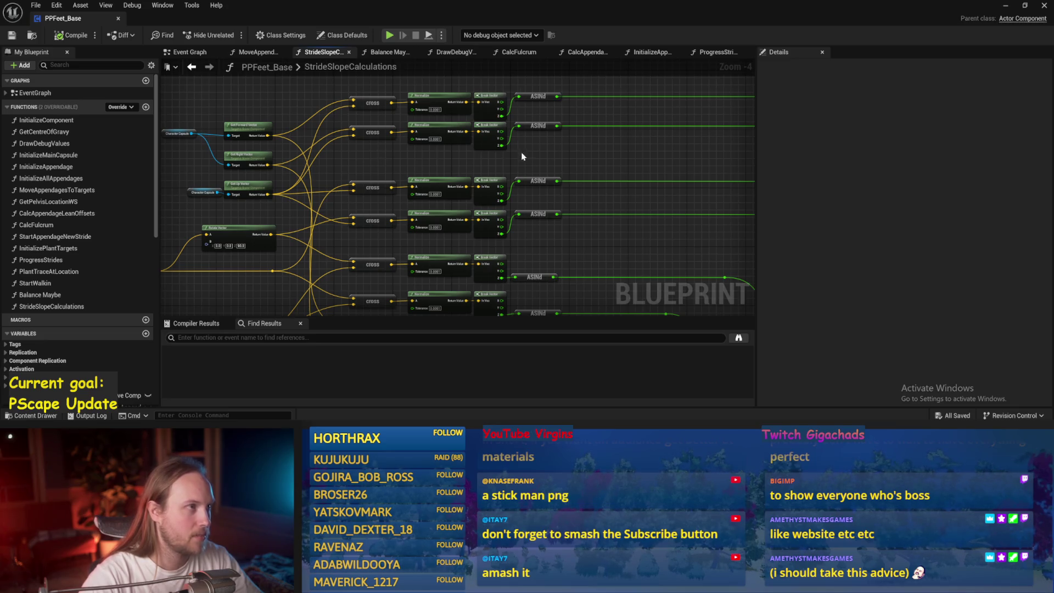
pyautogui.moveTo(529, 160); pyautogui.dragTo(210, 108)
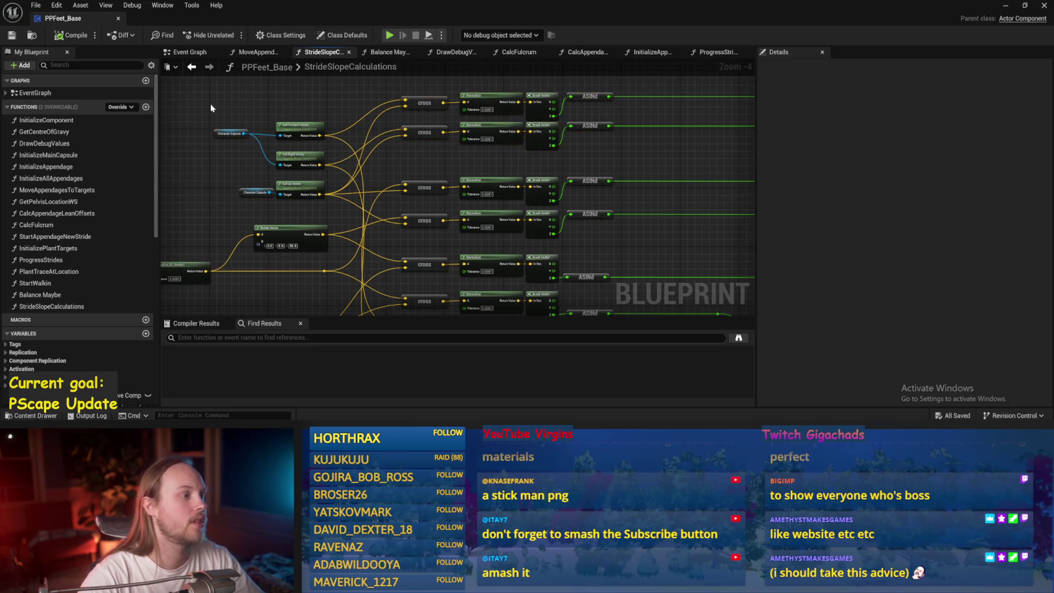
pyautogui.moveTo(588, 165); pyautogui.dragTo(494, 148)
pyautogui.moveTo(591, 214)
pyautogui.mouseDown()
pyautogui.moveTo(537, 226)
pyautogui.moveTo(529, 159)
pyautogui.moveTo(477, 211)
pyautogui.moveTo(546, 208)
pyautogui.moveTo(264, 144)
pyautogui.moveTo(65, 144)
pyautogui.mouseUp()
pyautogui.moveTo(384, 192)
pyautogui.mouseDown()
pyautogui.moveTo(568, 172)
pyautogui.moveTo(667, 189)
pyautogui.moveTo(482, 278)
pyautogui.moveTo(428, 227)
pyautogui.moveTo(348, 229)
pyautogui.moveTo(193, 200)
pyautogui.mouseUp()
# - Follow the SET chain to the Character Facing Pitch and Character Facing Roll SET nodes
pyautogui.moveTo(694, 259); pyautogui.dragTo(442, 252)
pyautogui.scroll(1, 456, 258)
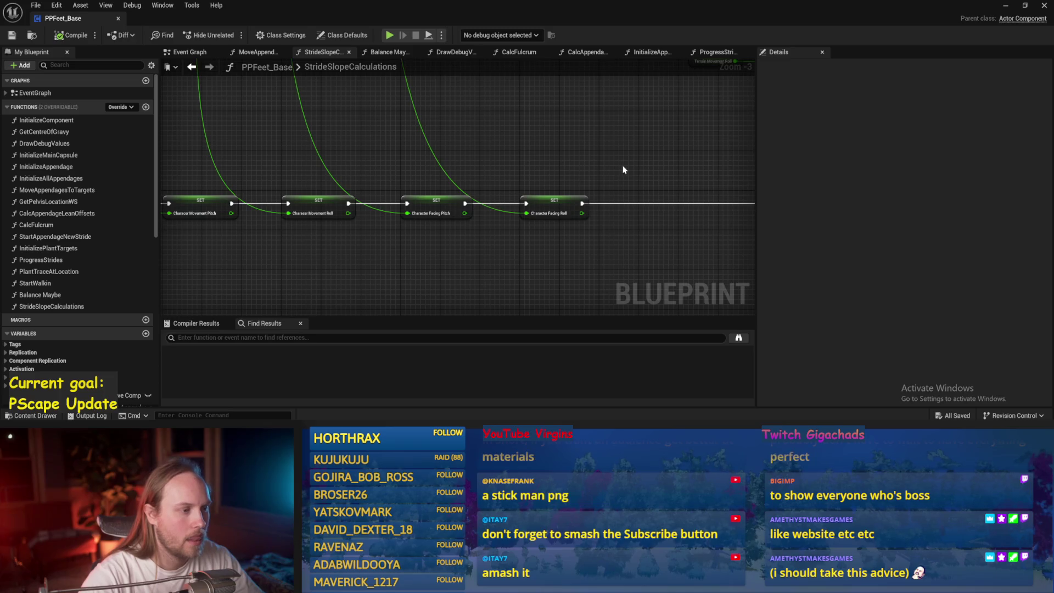
pyautogui.moveTo(530, 223); pyautogui.dragTo(434, 250)
pyautogui.scroll(1, 434, 252)
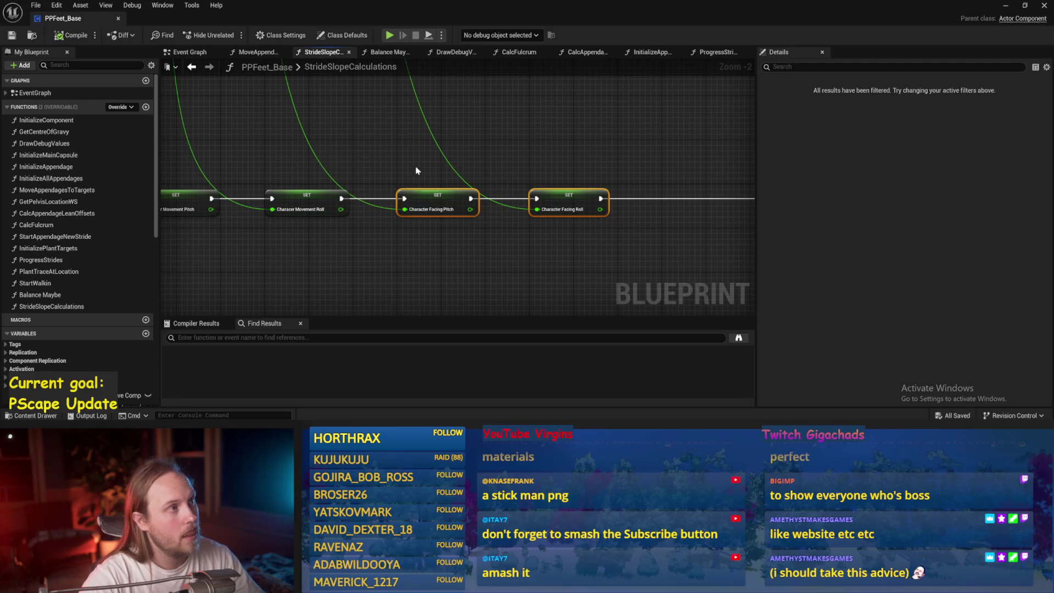
pyautogui.moveTo(403, 151); pyautogui.dragTo(430, 169)
pyautogui.moveTo(595, 158)
pyautogui.mouseDown()
pyautogui.moveTo(428, 242)
pyautogui.moveTo(433, 222)
pyautogui.mouseUp()
pyautogui.moveTo(581, 151); pyautogui.dragTo(383, 242)
pyautogui.scroll(-1, 383, 242)
pyautogui.moveTo(481, 140)
pyautogui.mouseDown()
pyautogui.moveTo(529, 158)
pyautogui.moveTo(515, 190)
pyautogui.moveTo(526, 149)
pyautogui.moveTo(412, 155)
pyautogui.moveTo(379, 213)
pyautogui.moveTo(431, 204)
pyautogui.moveTo(424, 154)
pyautogui.mouseUp()
pyautogui.click(516, 213)
pyautogui.scroll(-1, 526, 149)
pyautogui.scroll(2, 423, 155)
pyautogui.moveTo(594, 171)
pyautogui.mouseDown()
pyautogui.moveTo(442, 248)
pyautogui.moveTo(463, 235)
pyautogui.mouseUp()
pyautogui.click(465, 236)
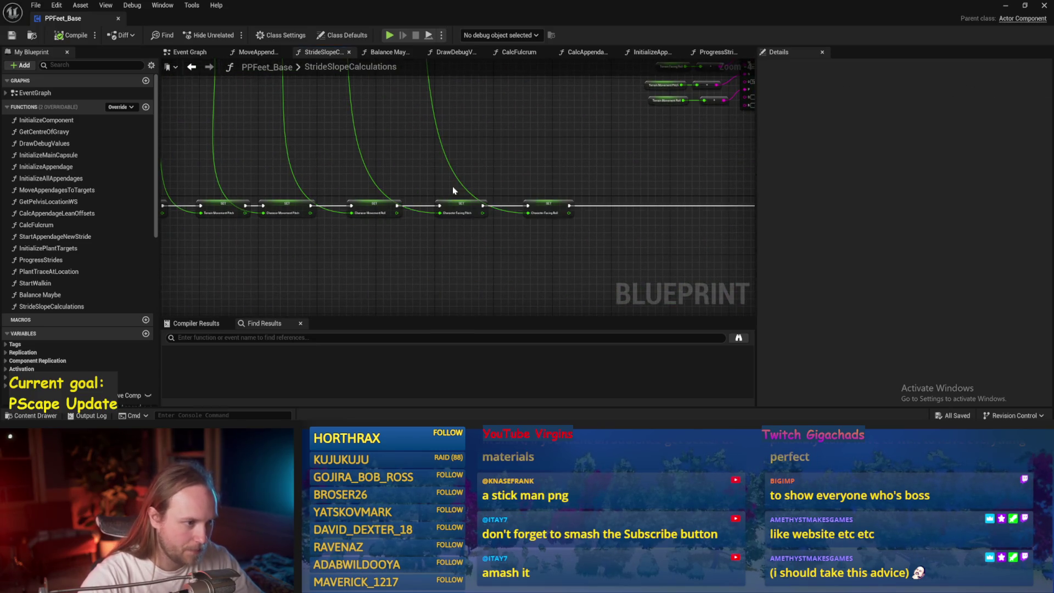
pyautogui.moveTo(452, 190); pyautogui.dragTo(628, 254)
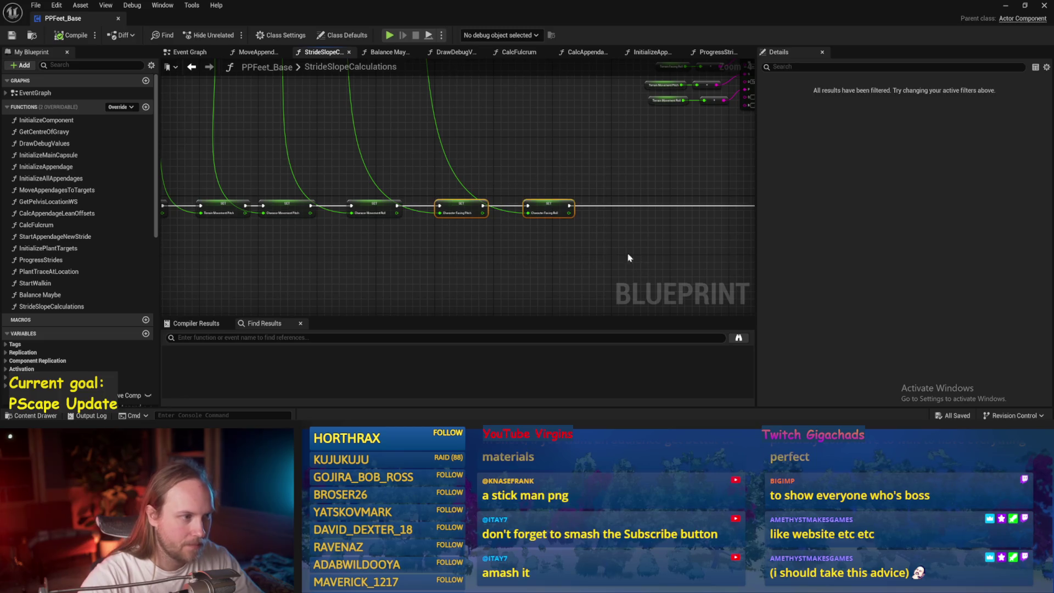
pyautogui.click(386, 54)
# - Move the Current Balance Vector getter next to Normalize's input and save the blueprint
pyautogui.click(314, 142)
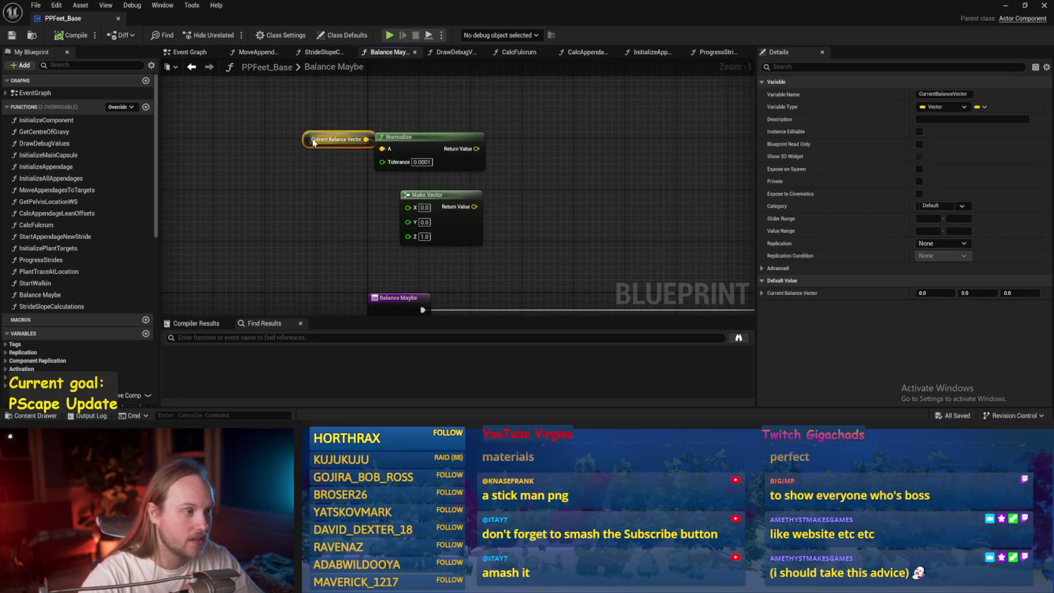
pyautogui.moveTo(314, 141); pyautogui.dragTo(289, 135)
pyautogui.moveTo(588, 203)
pyautogui.mouseDown()
pyautogui.moveTo(508, 231)
pyautogui.moveTo(529, 202)
pyautogui.moveTo(560, 202)
pyautogui.mouseUp()
pyautogui.scroll(-1, 508, 231)
pyautogui.hotkey('ctrl', 's')
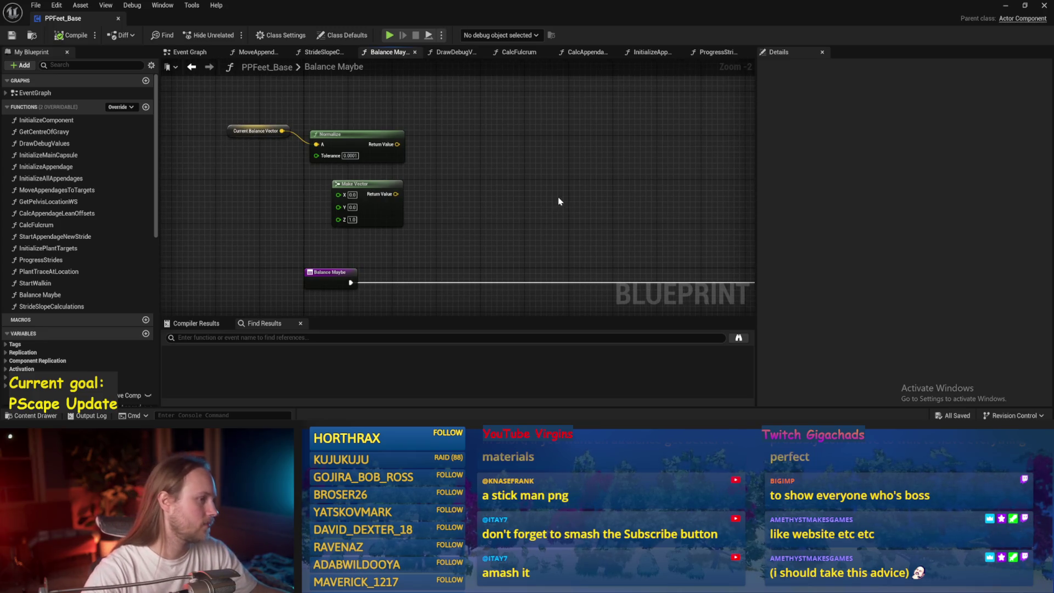
pyautogui.moveTo(356, 145)
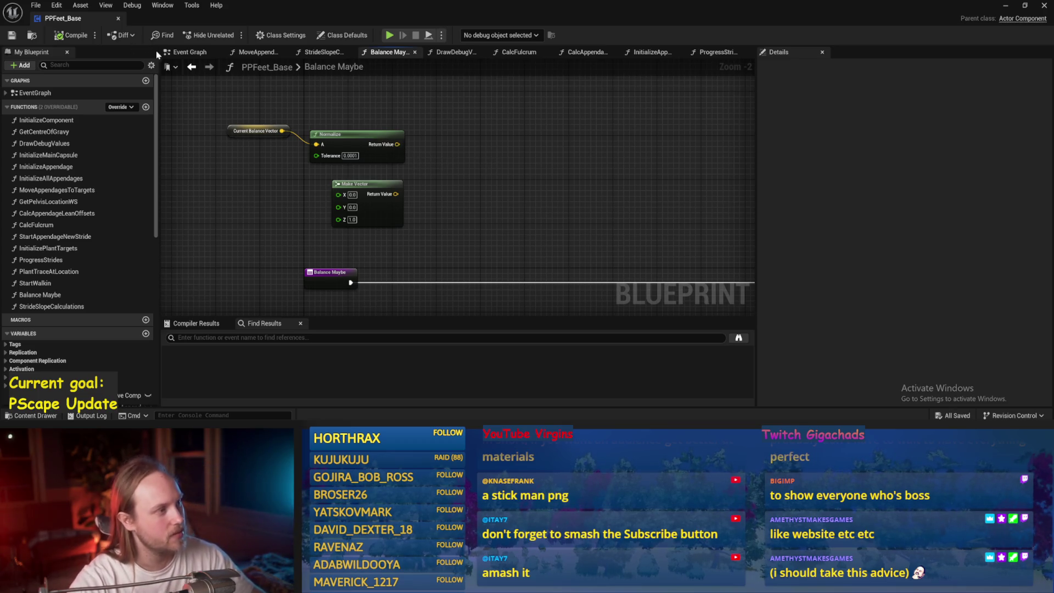
pyautogui.click(186, 51)
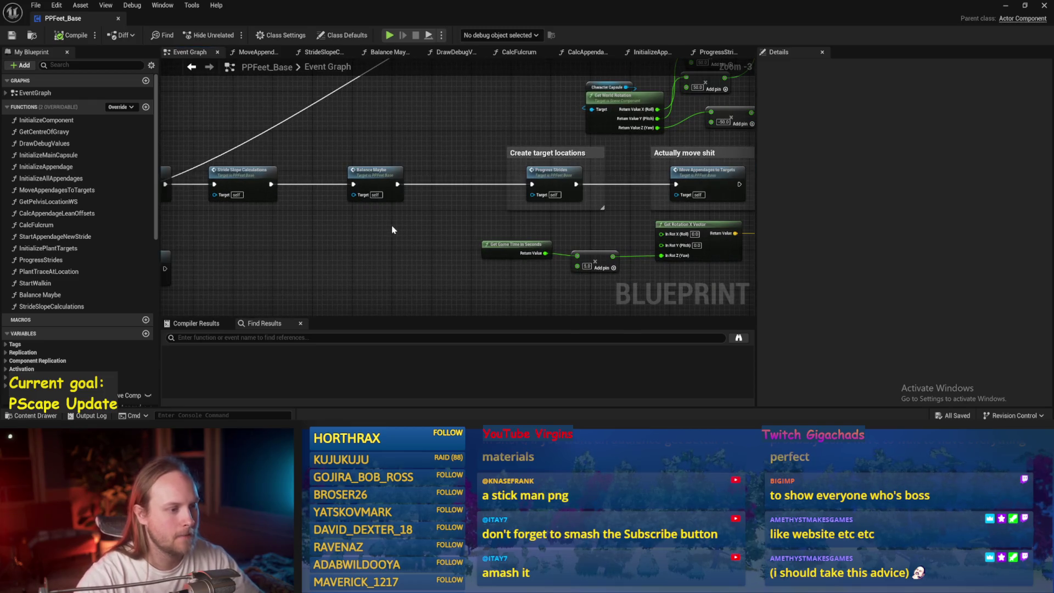
pyautogui.scroll(-2, 341, 264)
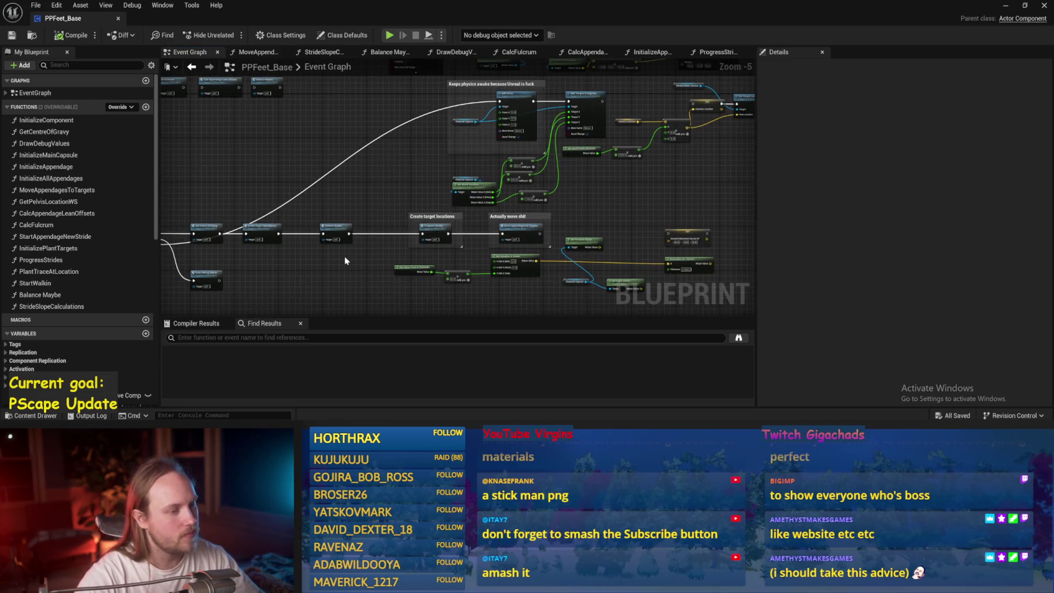
pyautogui.moveTo(345, 260); pyautogui.dragTo(486, 271)
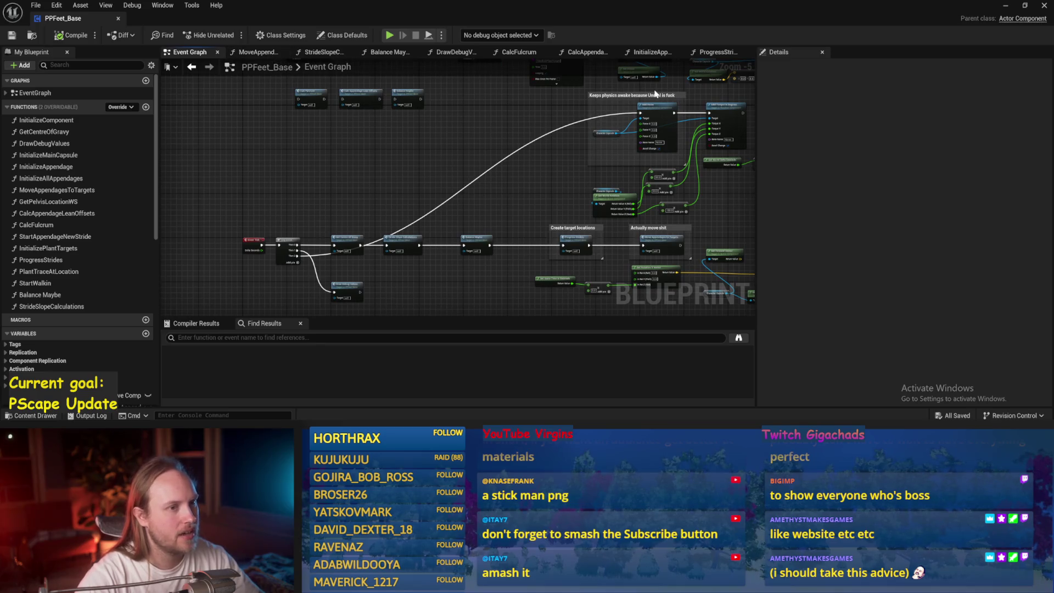
pyautogui.moveTo(506, 138); pyautogui.dragTo(536, 147)
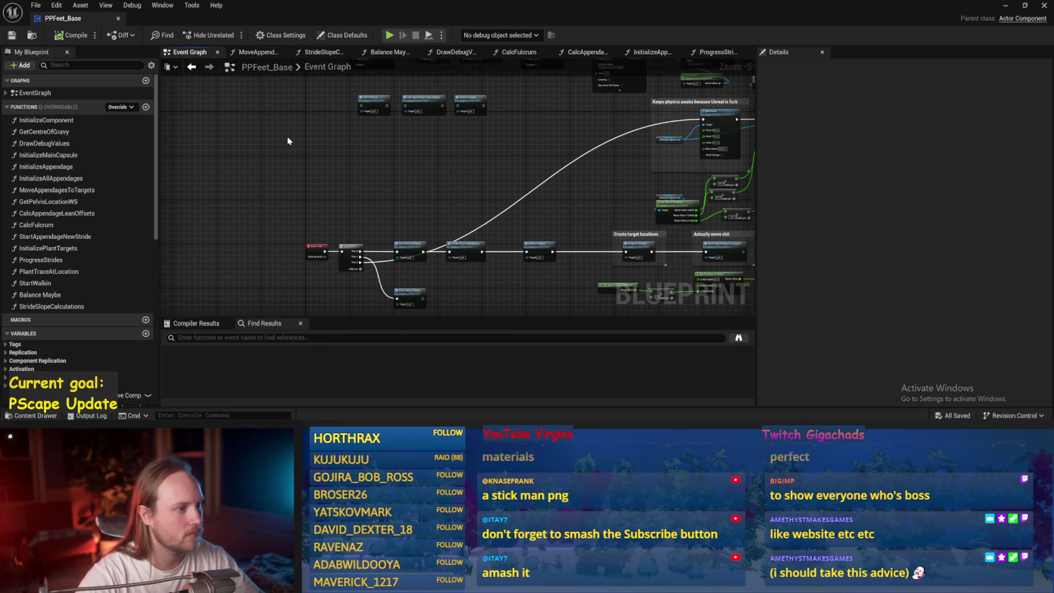
pyautogui.moveTo(271, 127); pyautogui.dragTo(165, 82)
pyautogui.moveTo(656, 137); pyautogui.dragTo(506, 114)
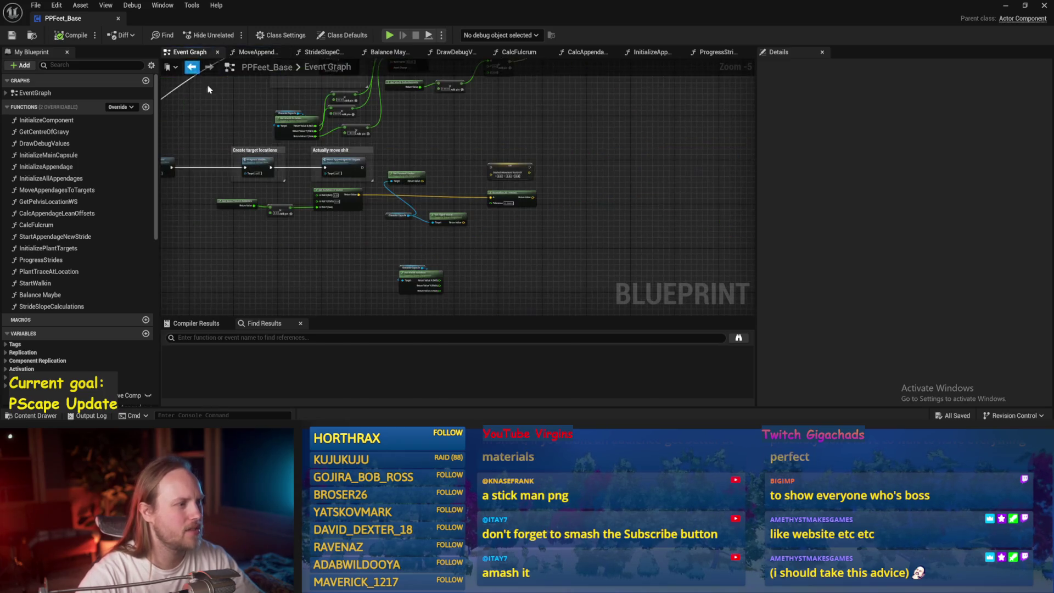
pyautogui.click(192, 66)
pyautogui.doubleClick(348, 160)
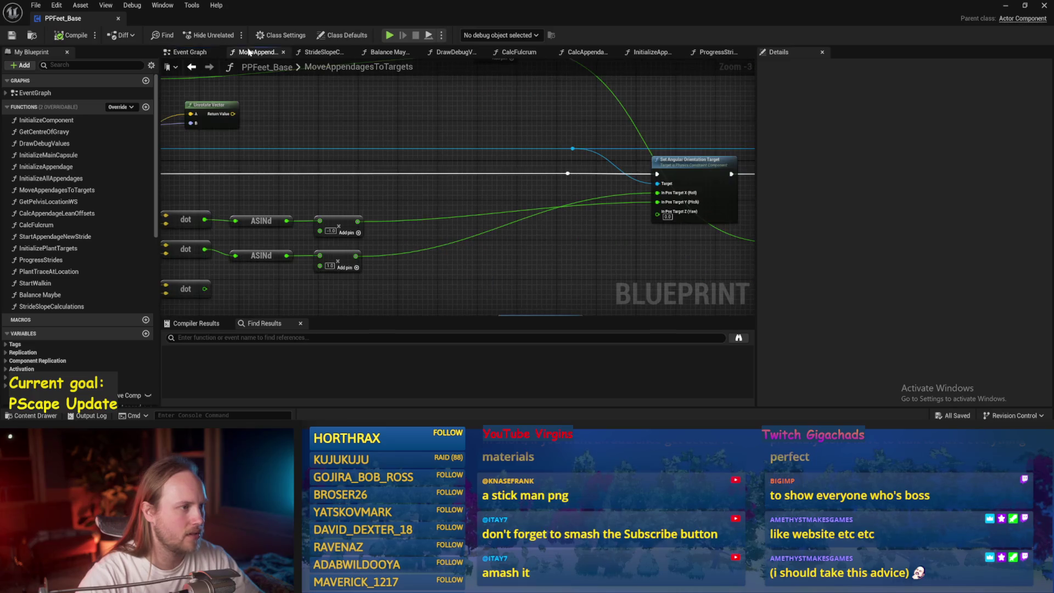
pyautogui.click(324, 52)
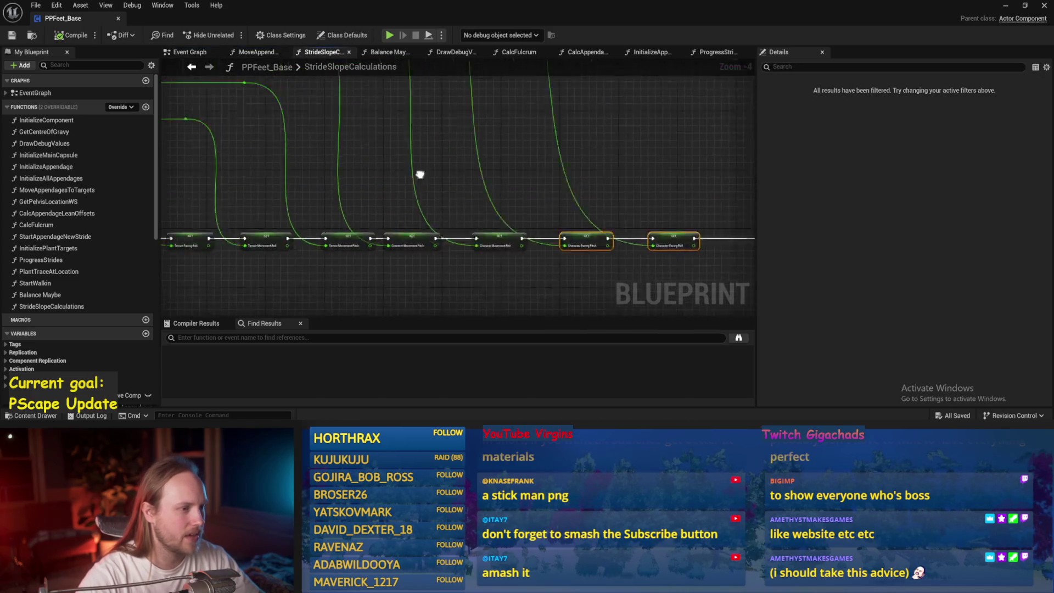
pyautogui.click(376, 52)
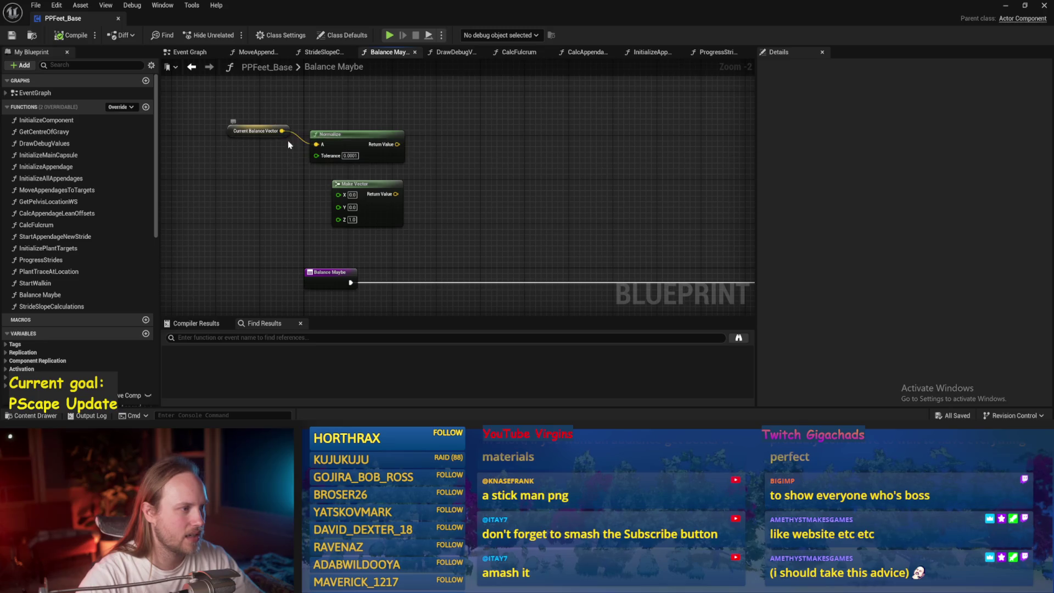
# - Add a Character Capsule getter feeding a new Get Up Vector node
pyautogui.moveTo(399, 164); pyautogui.dragTo(261, 126)
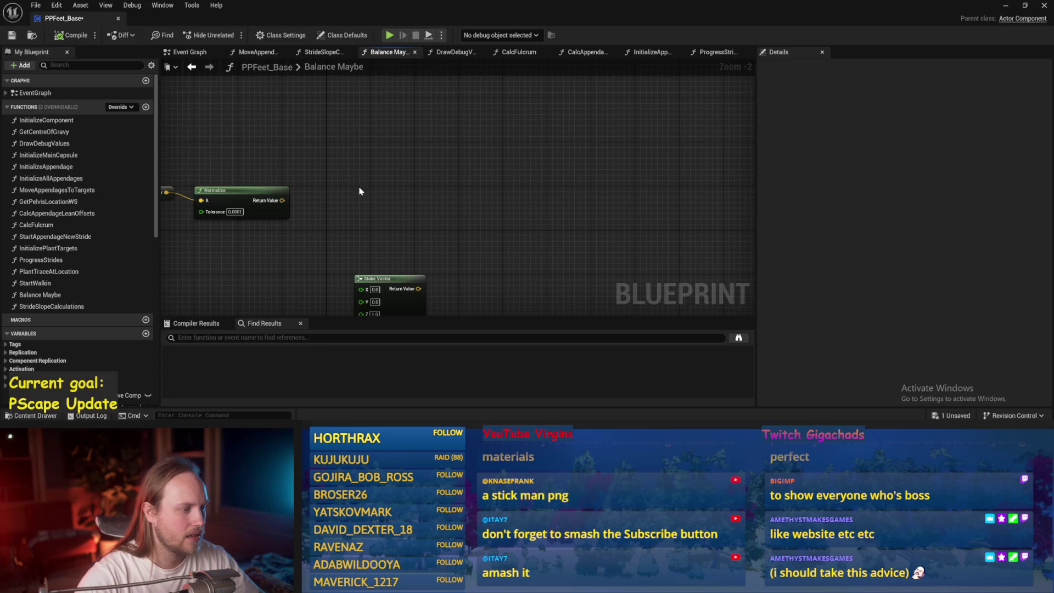
pyautogui.moveTo(359, 191); pyautogui.dragTo(338, 151)
pyautogui.rightClick(345, 153)
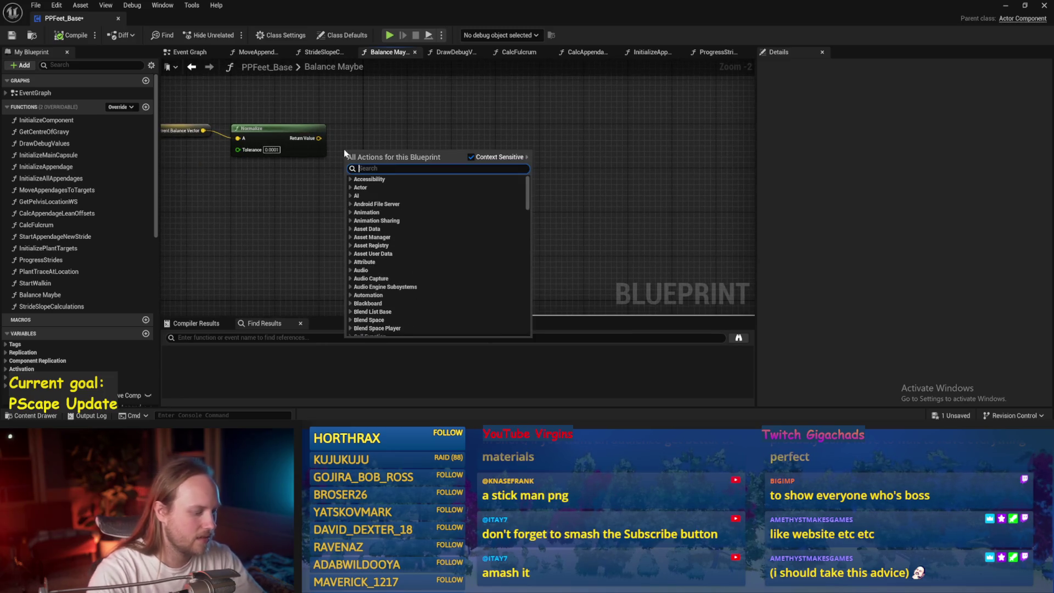
pyautogui.write('capsule')
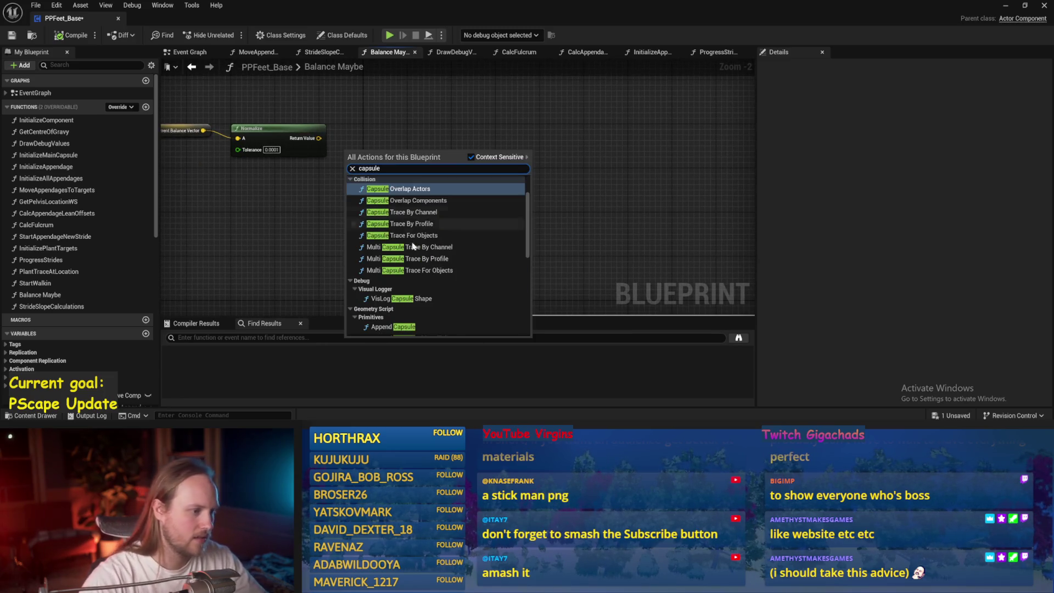
pyautogui.scroll(-5, 417, 322)
pyautogui.click(402, 249)
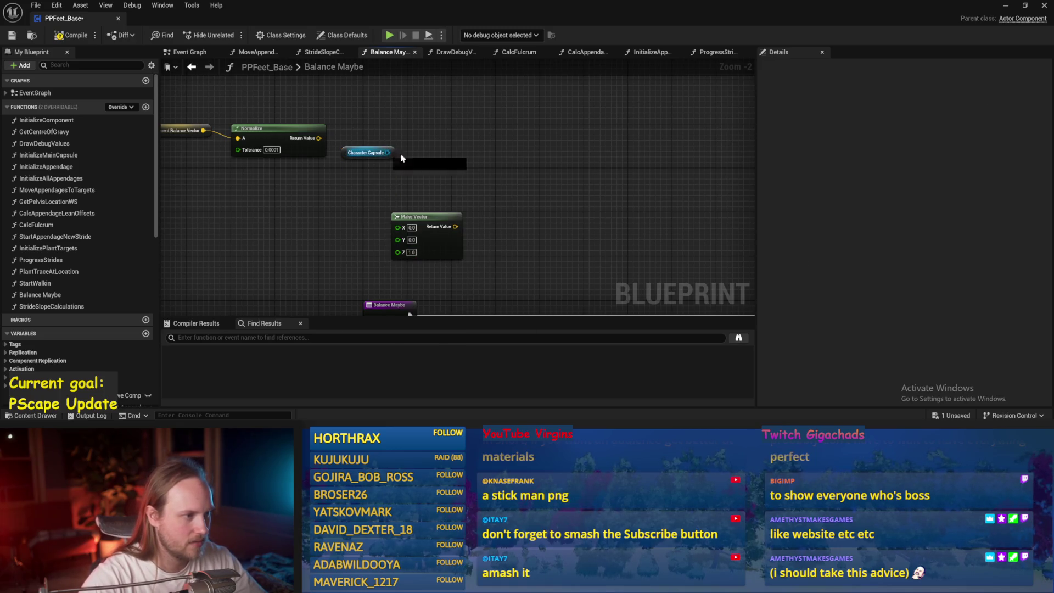
pyautogui.moveTo(387, 152); pyautogui.dragTo(431, 162)
pyautogui.write('up vector')
pyautogui.click(494, 202)
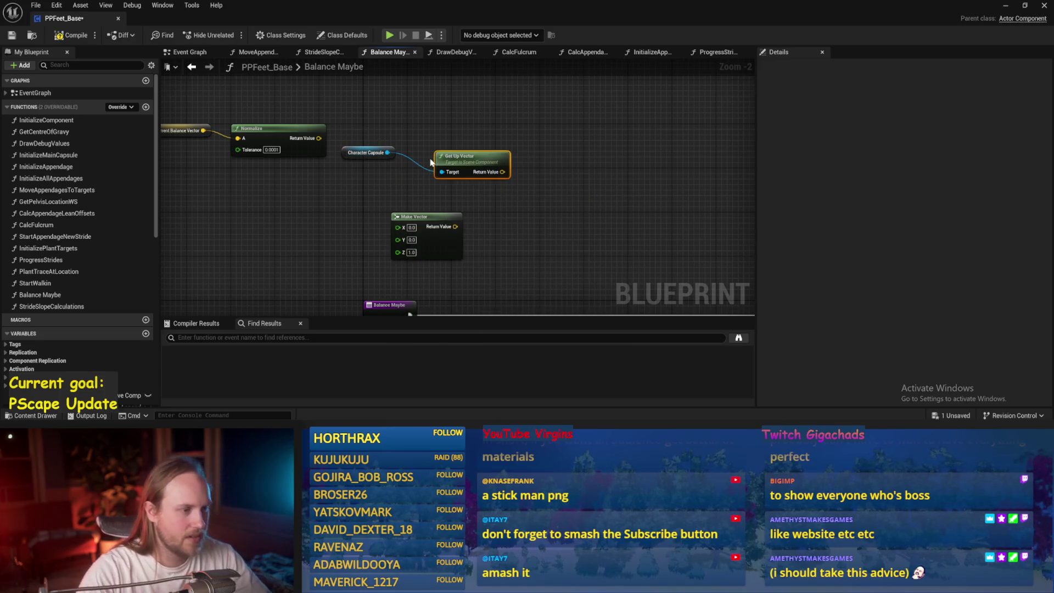
pyautogui.scroll(2, 578, 211)
pyautogui.moveTo(417, 137); pyautogui.dragTo(373, 131)
# - Add a Make Rot from XZ node to the graph
pyautogui.moveTo(536, 142); pyautogui.dragTo(439, 185)
pyautogui.scroll(-2, 413, 179)
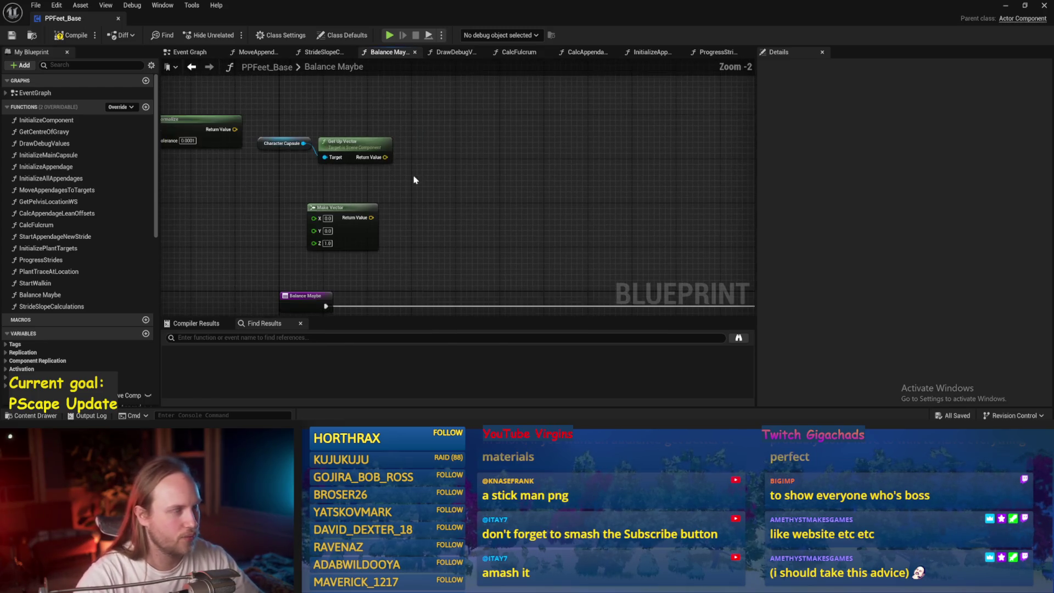
pyautogui.rightClick(433, 174)
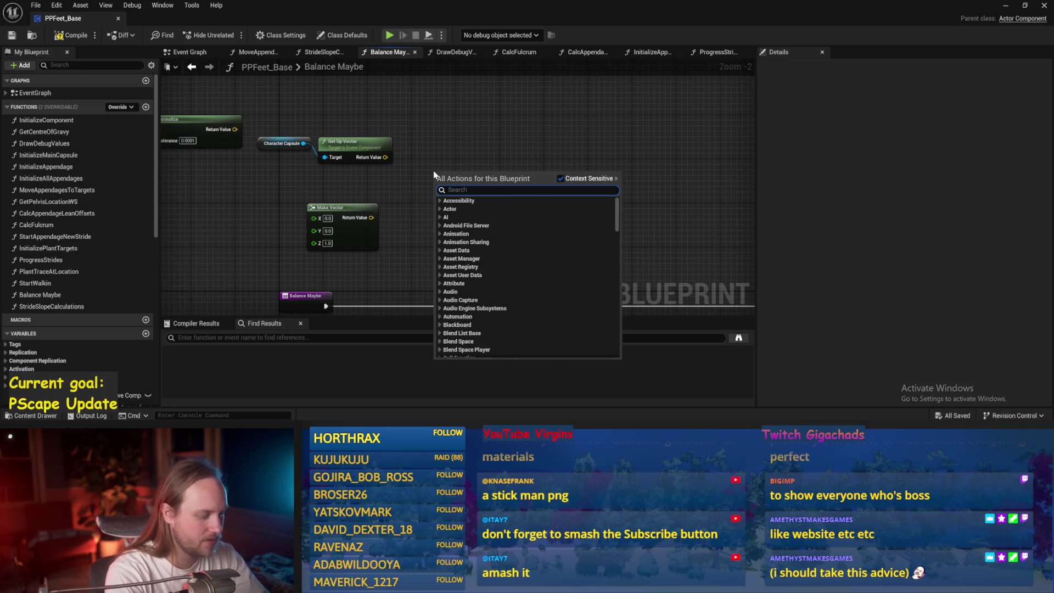
pyautogui.write('rot from')
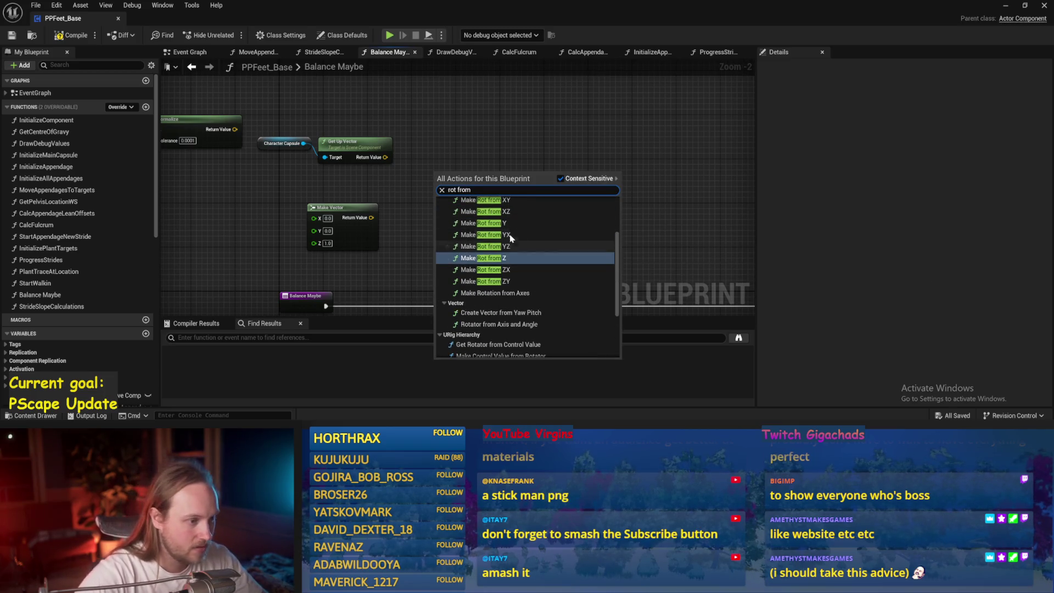
pyautogui.scroll(1, 509, 223)
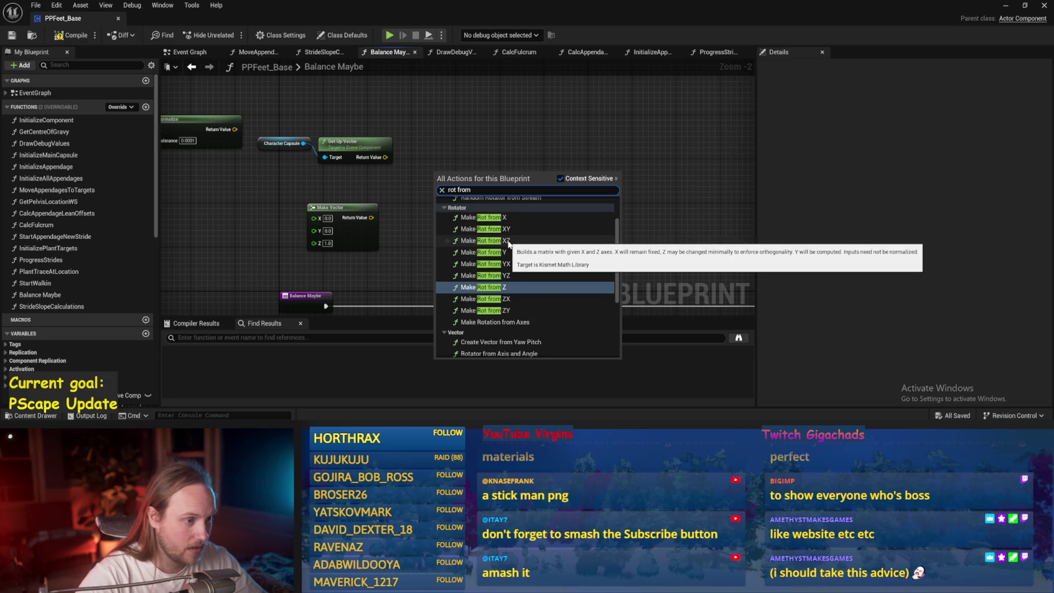
pyautogui.click(509, 243)
pyautogui.scroll(2, 406, 187)
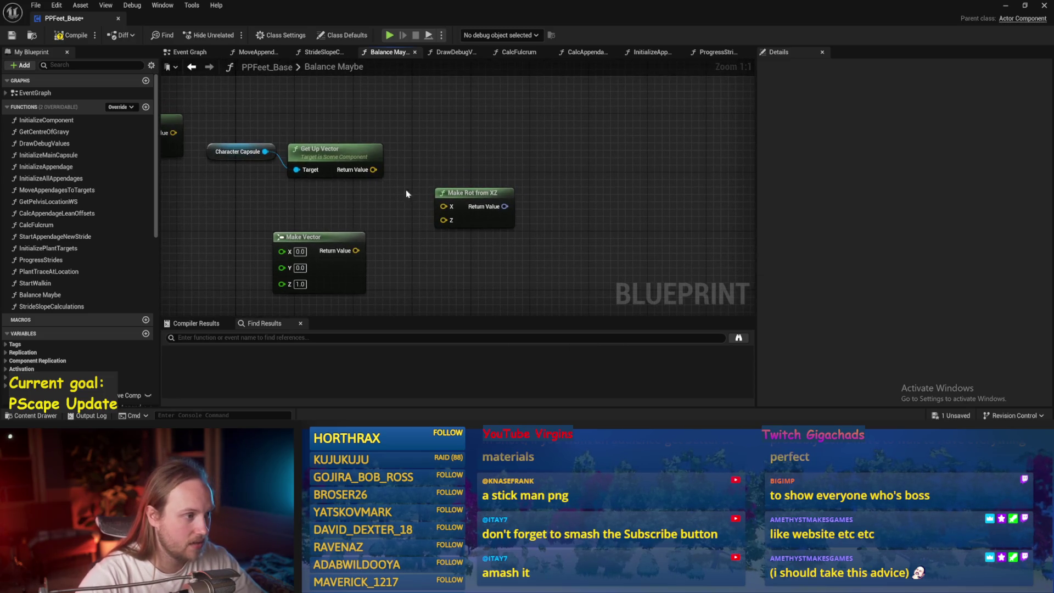
pyautogui.moveTo(356, 250)
pyautogui.mouseDown()
pyautogui.moveTo(445, 219)
pyautogui.moveTo(449, 282)
pyautogui.moveTo(398, 222)
pyautogui.moveTo(506, 204)
pyautogui.mouseUp()
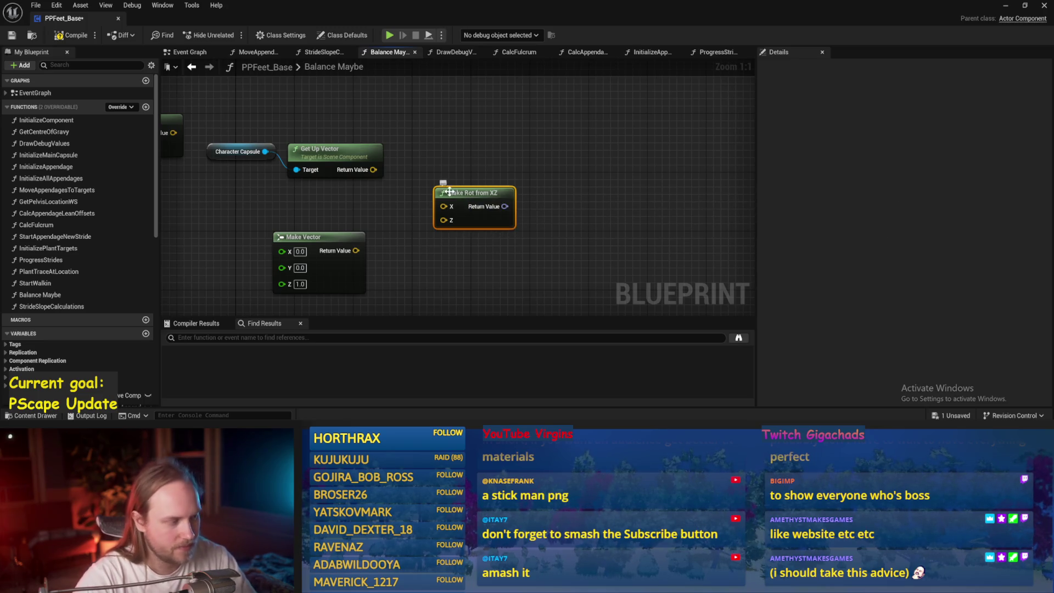
# - Delete the Make Rot from XZ node and a trial Cross Product node, saving the blueprint
pyautogui.press('Delete')
pyautogui.hotkey('ctrl', 's')
pyautogui.moveTo(386, 242)
pyautogui.mouseDown()
pyautogui.moveTo(389, 172)
pyautogui.moveTo(483, 192)
pyautogui.mouseUp()
pyautogui.write('cros')
pyautogui.press('Return')
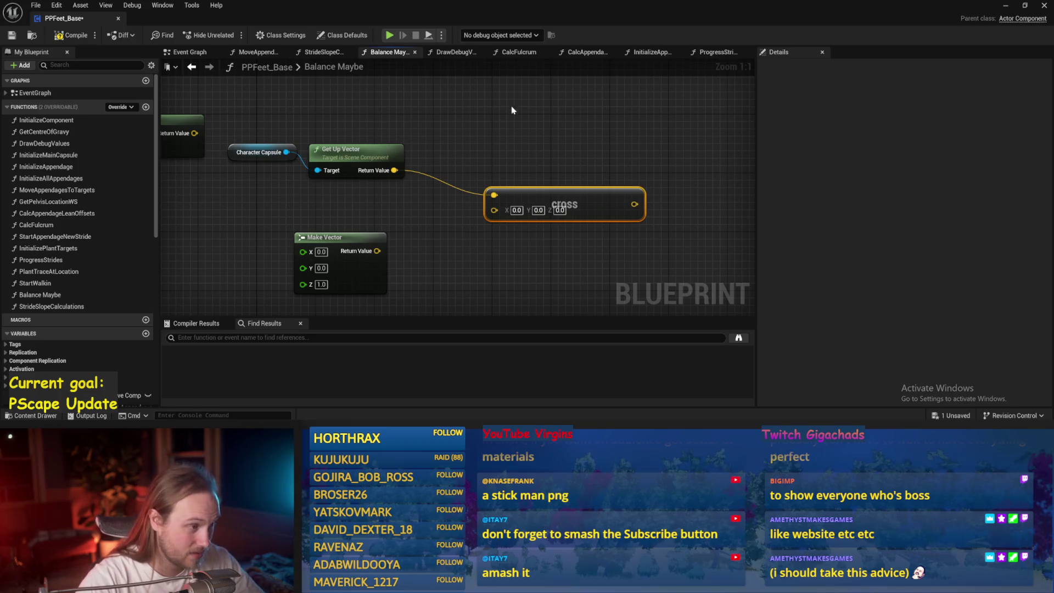
pyautogui.scroll(-1, 499, 113)
pyautogui.moveTo(486, 173); pyautogui.dragTo(489, 135)
pyautogui.click(499, 192)
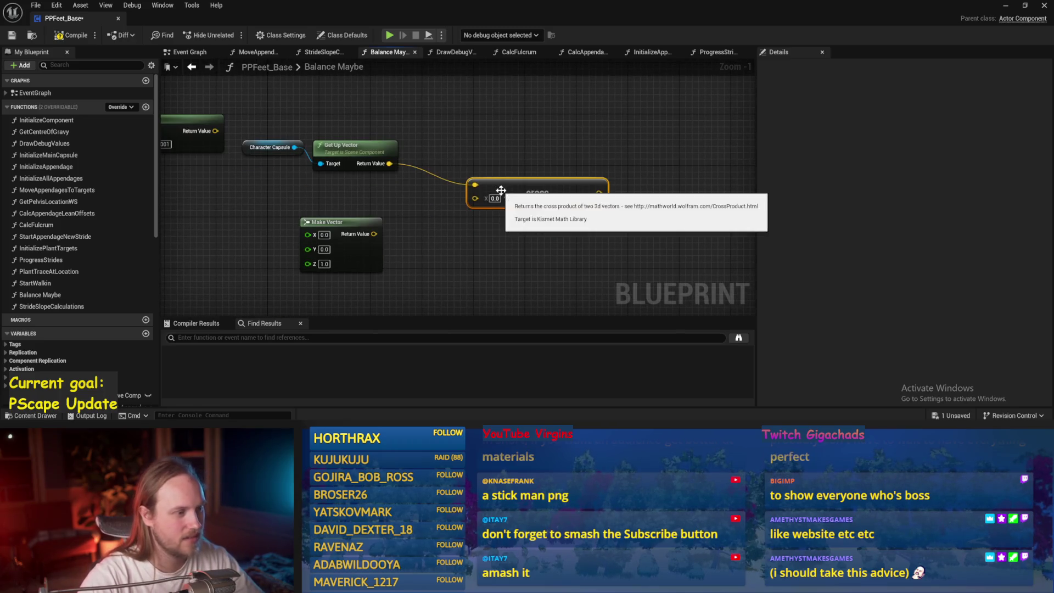
pyautogui.press('Delete')
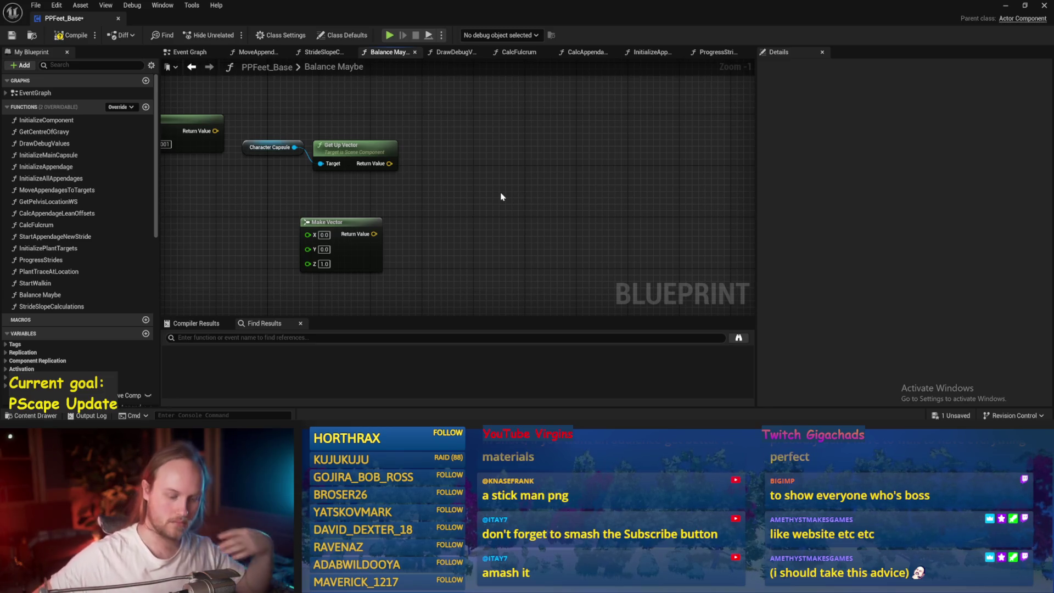
pyautogui.hotkey('ctrl', 's')
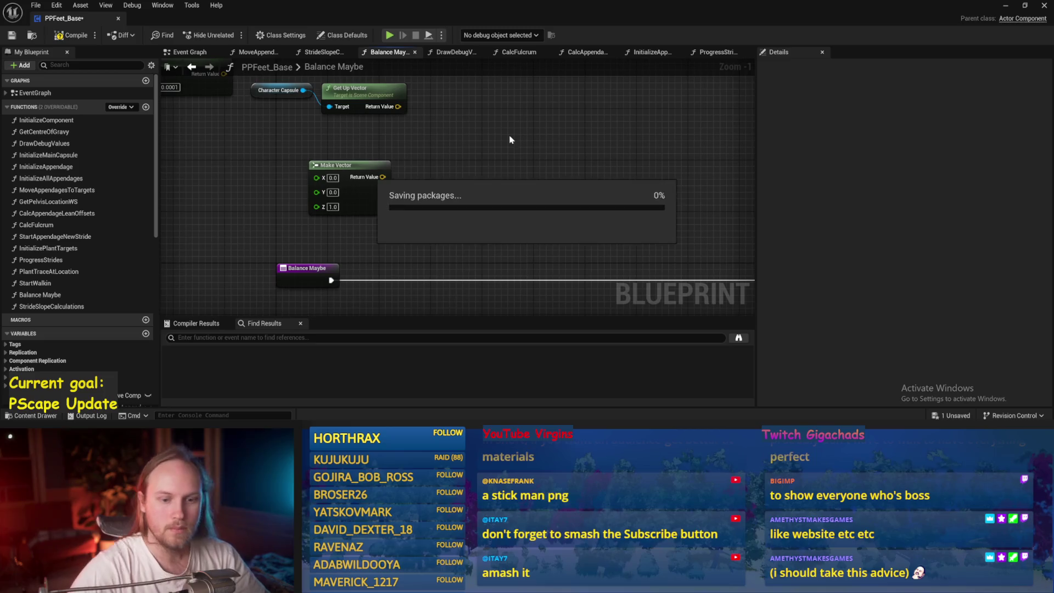
# - Save again and compile the PPFeet_Base blueprint
pyautogui.scroll(-1, 504, 160)
pyautogui.hotkey('ctrl', 's')
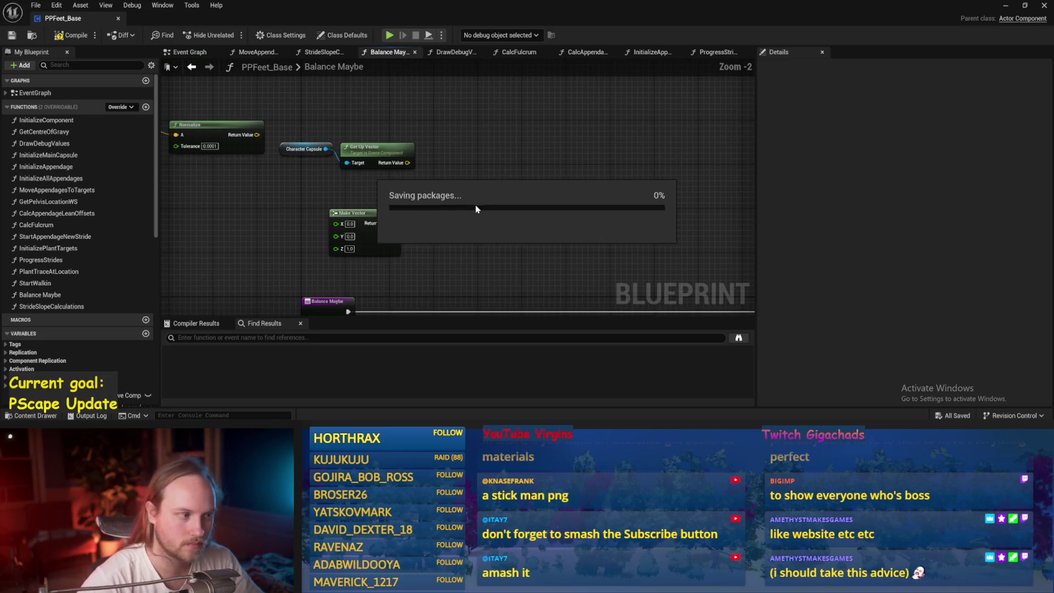
pyautogui.click(398, 228)
pyautogui.click(439, 228)
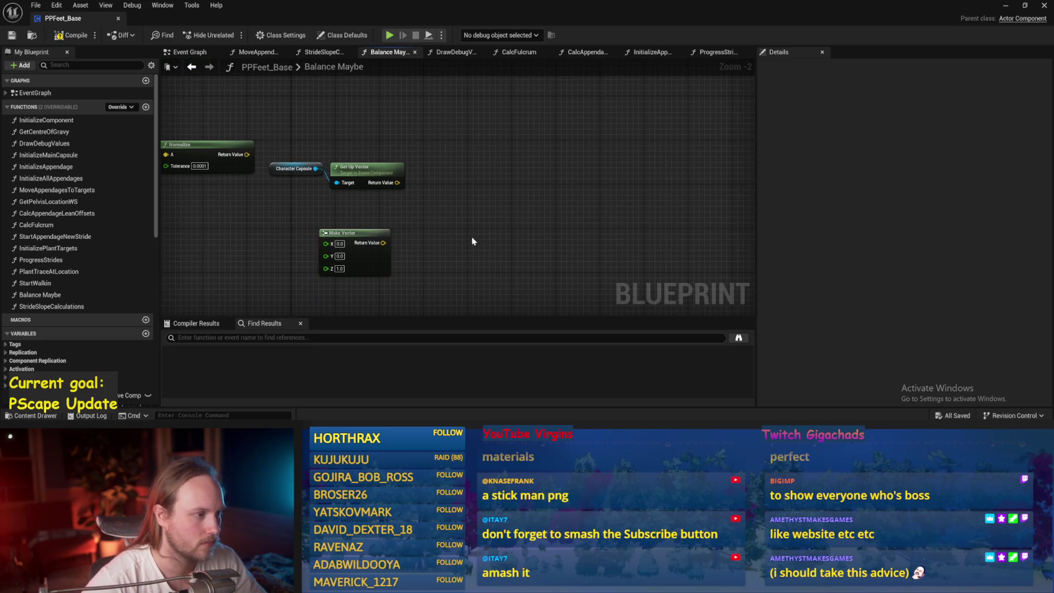
pyautogui.moveTo(383, 202)
pyautogui.mouseDown()
pyautogui.moveTo(421, 186)
pyautogui.moveTo(555, 202)
pyautogui.moveTo(501, 190)
pyautogui.moveTo(453, 208)
pyautogui.mouseUp()
# - Add a Dot node and wire Make Vector's result into it
pyautogui.rightClick(501, 194)
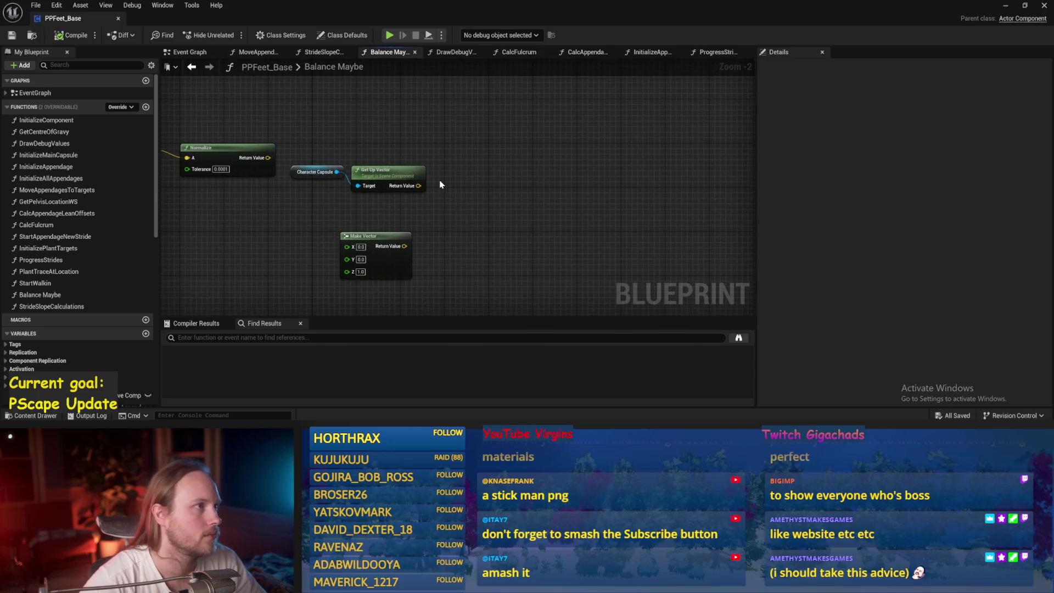
pyautogui.scroll(1, 439, 184)
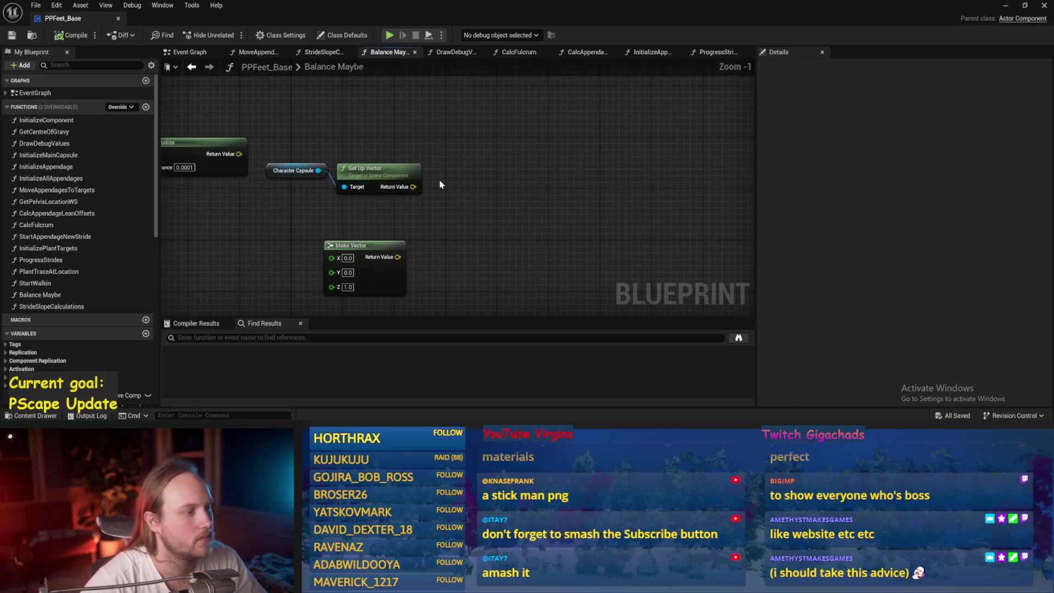
pyautogui.moveTo(440, 185); pyautogui.dragTo(432, 153)
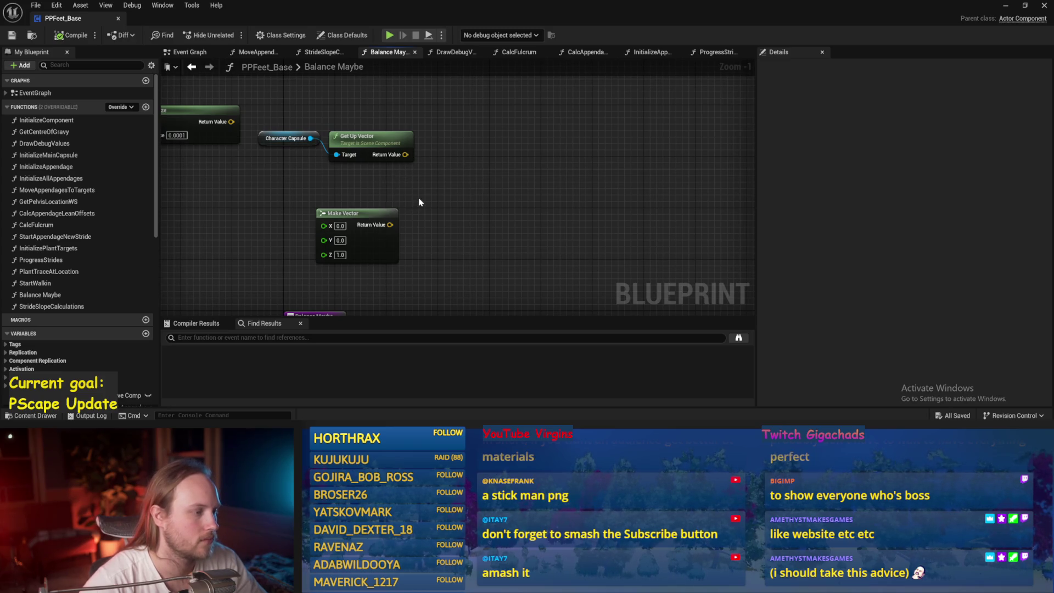
pyautogui.moveTo(388, 115); pyautogui.dragTo(389, 152)
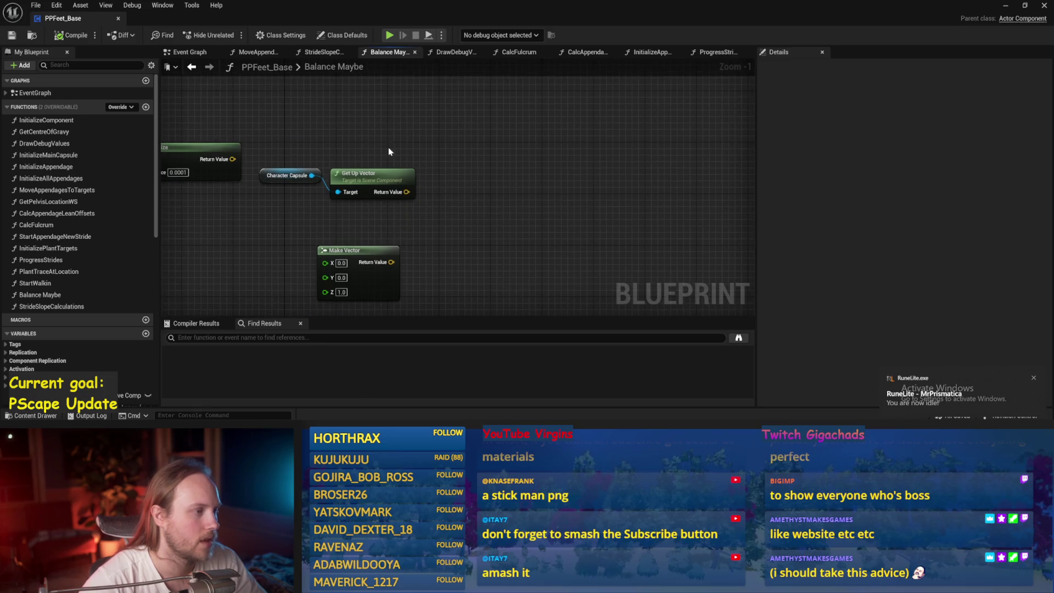
pyautogui.moveTo(412, 194)
pyautogui.mouseDown()
pyautogui.moveTo(436, 196)
pyautogui.moveTo(401, 188)
pyautogui.moveTo(417, 189)
pyautogui.moveTo(407, 153)
pyautogui.mouseUp()
pyautogui.write('dot')
pyautogui.press('Return')
pyautogui.moveTo(344, 189)
pyautogui.mouseDown()
pyautogui.moveTo(344, 157)
pyautogui.moveTo(344, 198)
pyautogui.mouseUp()
# - Replace Get Up Vector with a capsule Get Right Vector node and save the blueprint
pyautogui.moveTo(262, 167); pyautogui.dragTo(256, 161)
pyautogui.click(265, 182)
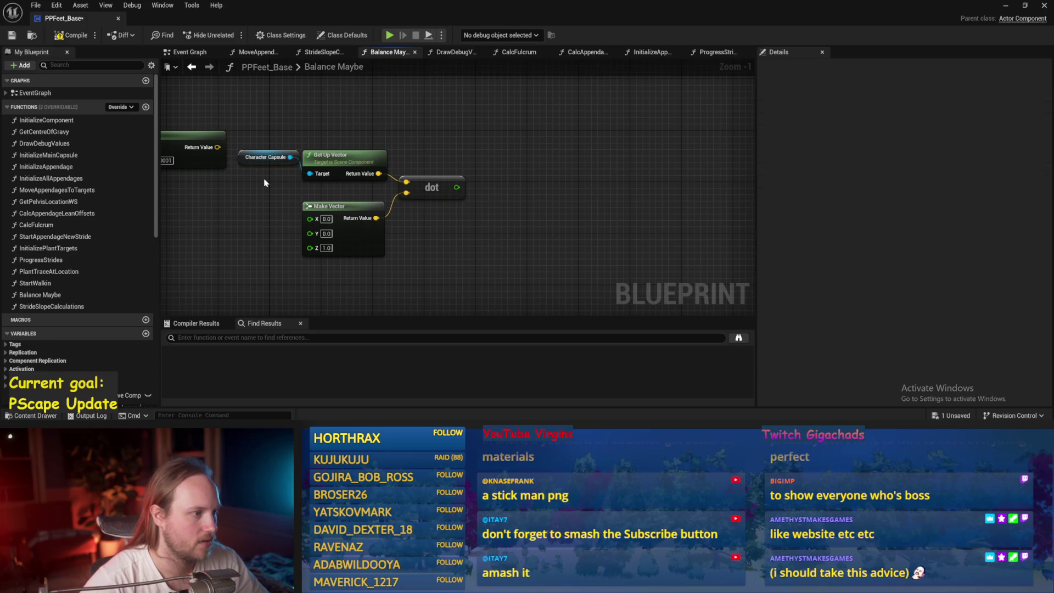
pyautogui.click(332, 161)
pyautogui.press('Delete')
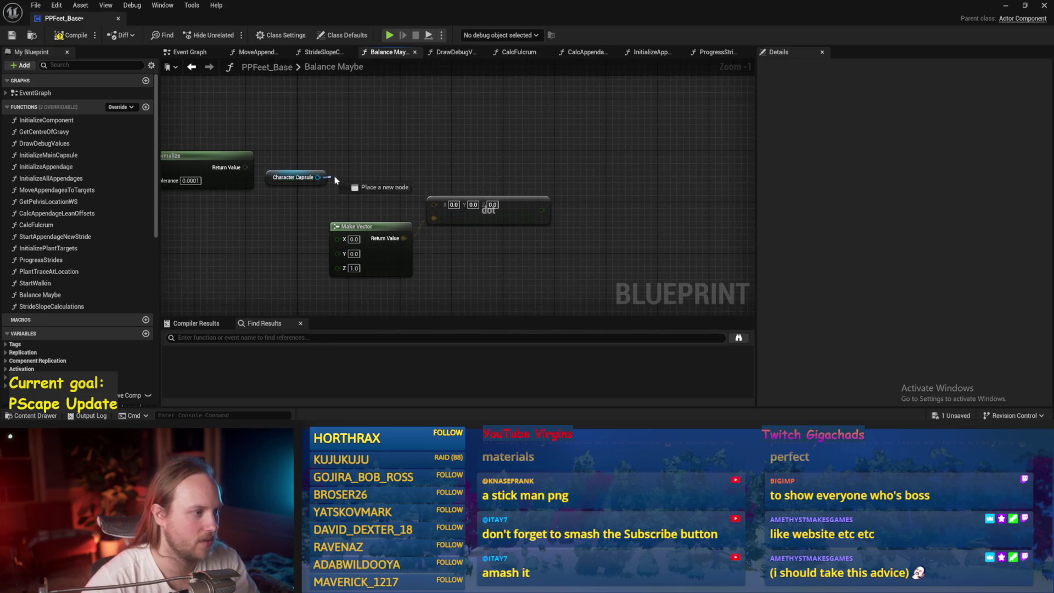
pyautogui.moveTo(334, 177); pyautogui.dragTo(337, 176)
pyautogui.write('right vecto')
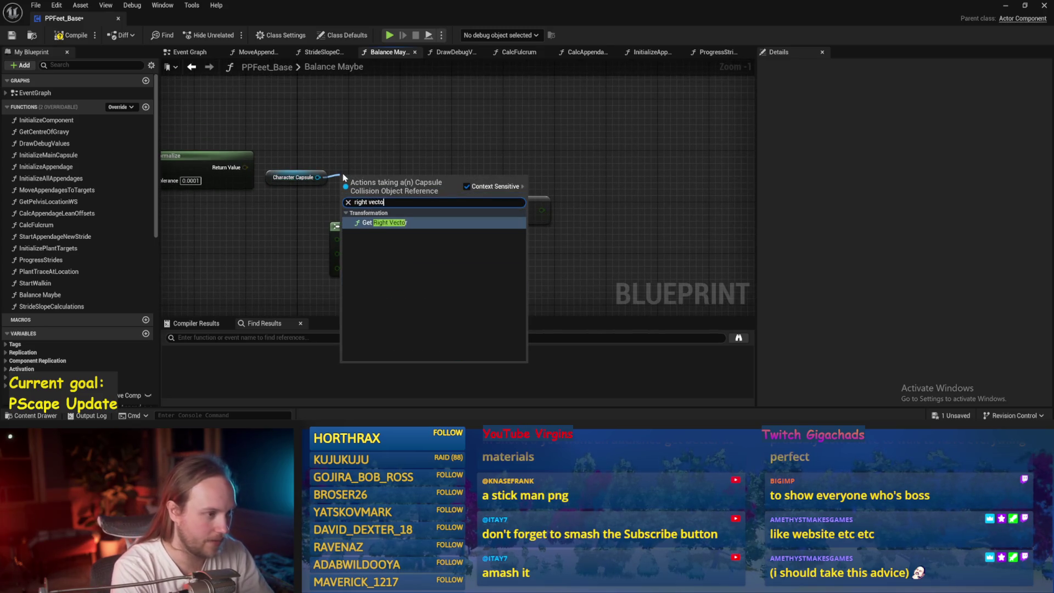
pyautogui.press('Return')
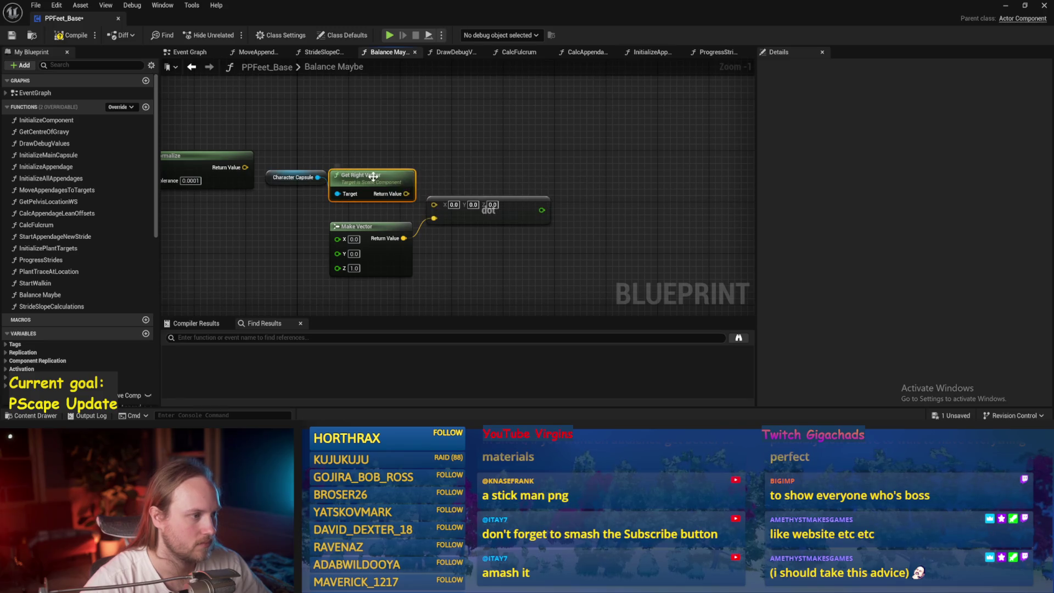
pyautogui.click(387, 154)
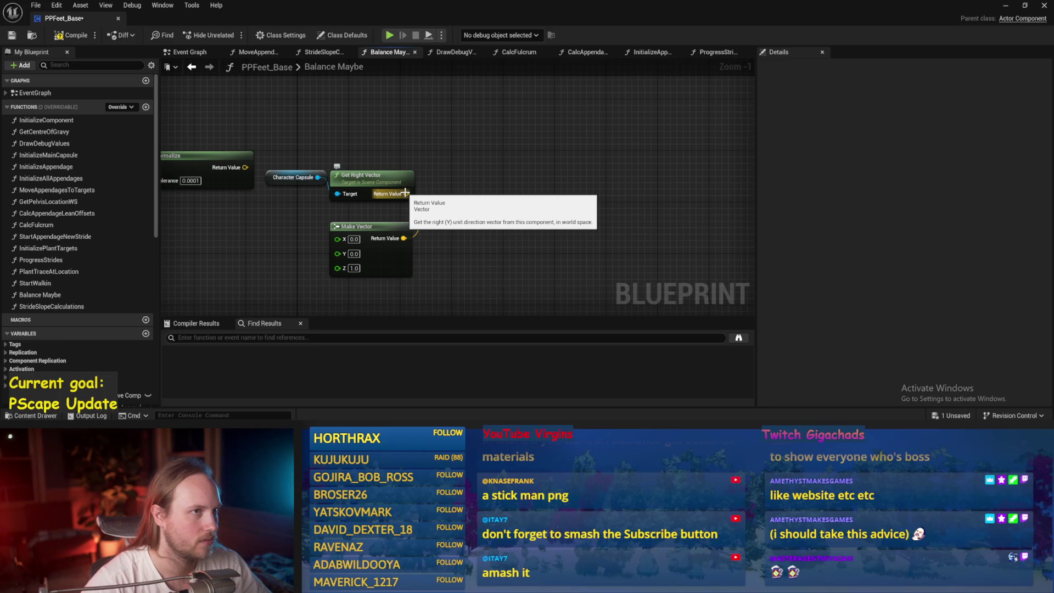
pyautogui.moveTo(405, 192); pyautogui.dragTo(475, 208)
pyautogui.hotkey('ctrl', 's')
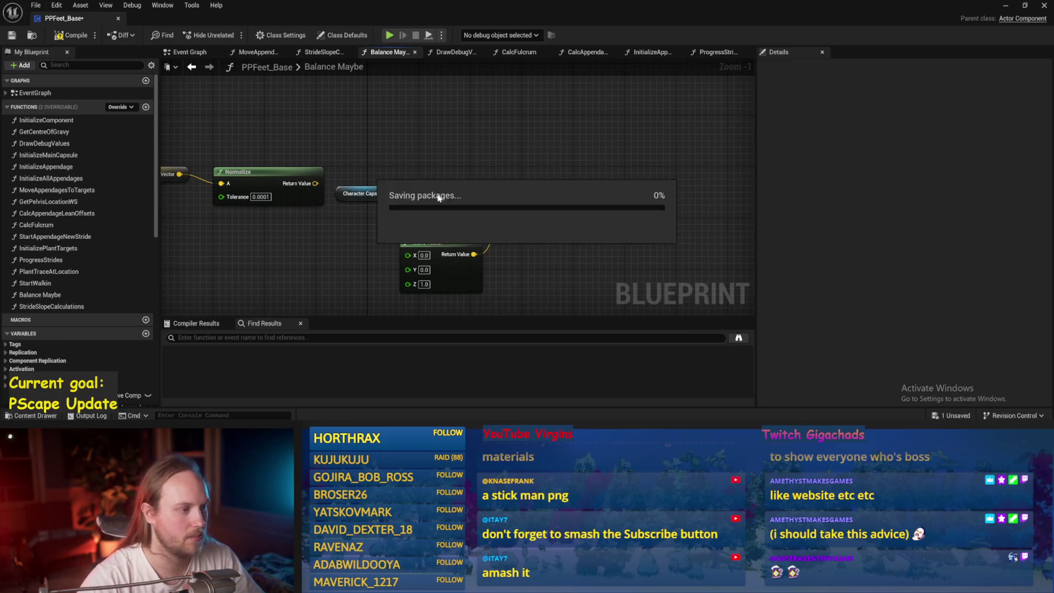
pyautogui.moveTo(359, 194); pyautogui.dragTo(359, 160)
pyautogui.click(414, 157)
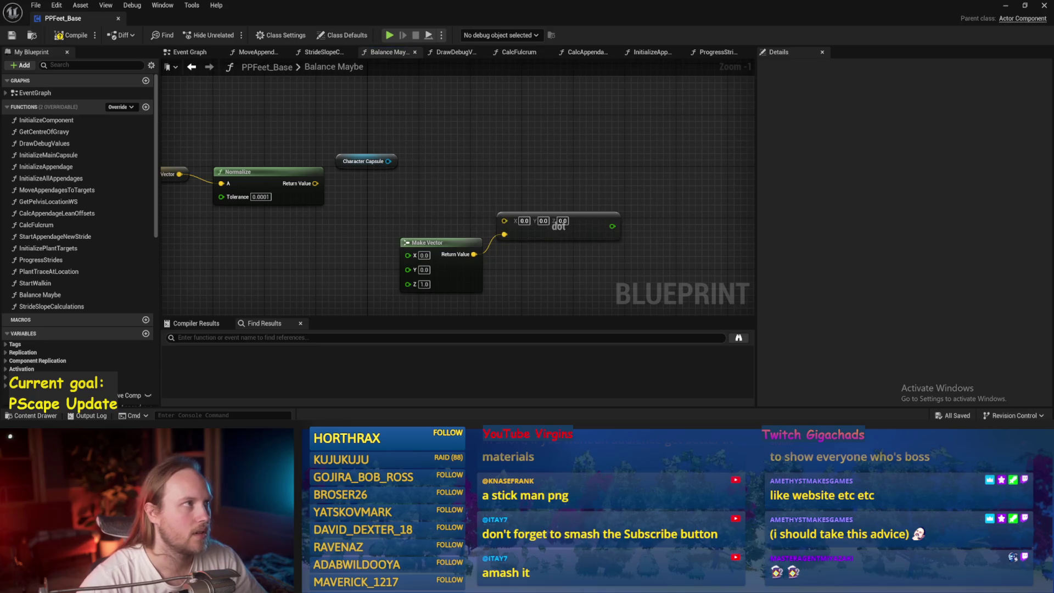
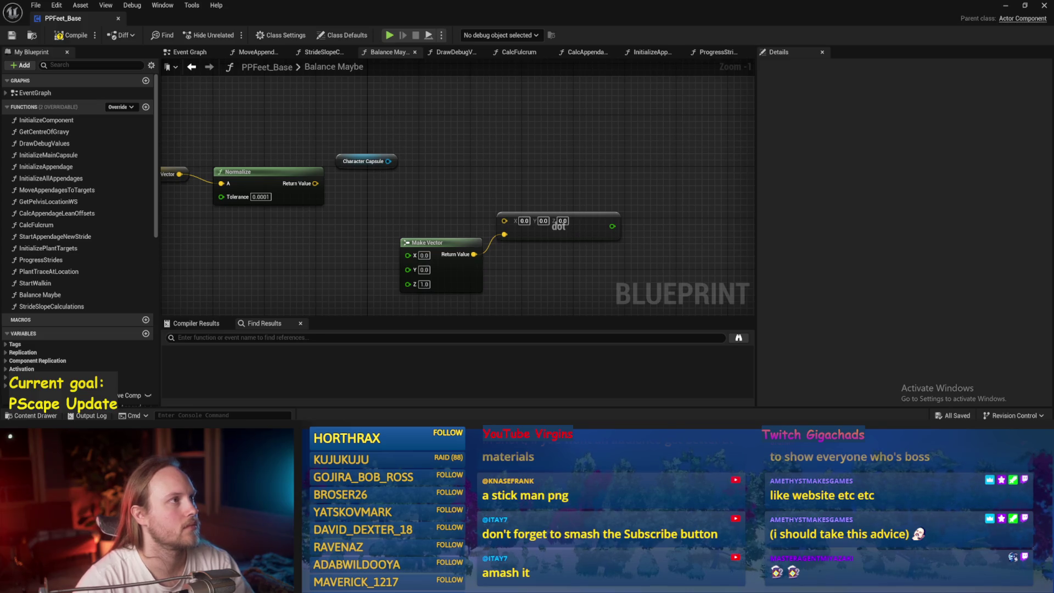
# - Box-select and delete the unconnected Normalize, Make Vector and dot nodes in Balance Maybe
pyautogui.moveTo(463, 161)
pyautogui.mouseDown()
pyautogui.moveTo(466, 181)
pyautogui.moveTo(472, 146)
pyautogui.mouseUp()
pyautogui.scroll(-1, 472, 146)
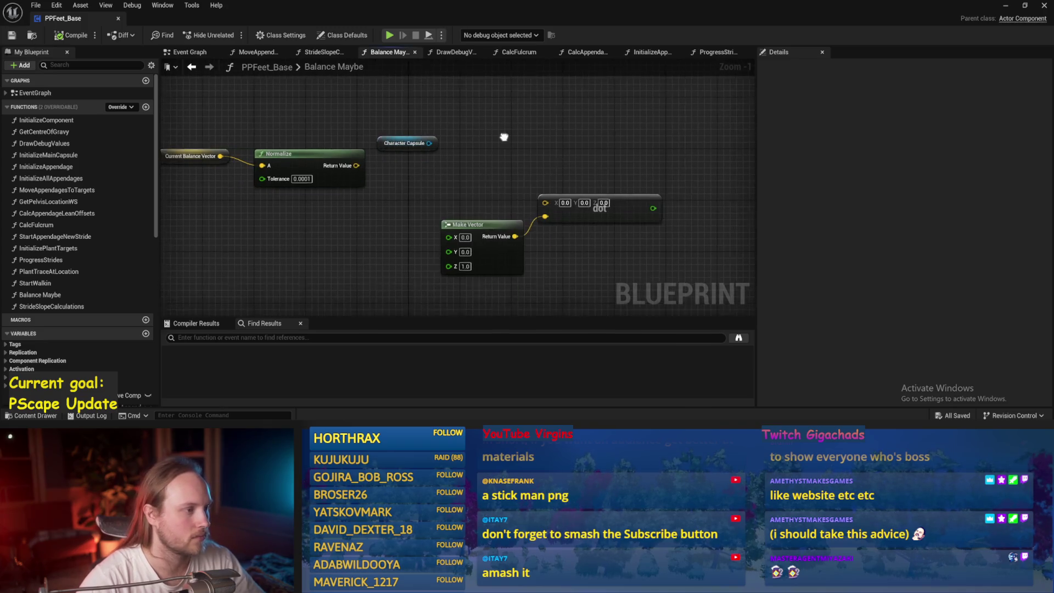
pyautogui.scroll(-2, 258, 231)
pyautogui.scroll(3, 365, 278)
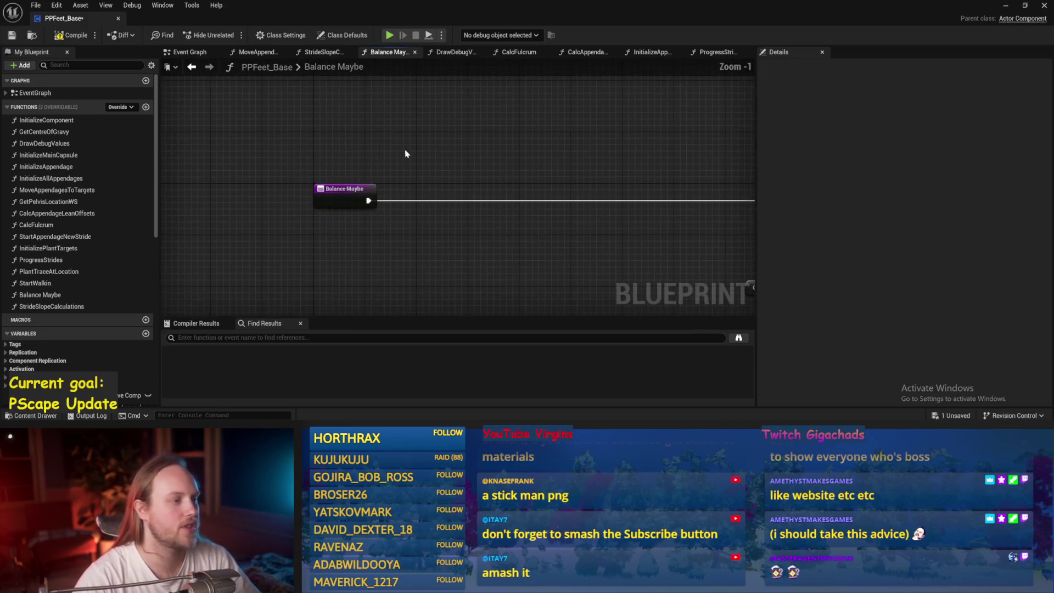
pyautogui.moveTo(404, 153); pyautogui.dragTo(281, 148)
pyautogui.hotkey('ctrl', 's')
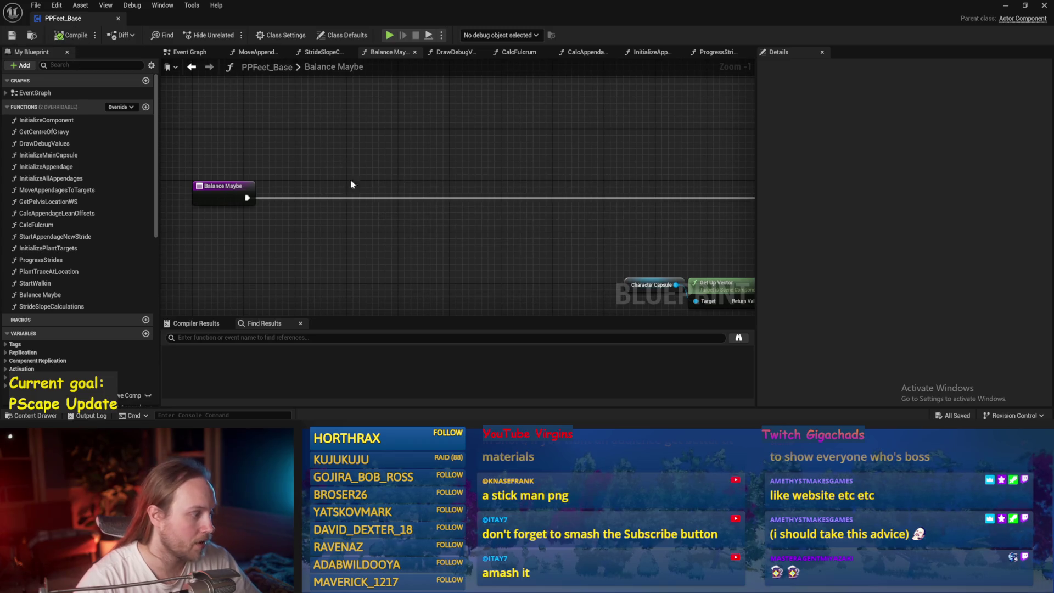
# - Review the Get Up Vector, Vector Length and SET nodes, save PPFeet_Base, and add a variable
pyautogui.moveTo(341, 188); pyautogui.dragTo(448, 205)
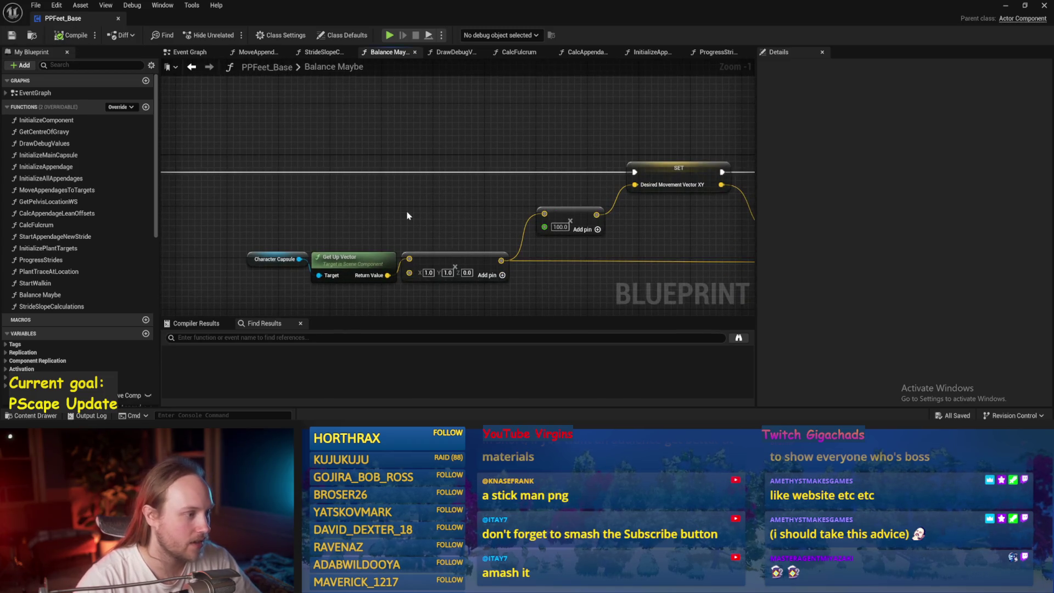
pyautogui.moveTo(376, 221)
pyautogui.mouseDown()
pyautogui.moveTo(131, 209)
pyautogui.moveTo(126, 218)
pyautogui.moveTo(51, 202)
pyautogui.moveTo(73, 192)
pyautogui.mouseUp()
pyautogui.moveTo(639, 248)
pyautogui.mouseDown()
pyautogui.moveTo(429, 229)
pyautogui.moveTo(264, 230)
pyautogui.moveTo(607, 197)
pyautogui.moveTo(381, 141)
pyautogui.mouseUp()
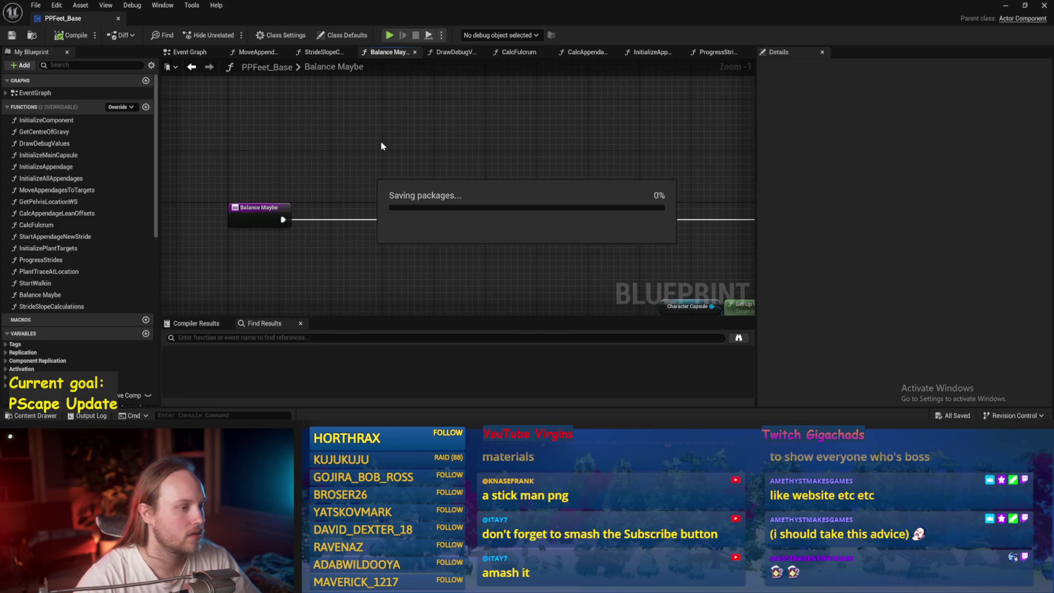
pyautogui.rightClick(373, 194)
pyautogui.hotkey('ctrl', 's')
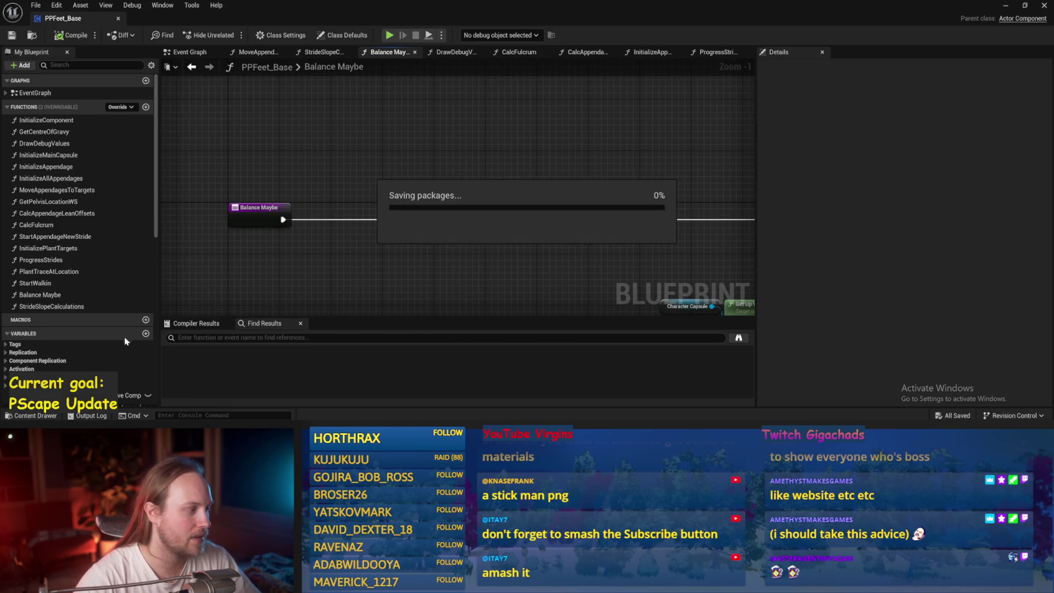
pyautogui.click(146, 334)
pyautogui.write('TargetPitch')
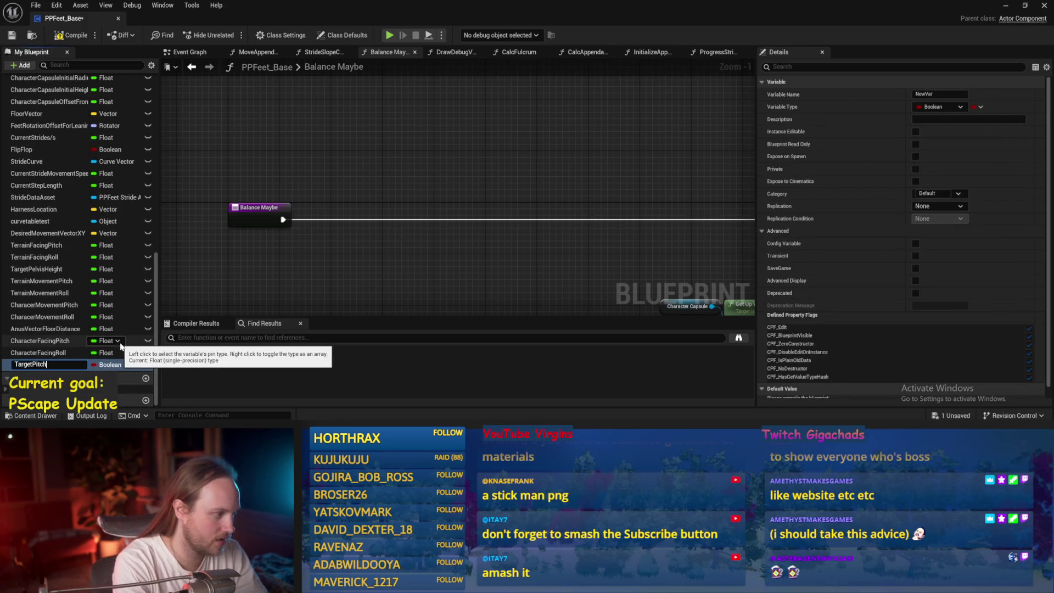
# - Make the new variable a Float named TargetFacingPitch
pyautogui.press('Return')
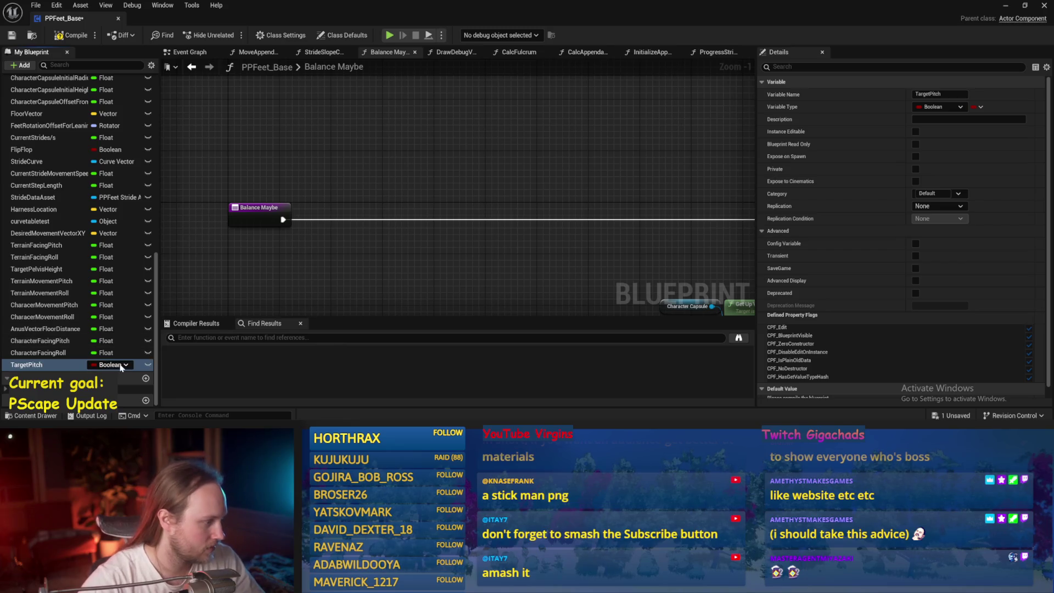
pyautogui.click(109, 364)
pyautogui.write('fac')
pyautogui.scroll(-5, 153, 307)
pyautogui.moveTo(164, 316)
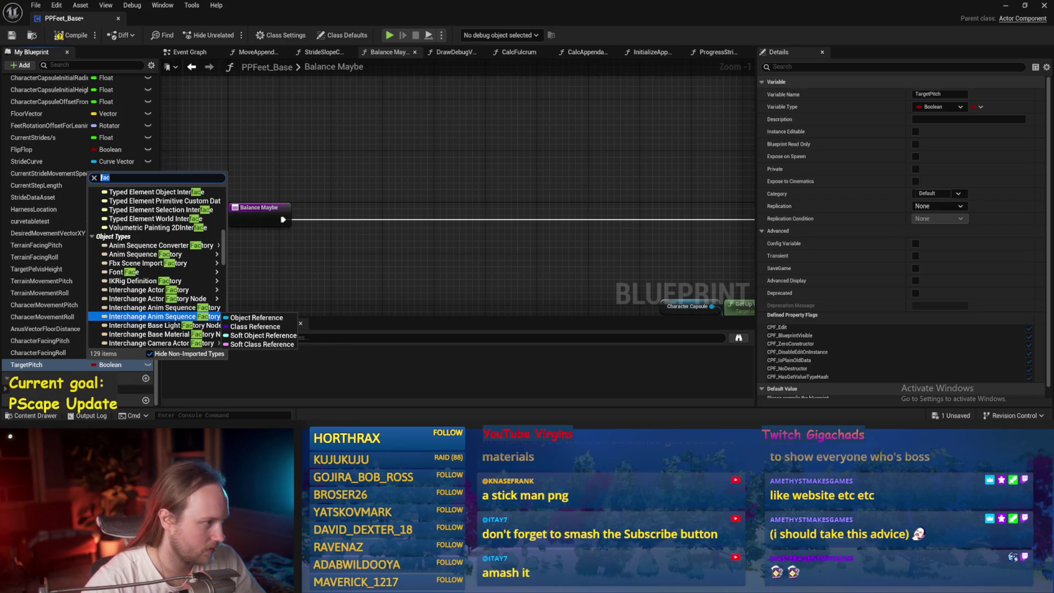
pyautogui.write('float')
pyautogui.click(126, 201)
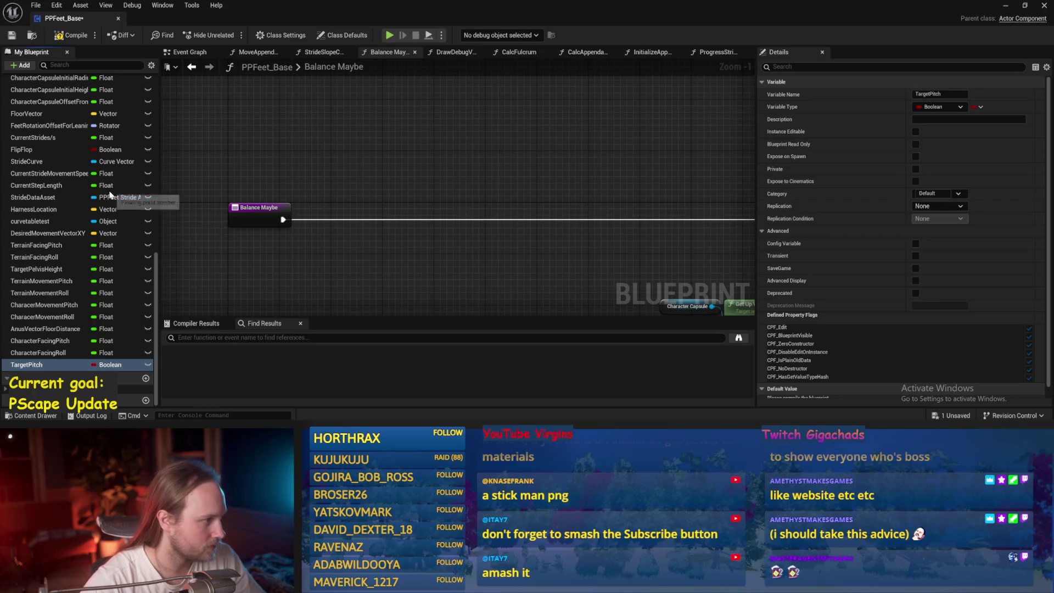
pyautogui.click(42, 366)
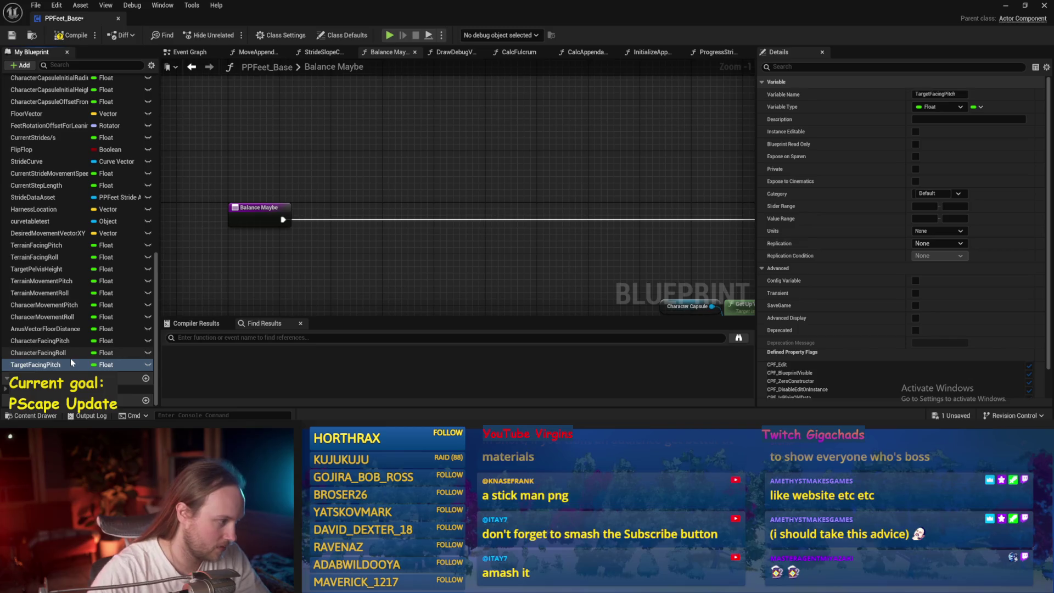
pyautogui.click(24, 365)
# - Place a TargetFacingPitch getter, duplicate the variable as TargetFacingRoll, and start playing the test level
pyautogui.moveTo(340, 162); pyautogui.dragTo(315, 147)
pyautogui.click(359, 178)
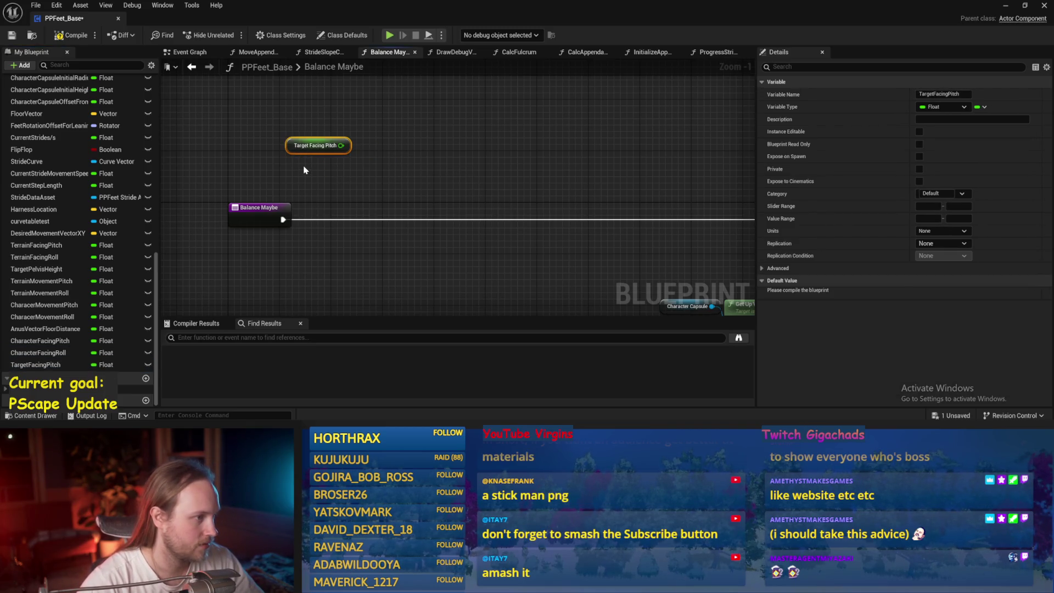
pyautogui.click(44, 364)
pyautogui.rightClick(44, 364)
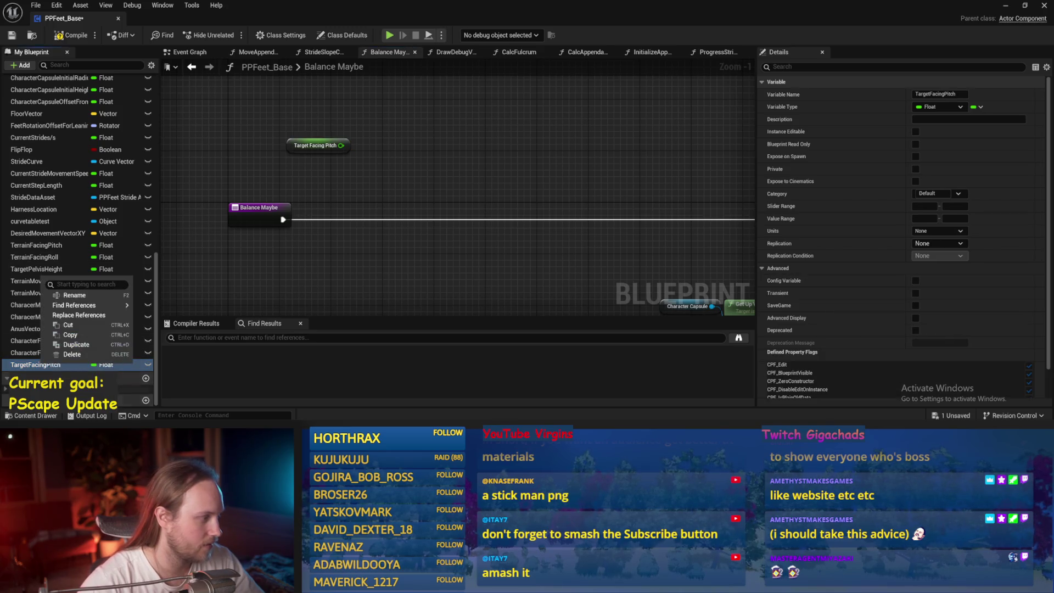
pyautogui.click(77, 345)
pyautogui.write('Roll')
pyautogui.press('Return')
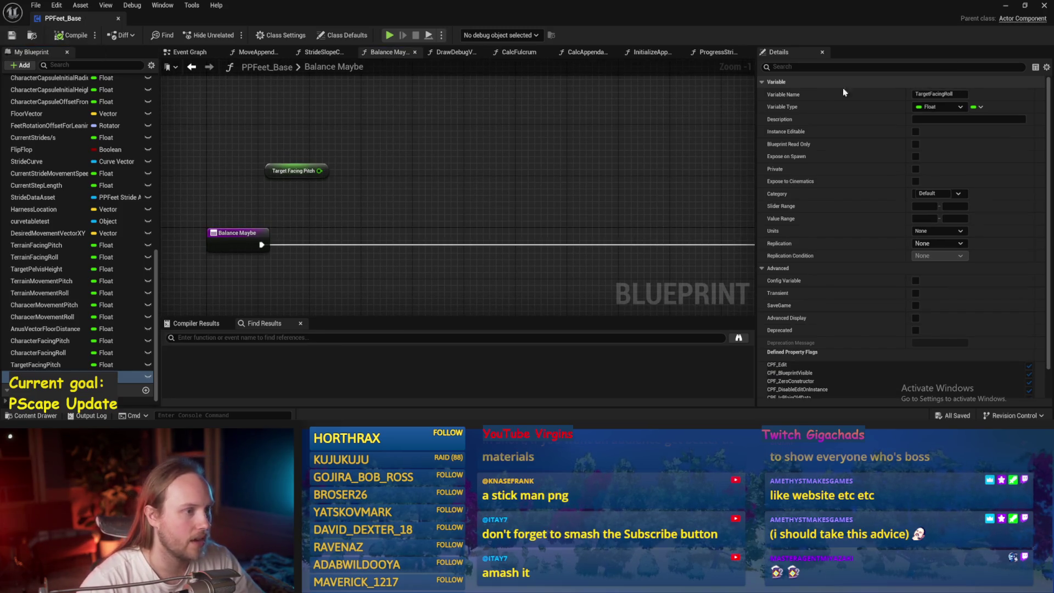
pyautogui.click(1011, 9)
pyautogui.click(268, 35)
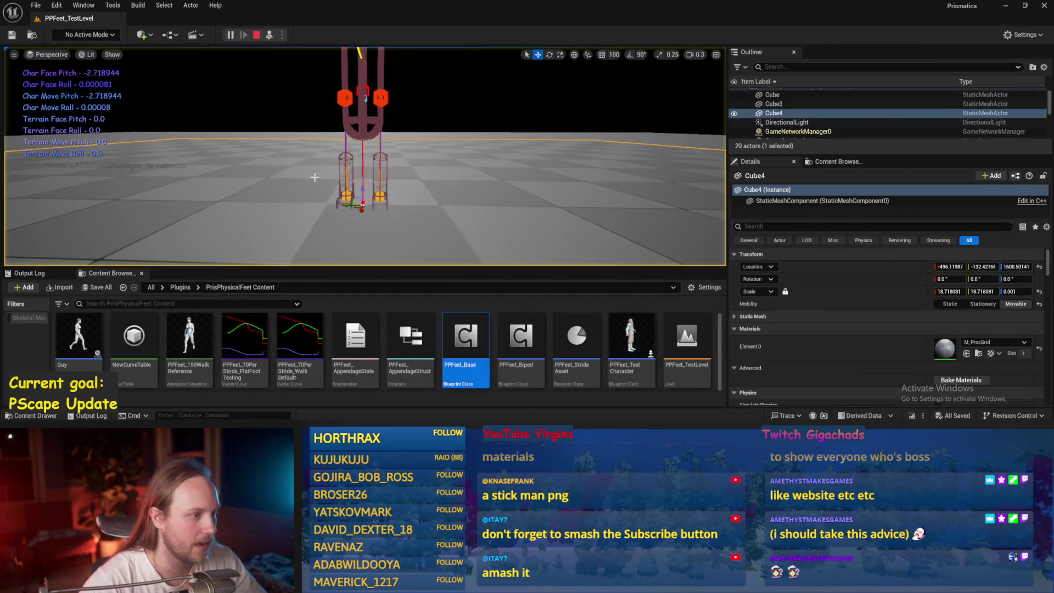
# - Tilt Cube4 to about 35 degrees, rotate PPFeet_TestPlayer on the slope, then stop playing
pyautogui.moveTo(372, 172); pyautogui.dragTo(393, 201)
pyautogui.scroll(3, 393, 202)
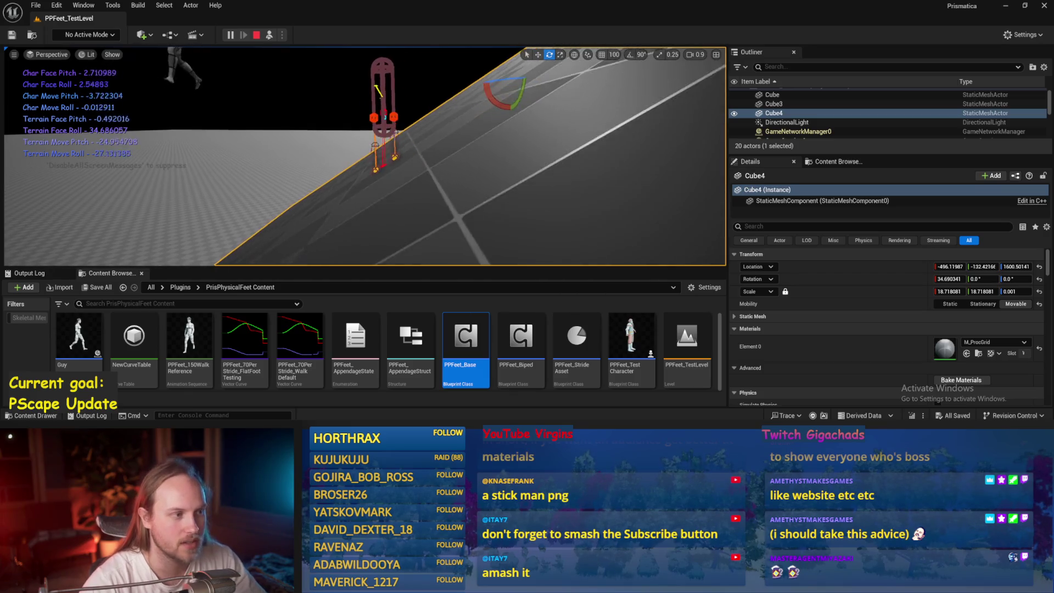
pyautogui.click(394, 127)
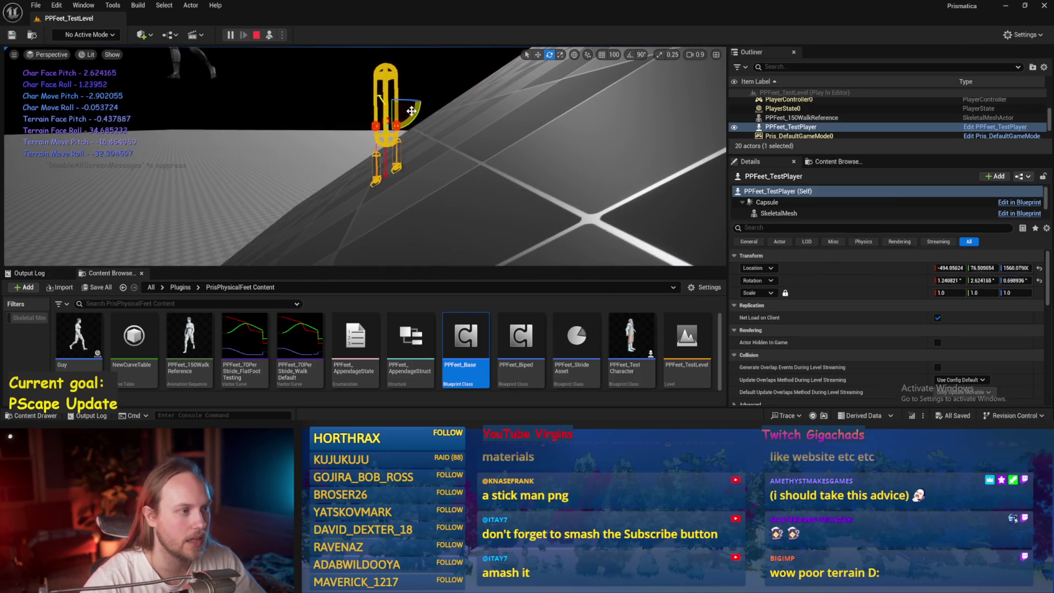
pyautogui.moveTo(394, 128); pyautogui.dragTo(398, 110)
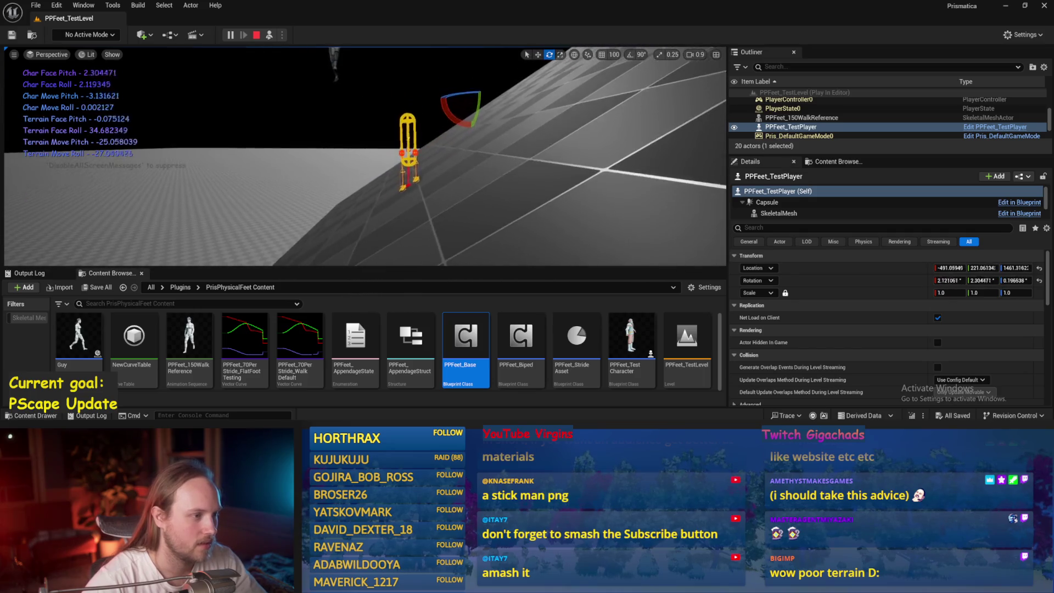
pyautogui.press('Escape')
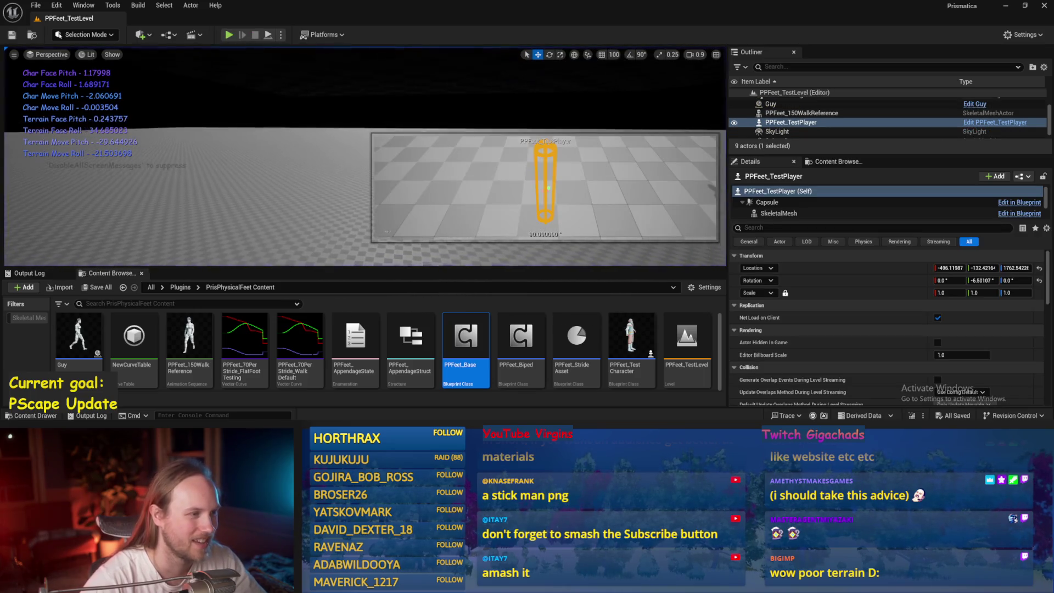
pyautogui.scroll(-5, 384, 352)
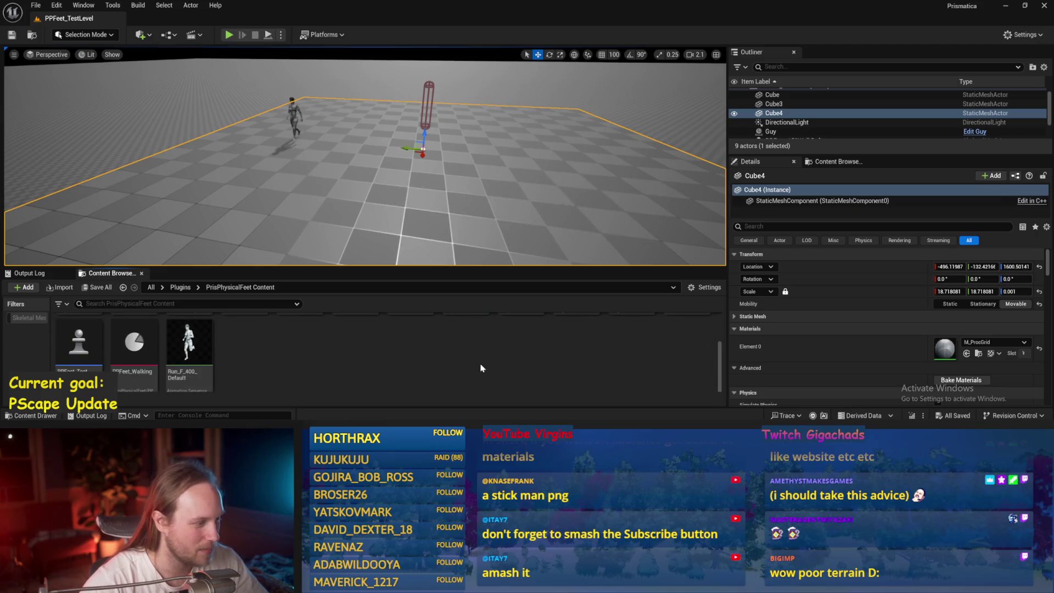
# - Create a Physics > PhysicalMaterial asset named PPFeet_HighFric in the Content Browser and open it
pyautogui.rightClick(362, 341)
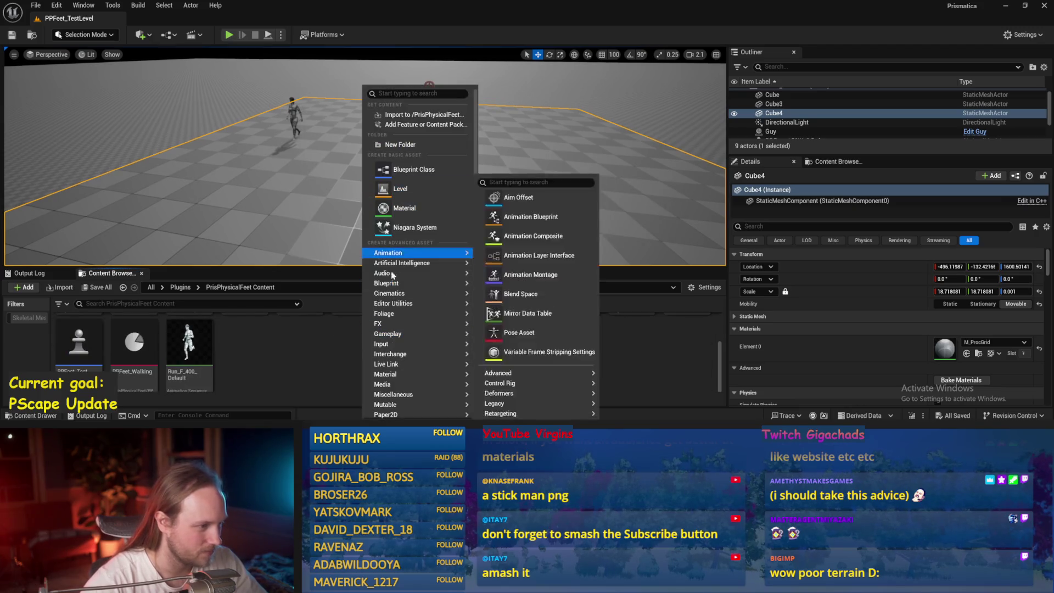
pyautogui.moveTo(398, 273)
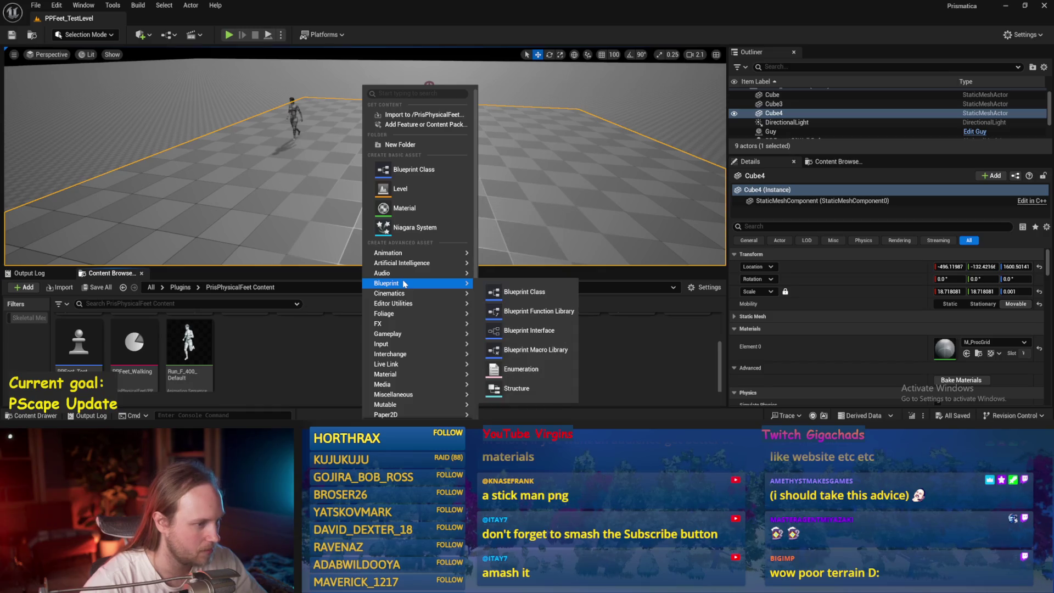
pyautogui.moveTo(408, 384)
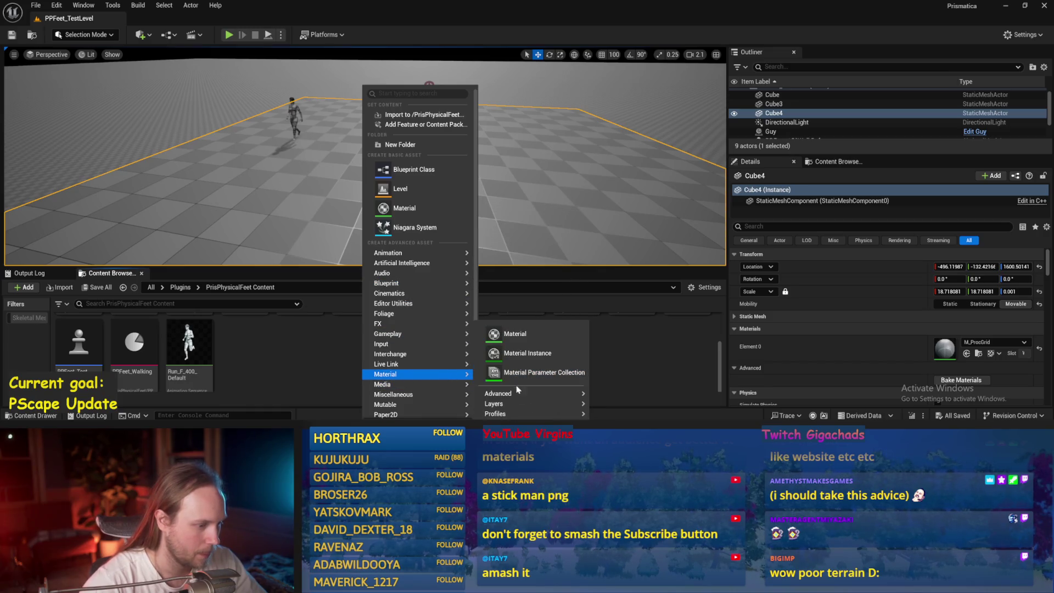
pyautogui.moveTo(510, 404)
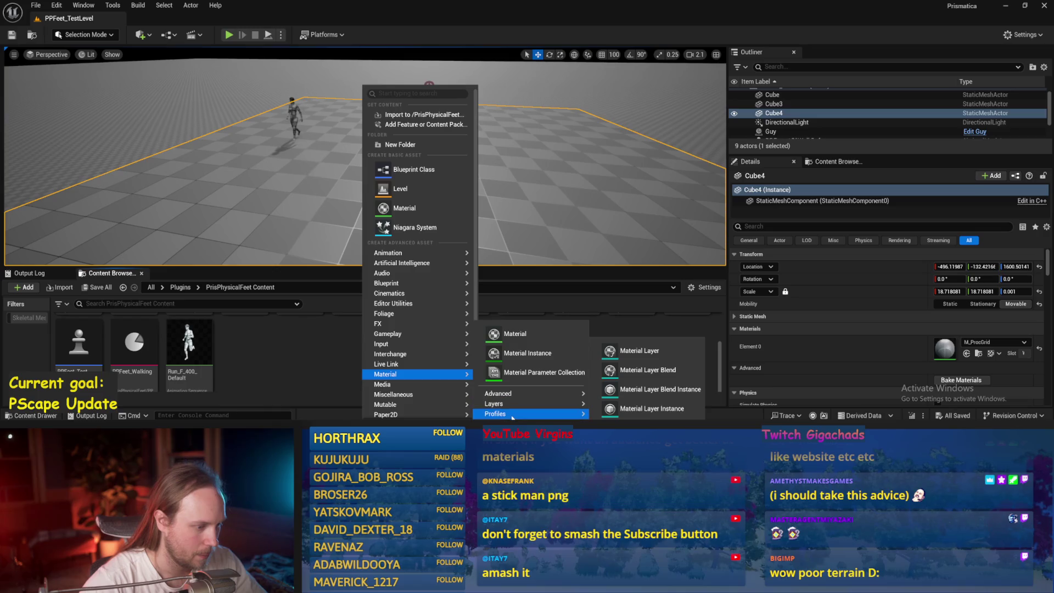
pyautogui.scroll(-2, 418, 384)
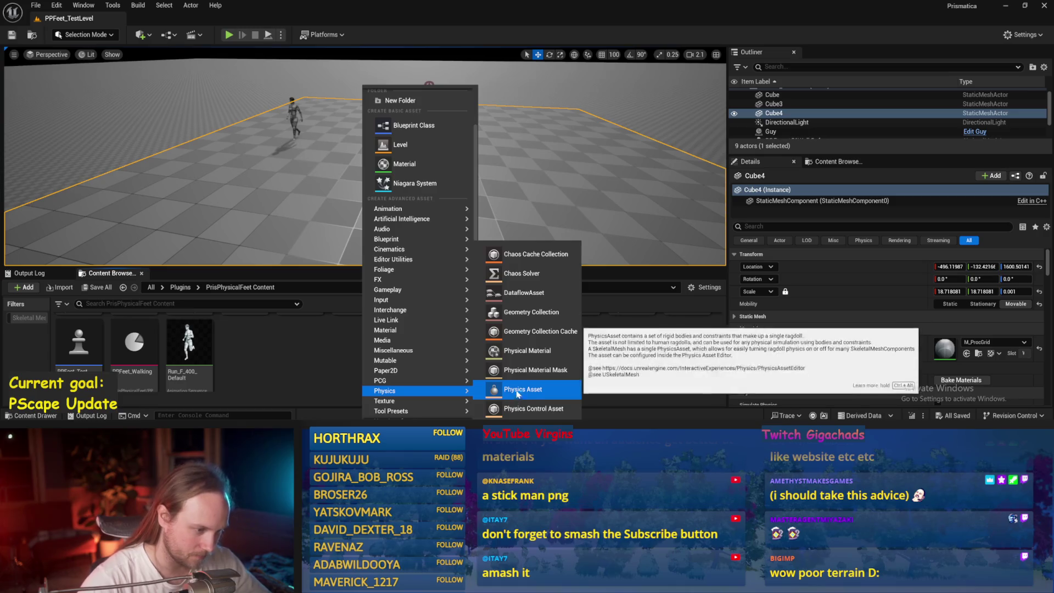
pyautogui.click(510, 350)
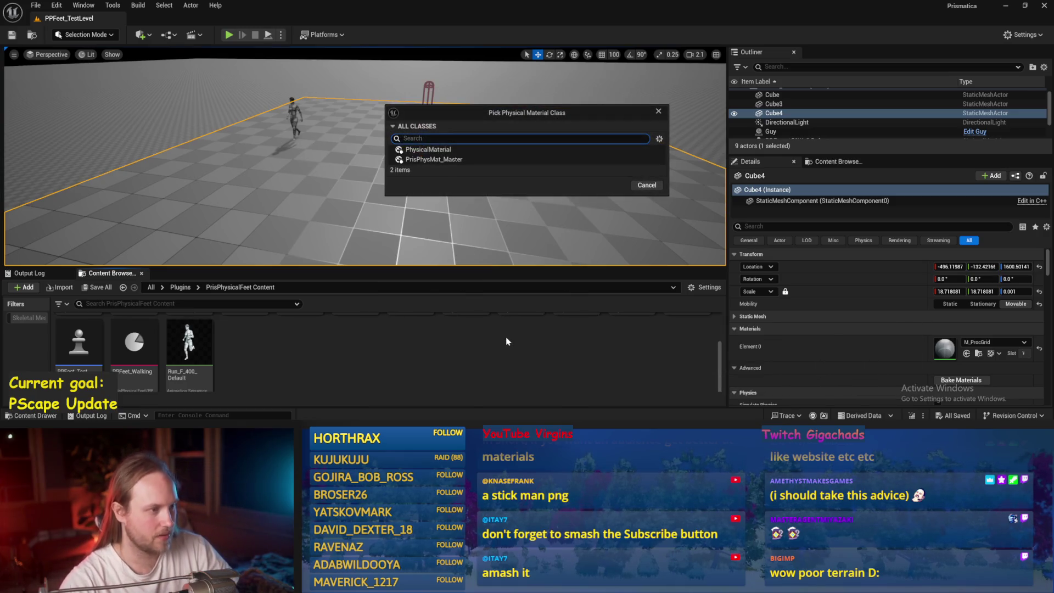
pyautogui.click(460, 151)
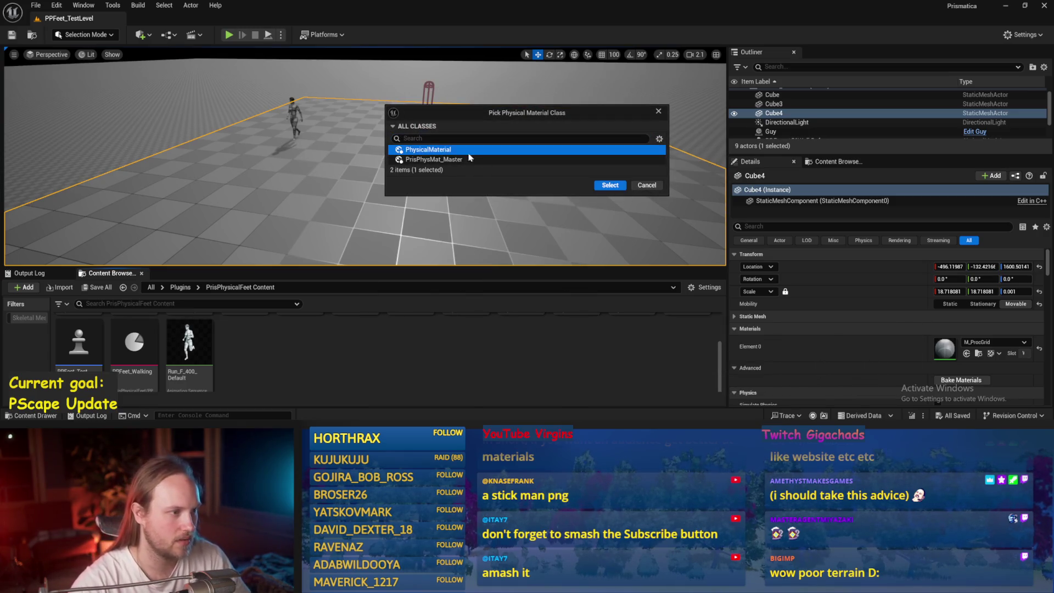
pyautogui.click(609, 185)
pyautogui.write('PPFeet_HighFric')
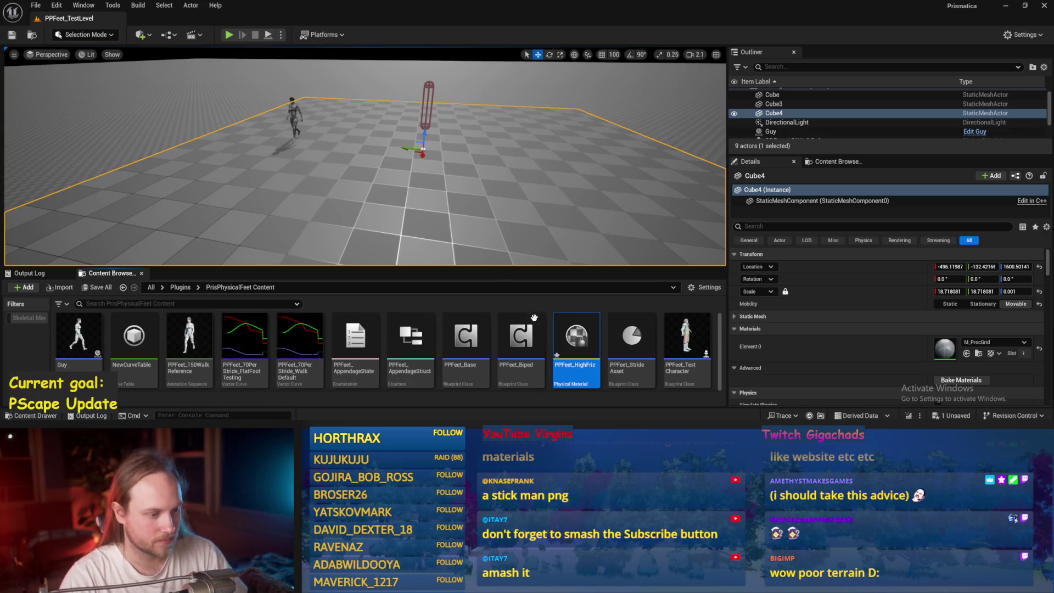
pyautogui.doubleClick(574, 352)
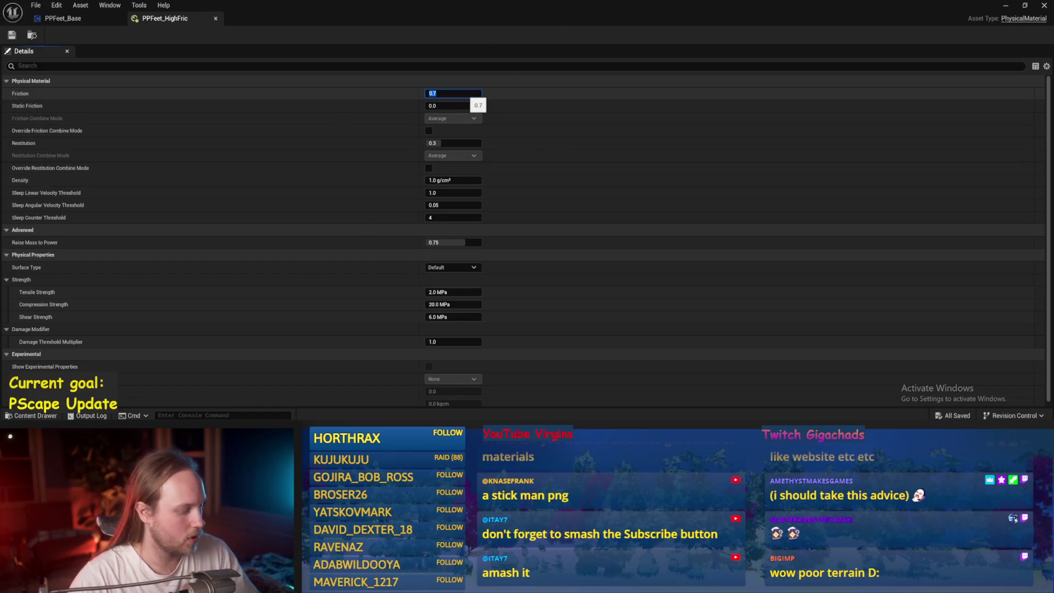
pyautogui.write('1')
# - Commit Friction and Static Friction of 1.0 on PPFeet_HighFric, save it, and return to the level
pyautogui.press('Return')
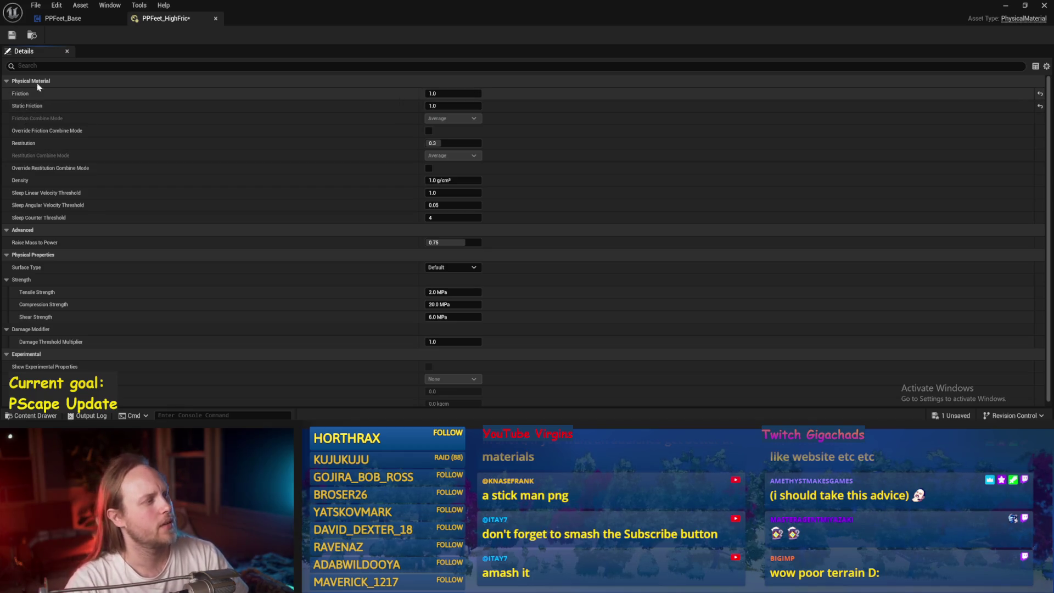
pyautogui.click(12, 34)
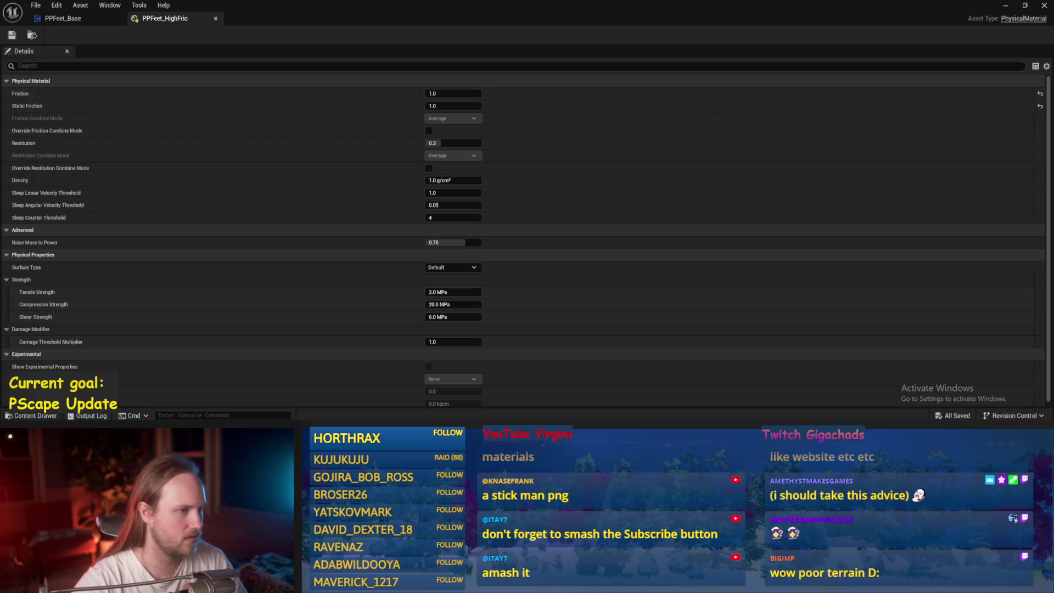
pyautogui.click(1011, 6)
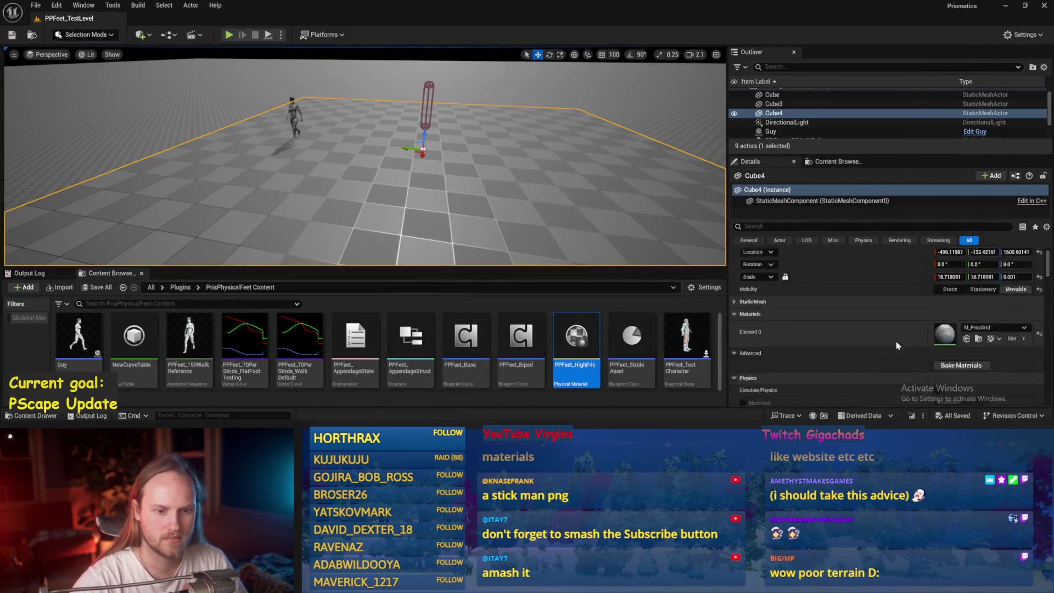
# - Set Cube4's Phys Material Override to PPFeet_HighFric via the Details search
pyautogui.click(807, 226)
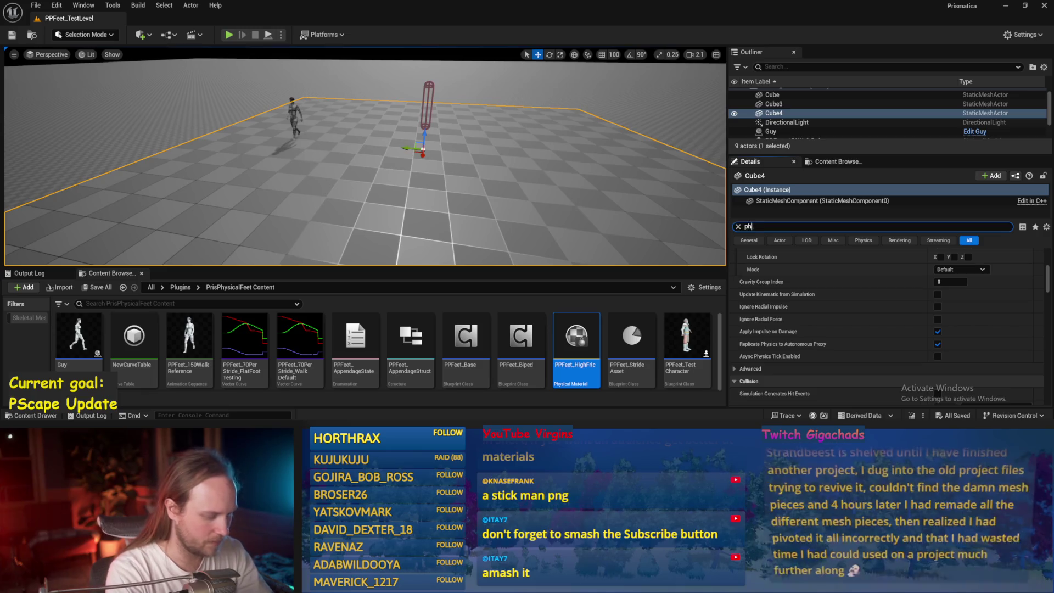
pyautogui.write('phys mat')
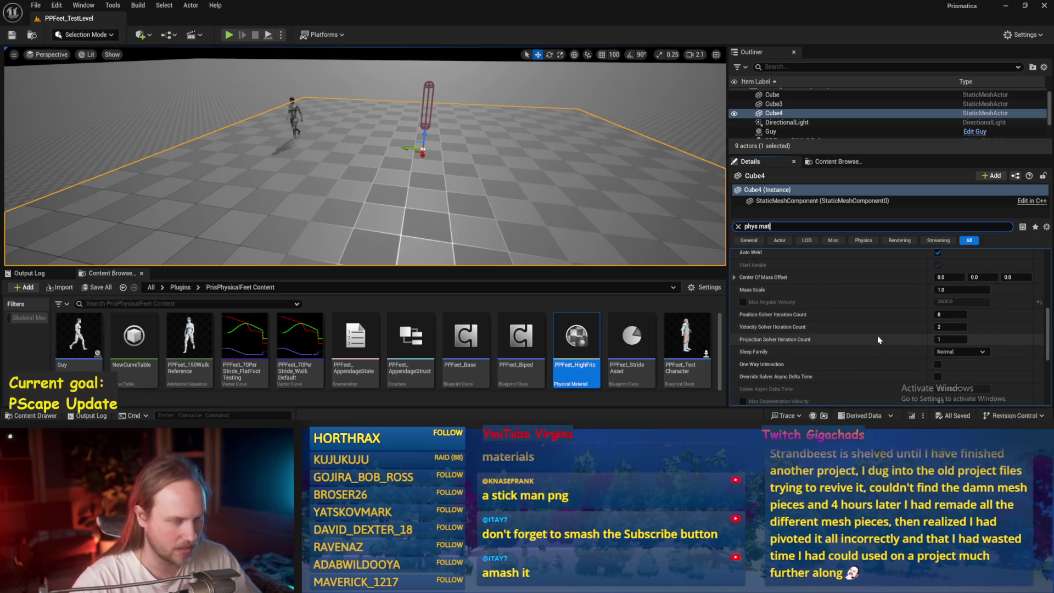
pyautogui.click(996, 268)
pyautogui.write('high')
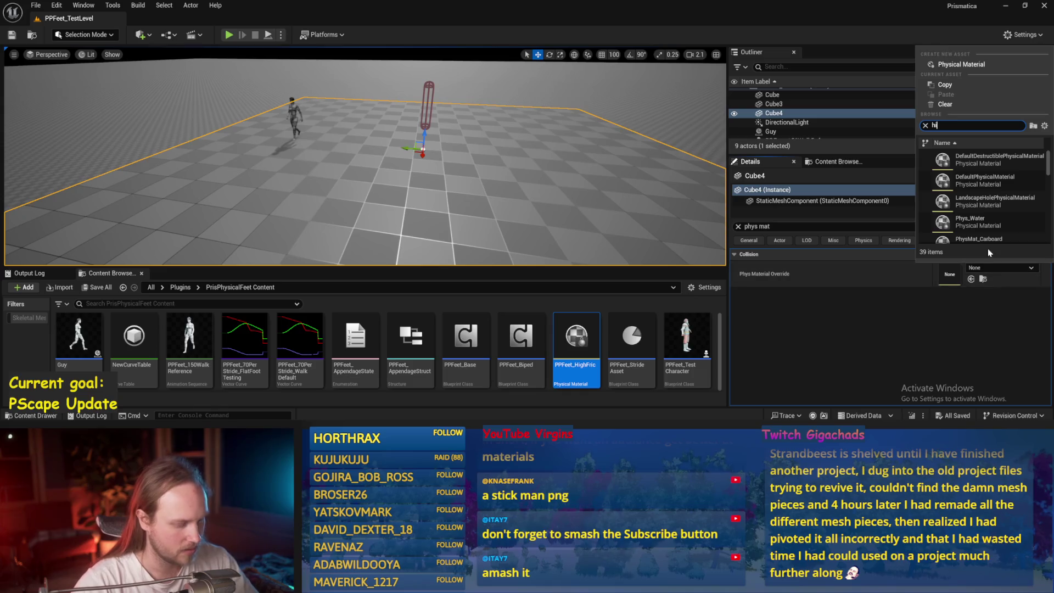
pyautogui.click(971, 162)
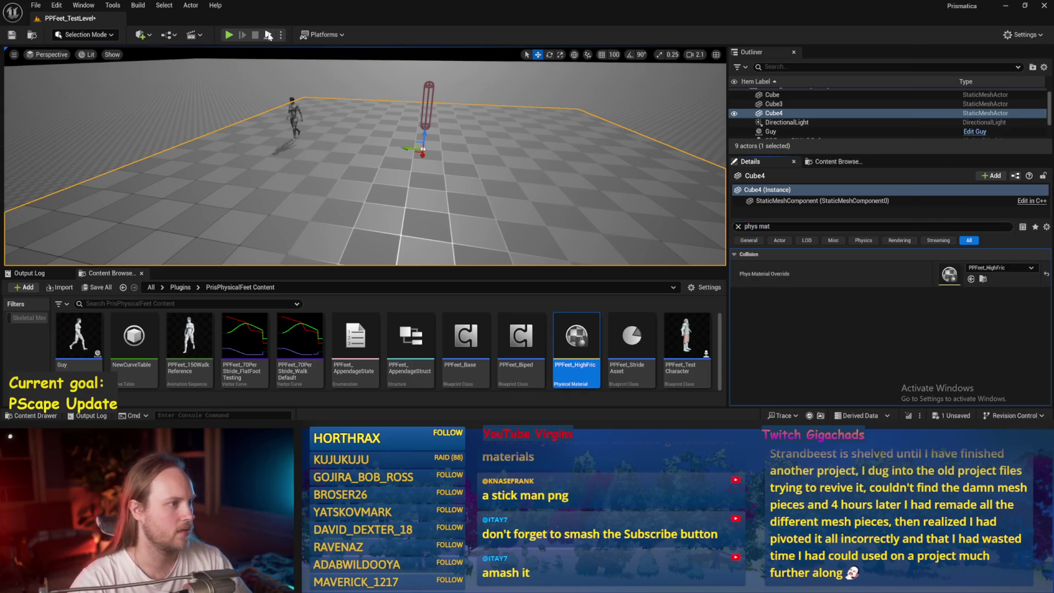
# - Start simulating and tilt the platform about 35 degrees with the rotate gizmo
pyautogui.click(229, 34)
pyautogui.press('e')
pyautogui.moveTo(303, 116); pyautogui.dragTo(283, 141)
pyautogui.scroll(-2, 363, 160)
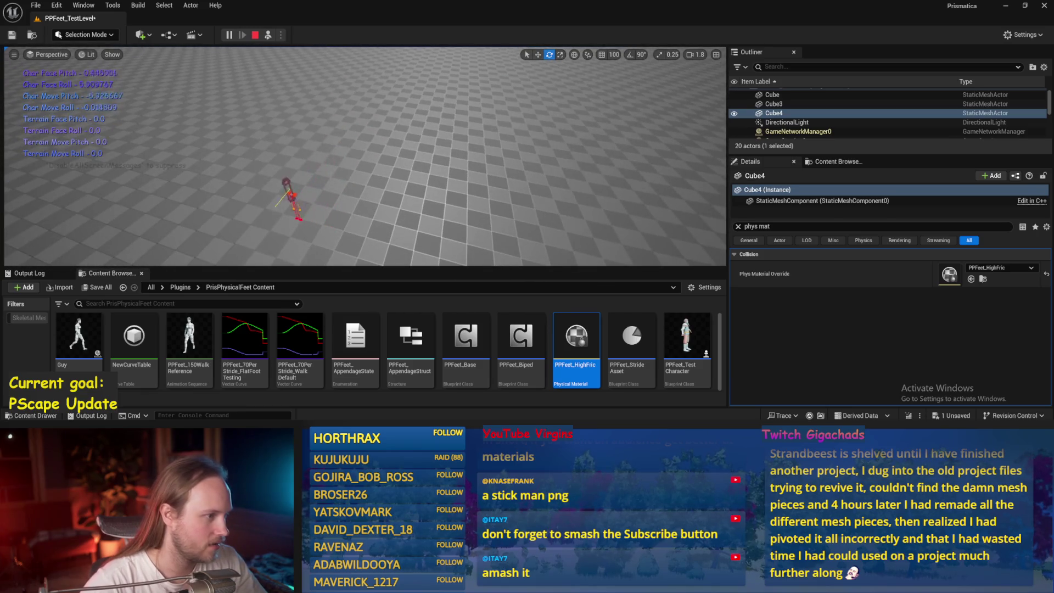
# - Possess and eject the character with F8, tilt the platform steeply the other way, then stop and orbit
pyautogui.press('F8')
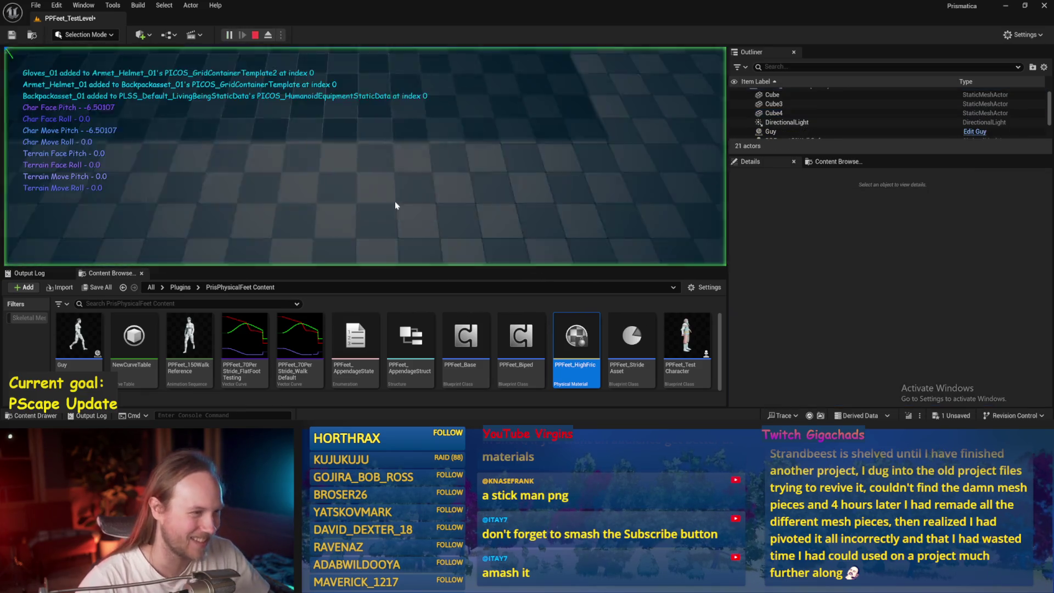
pyautogui.press('F8')
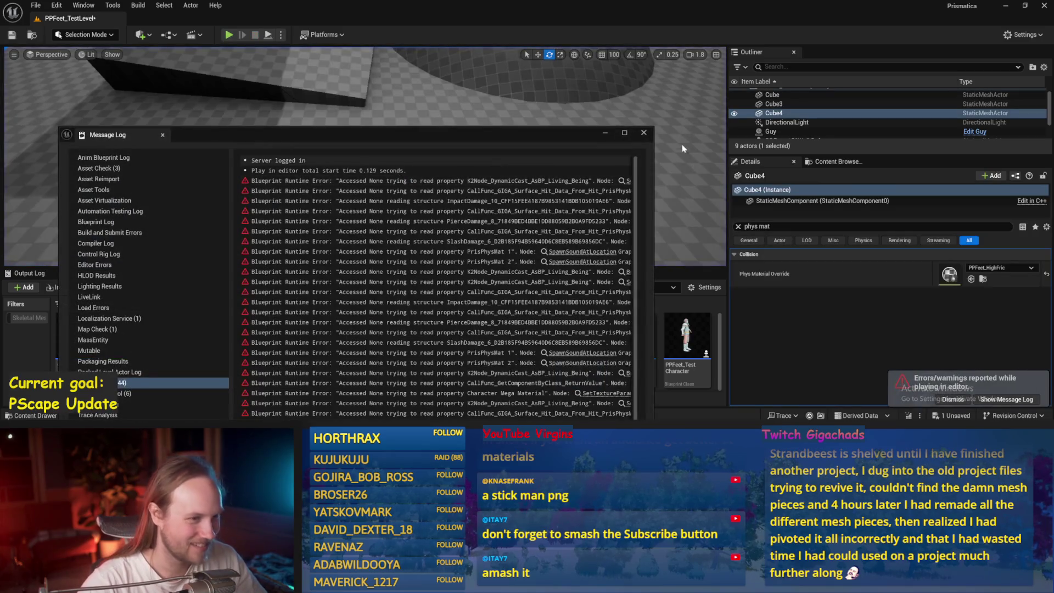
pyautogui.click(645, 133)
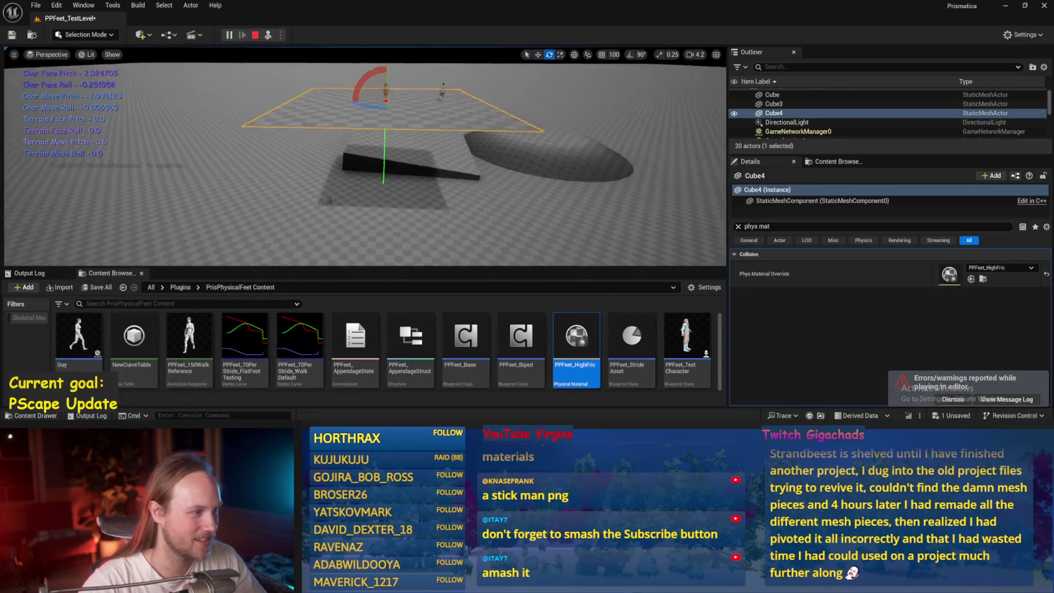
pyautogui.scroll(-2, 365, 165)
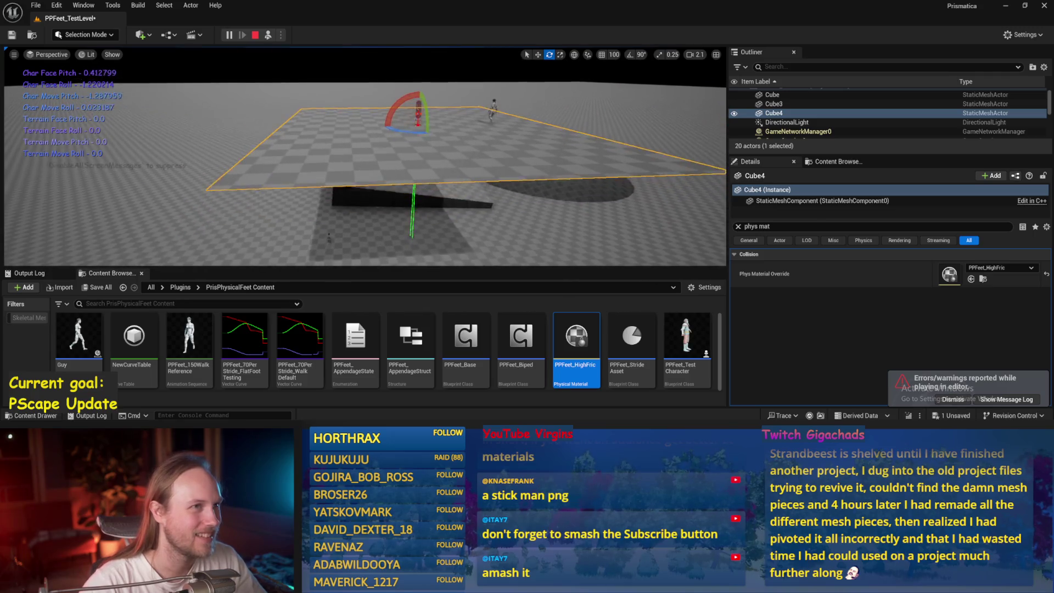
pyautogui.moveTo(394, 109); pyautogui.dragTo(418, 85)
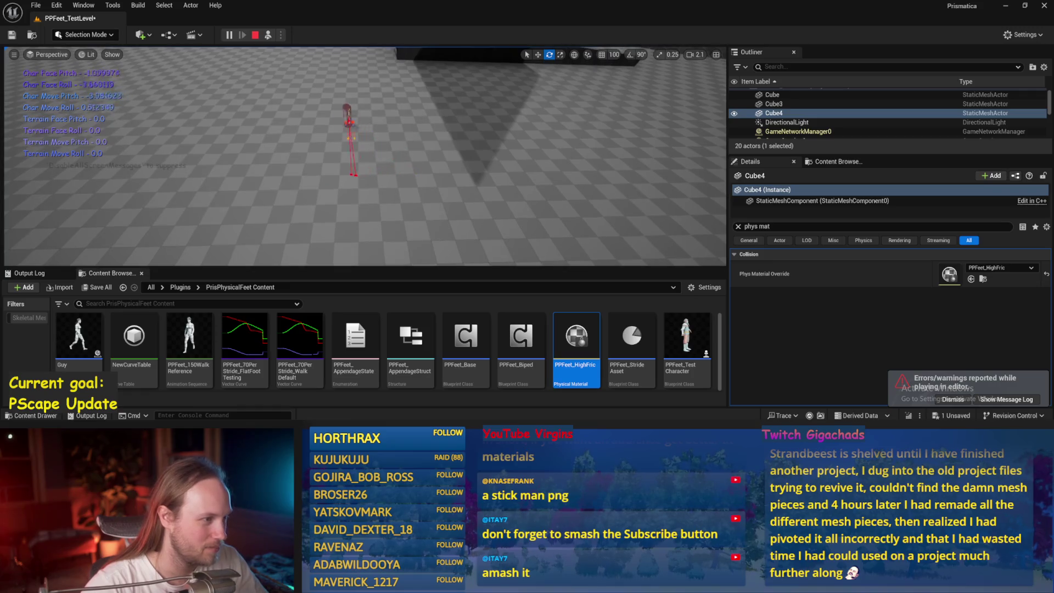
pyautogui.press('Escape')
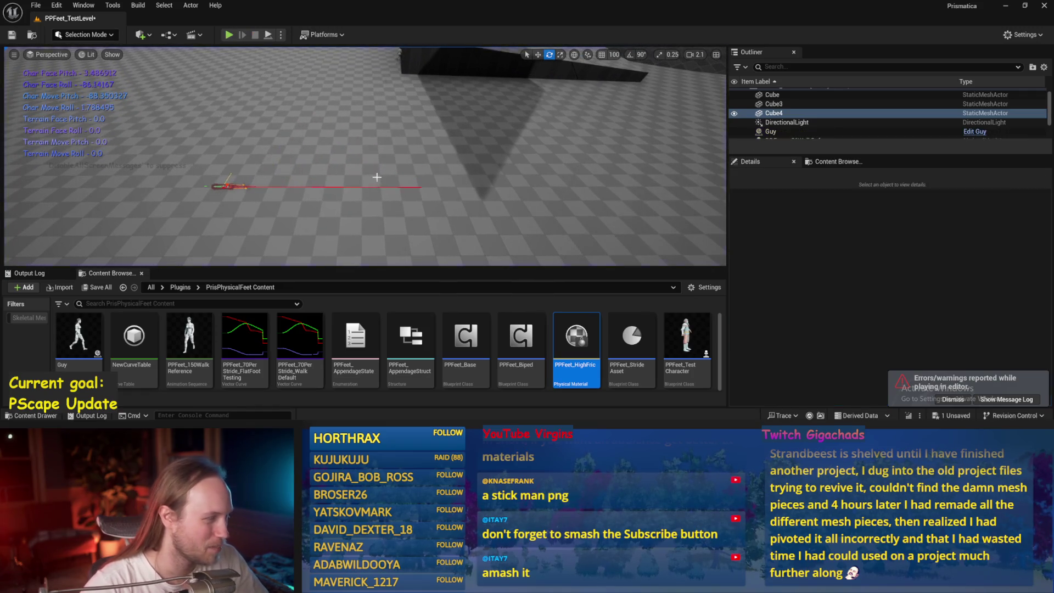
pyautogui.moveTo(340, 186); pyautogui.dragTo(370, 171)
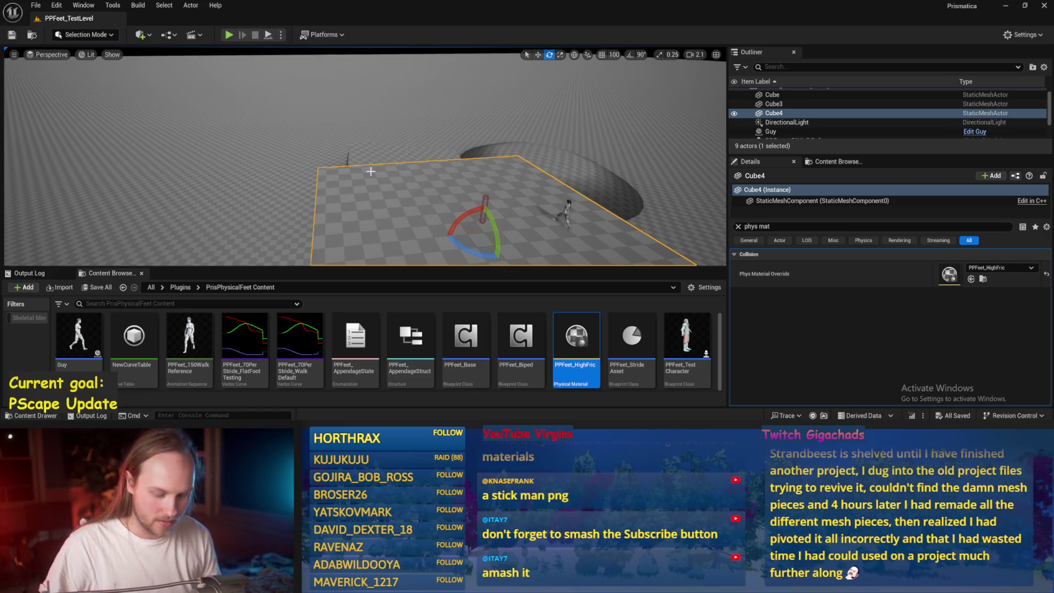
pyautogui.scroll(5, 511, 172)
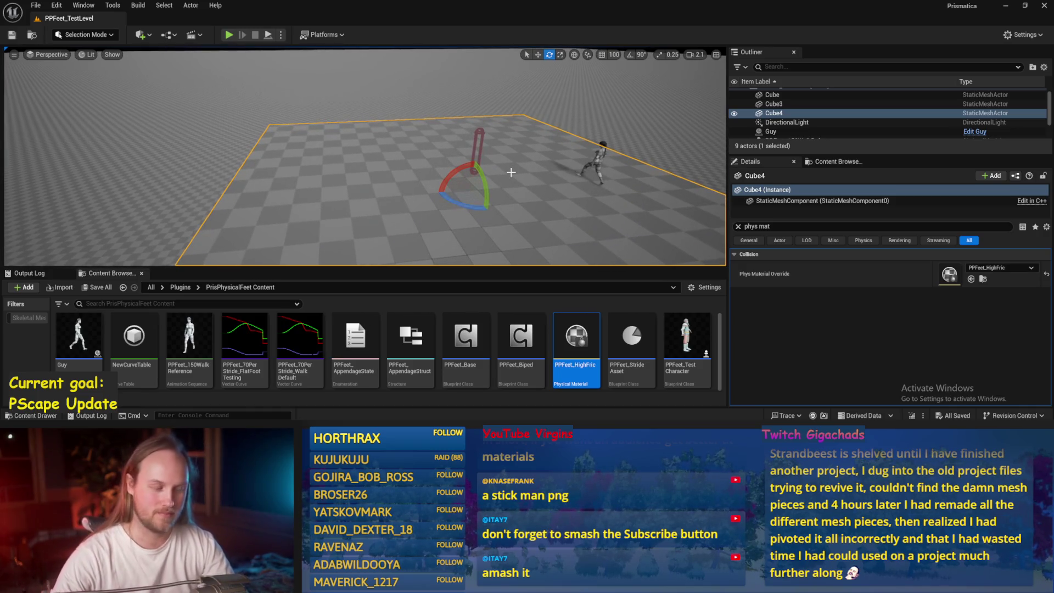
# - Move the viewport camera toward the capsule, then switch to the RuneLite window
pyautogui.moveTo(450, 241); pyautogui.dragTo(473, 209)
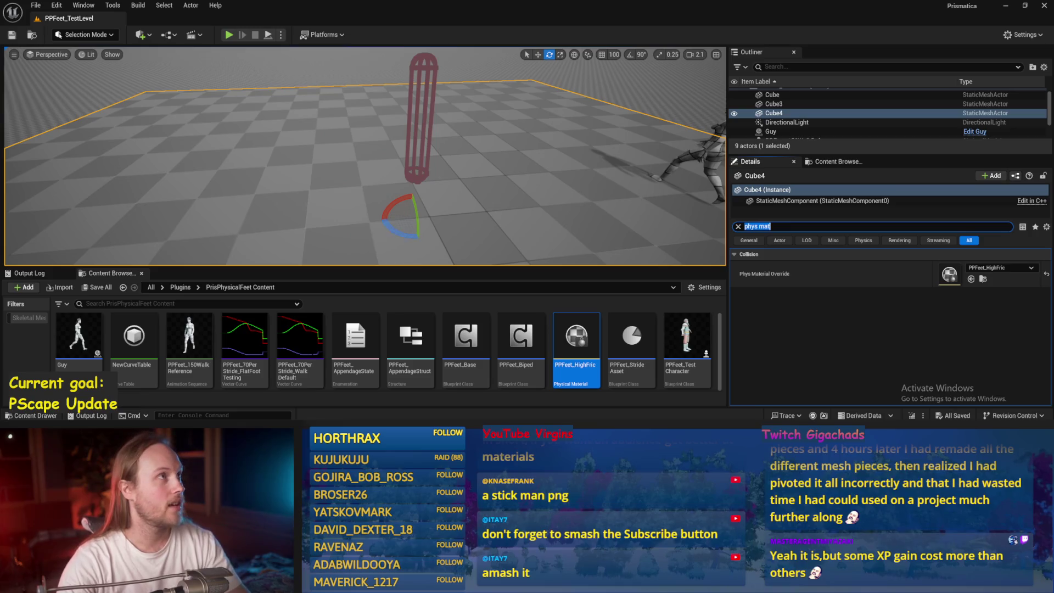
pyautogui.hotkey('alt', 'Tab')
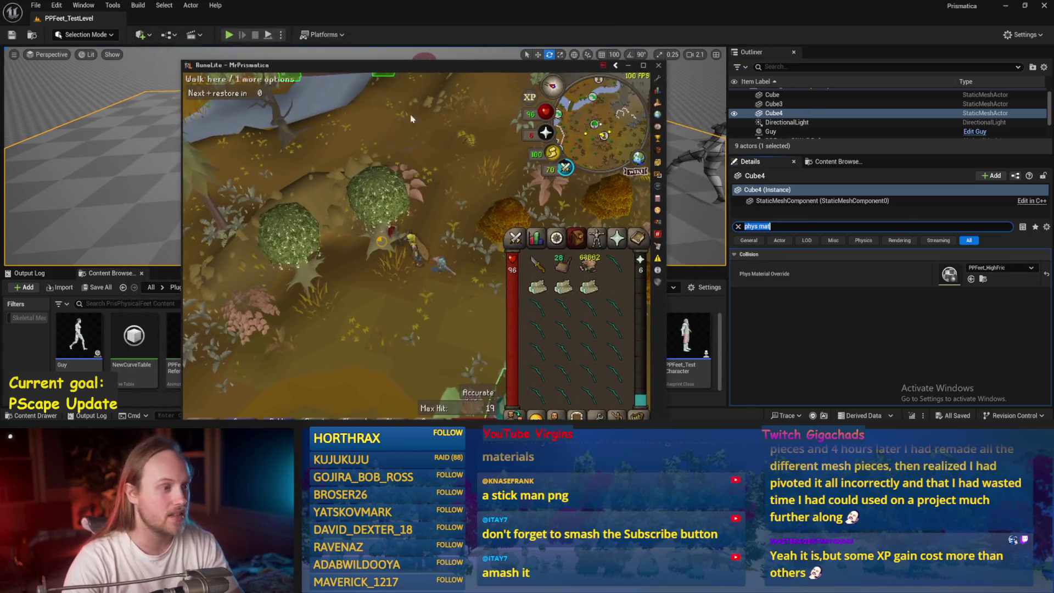
# - In RuneLite, walk to the Magic tree, check the totem, and bank the longbows and logs
pyautogui.click(380, 219)
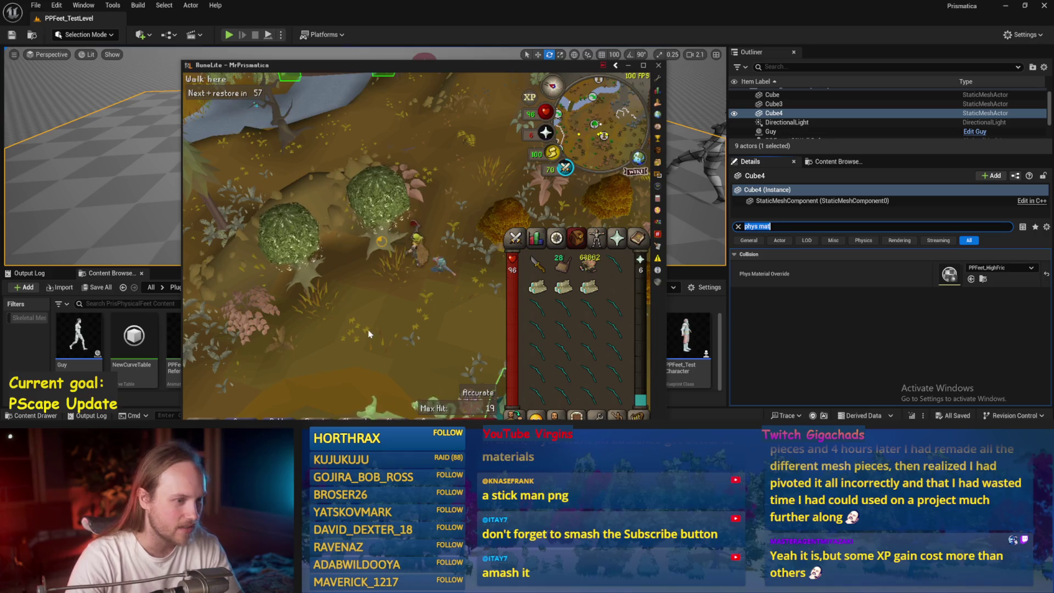
pyautogui.scroll(-5, 386, 314)
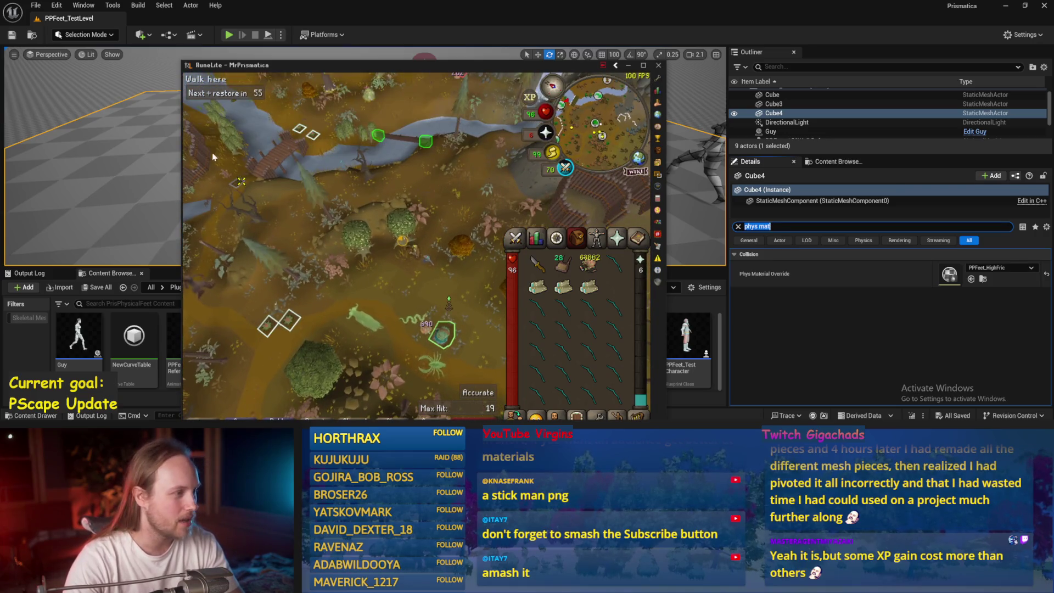
pyautogui.click(219, 172)
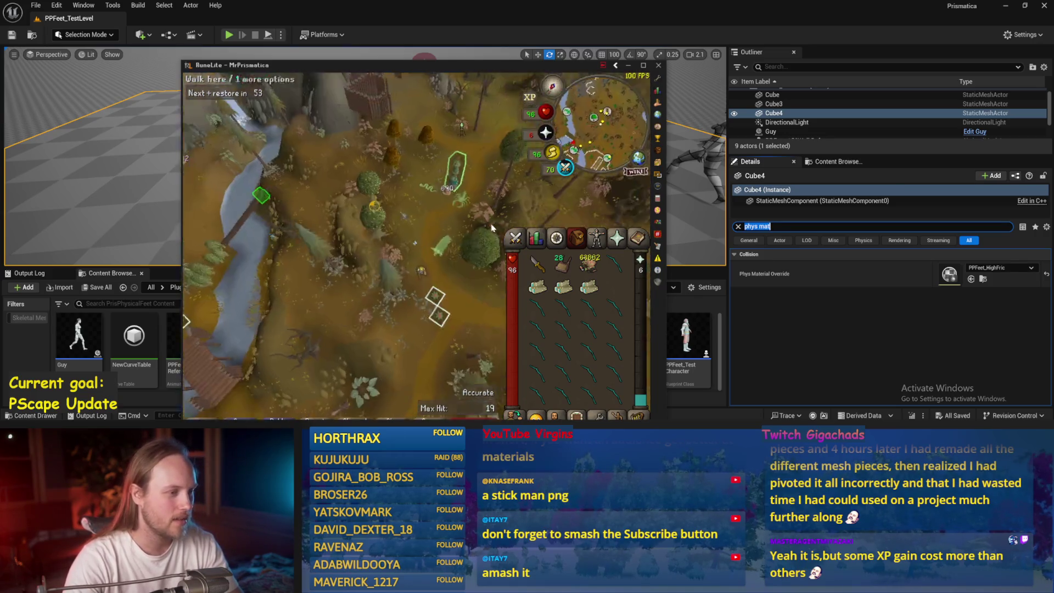
pyautogui.rightClick(441, 150)
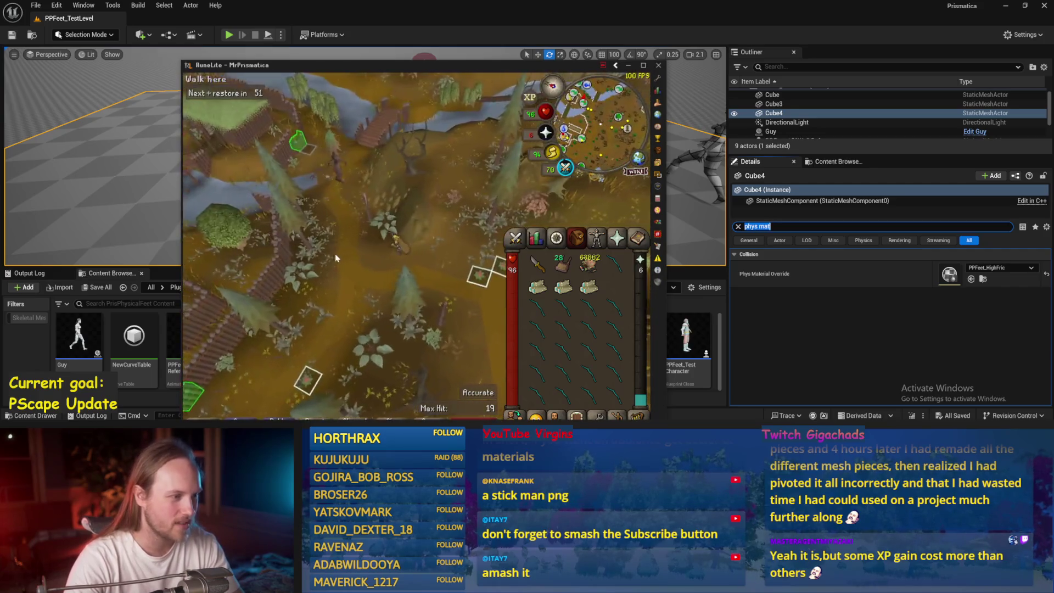
pyautogui.moveTo(383, 66); pyautogui.dragTo(422, 44)
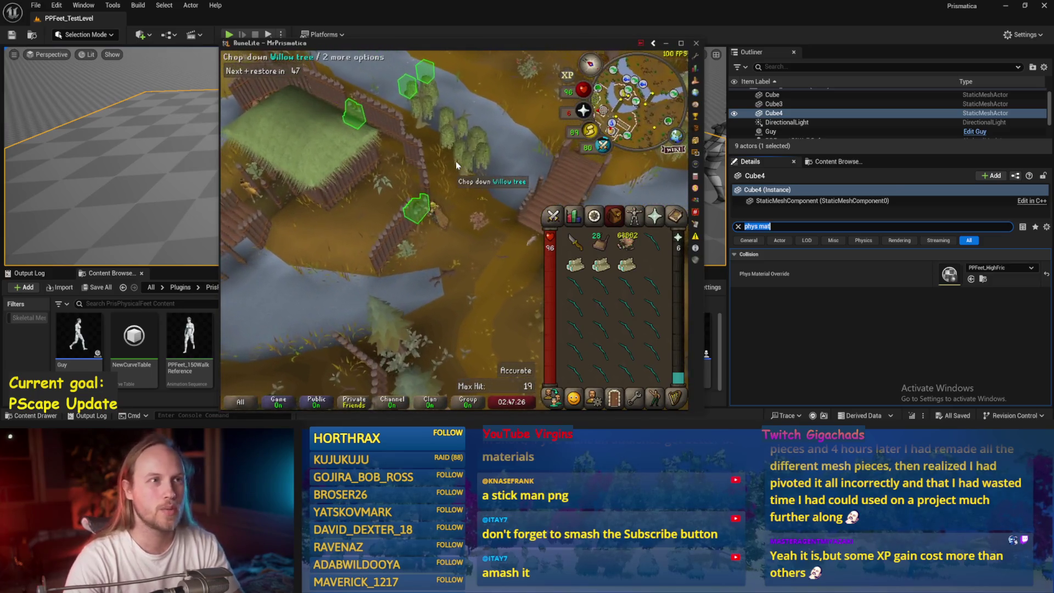
pyautogui.click(335, 163)
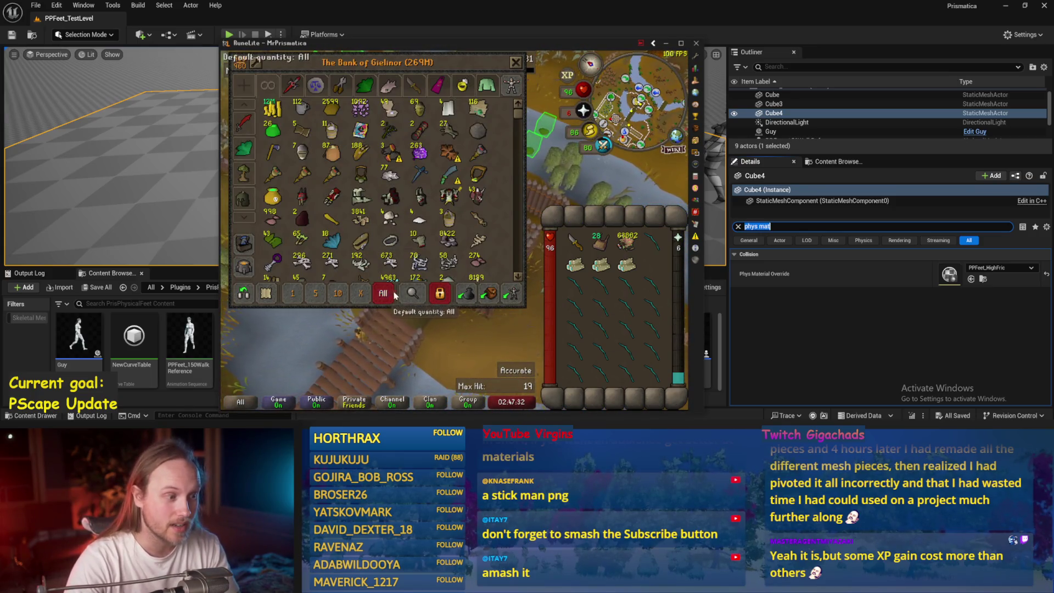
pyautogui.rightClick(601, 290)
pyautogui.click(596, 347)
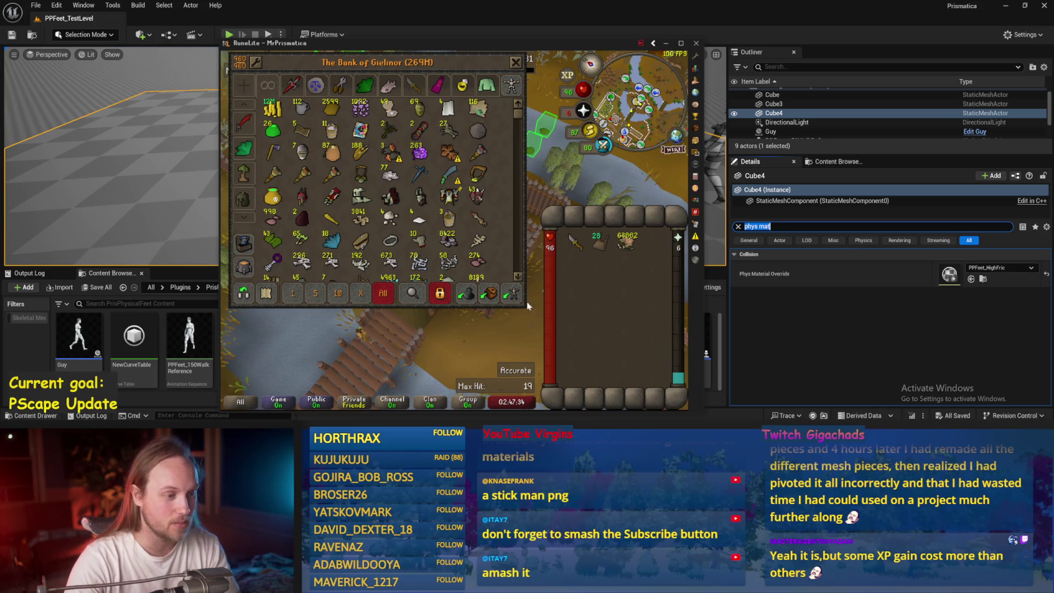
pyautogui.click(536, 252)
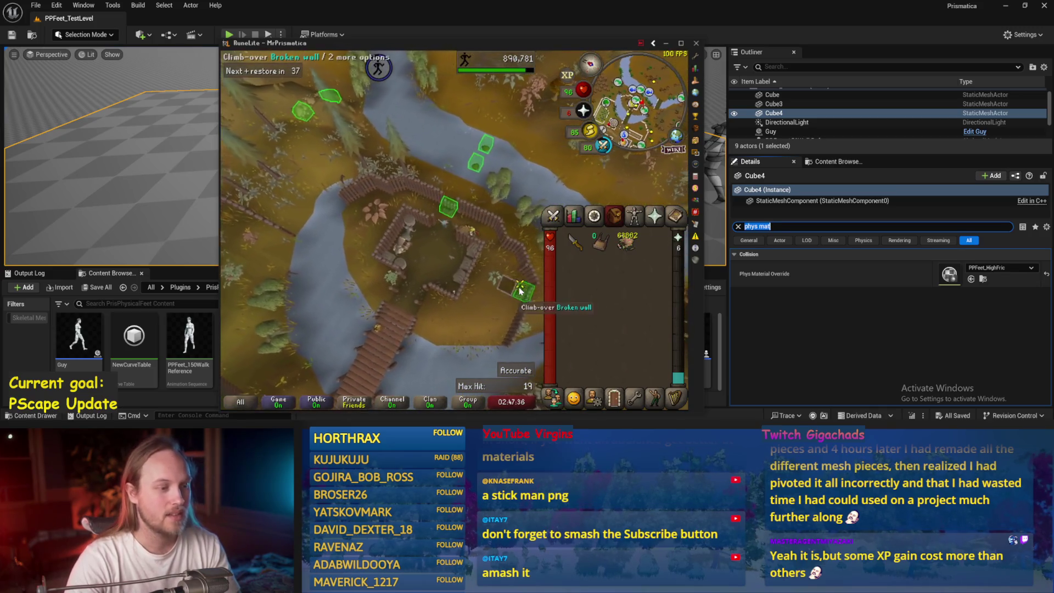
# - Adjust the game camera angle, then drag the RuneLite window off-screen
pyautogui.press('Down')
pyautogui.press('Left')
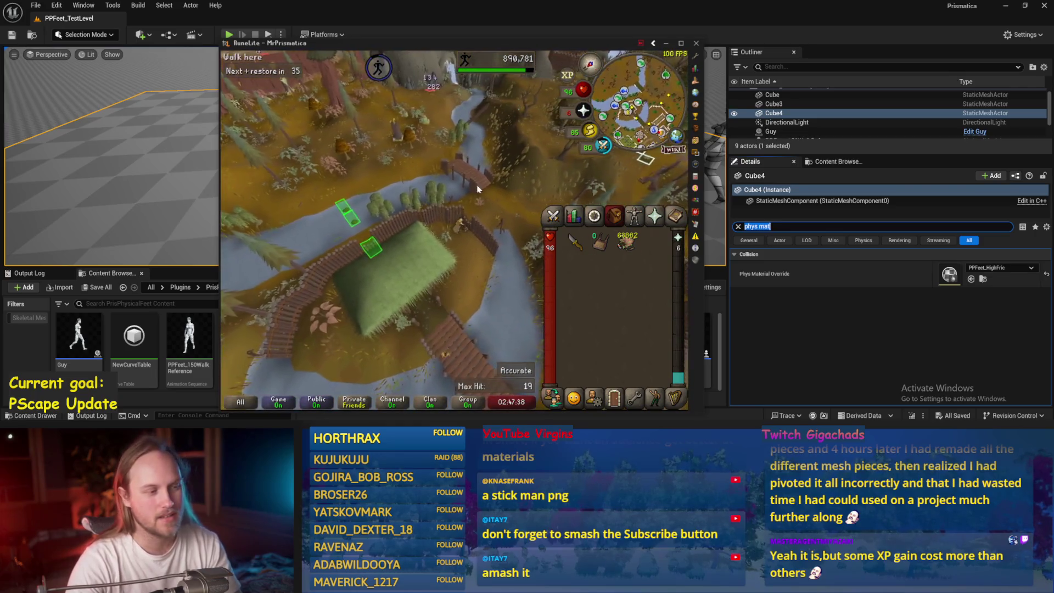
pyautogui.press('Up')
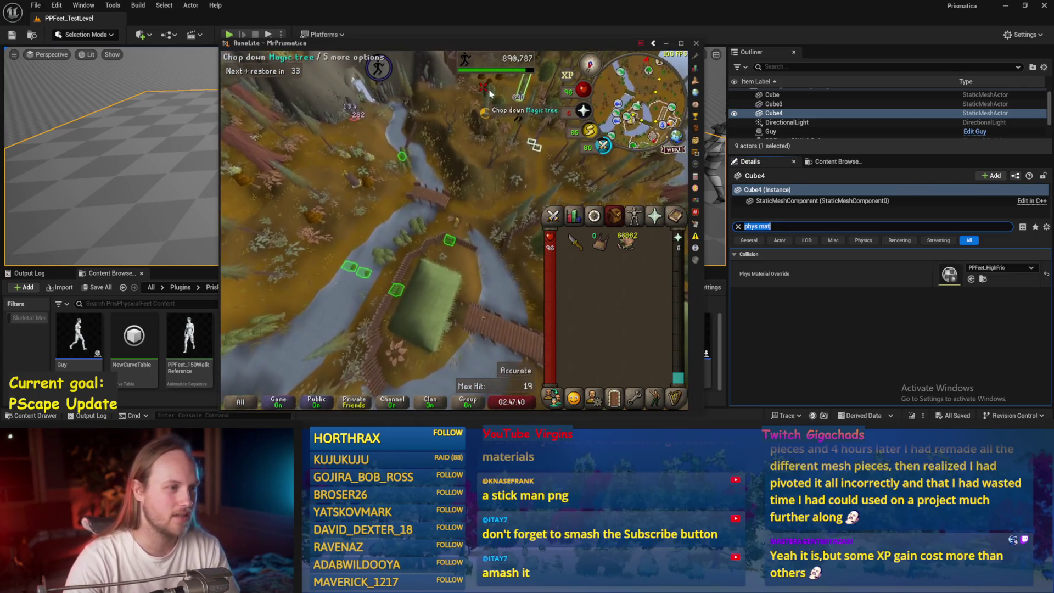
pyautogui.press('Left')
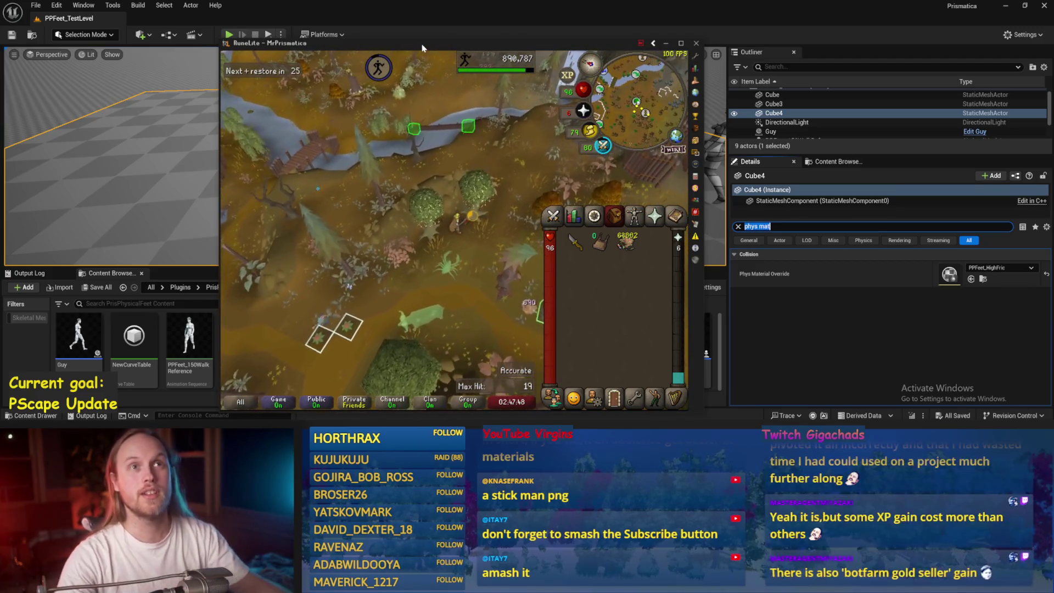
pyautogui.moveTo(423, 48); pyautogui.dragTo(264, 0)
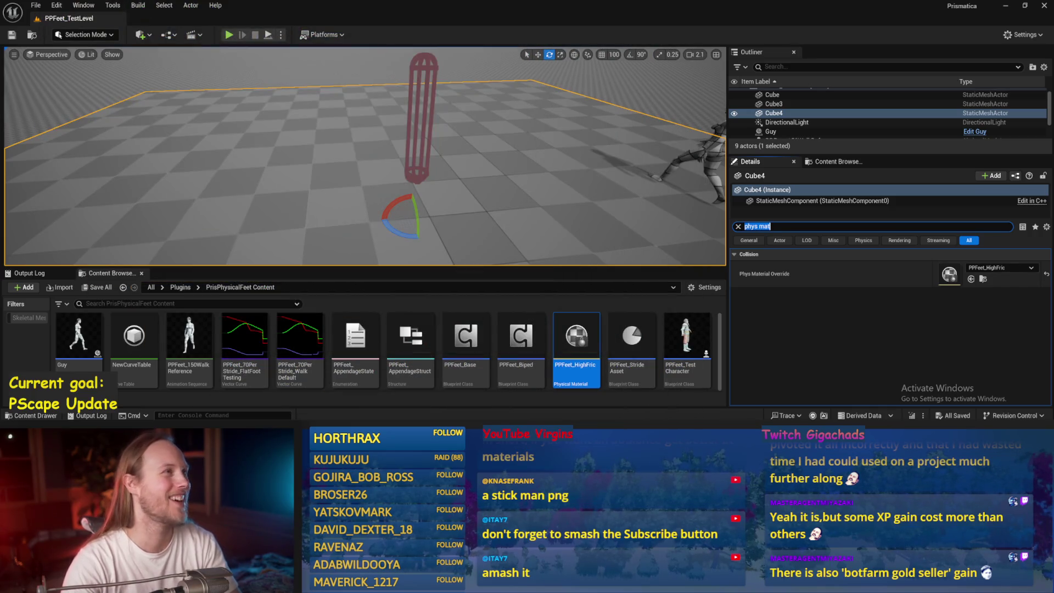
# - Save the level while bringing the capsule and character into view
pyautogui.scroll(-5, 395, 238)
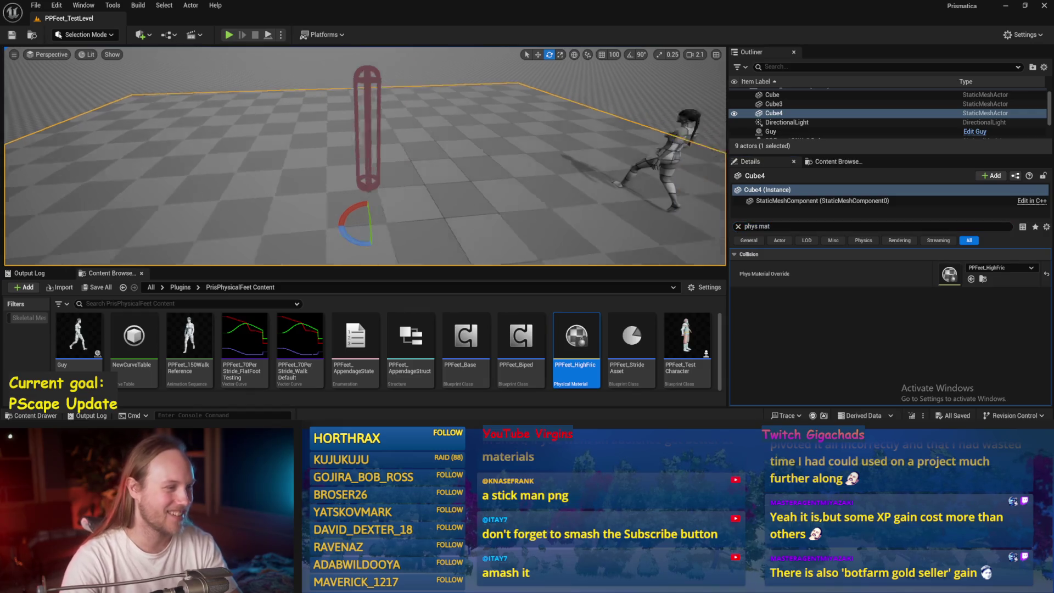
pyautogui.hotkey('ctrl', 's')
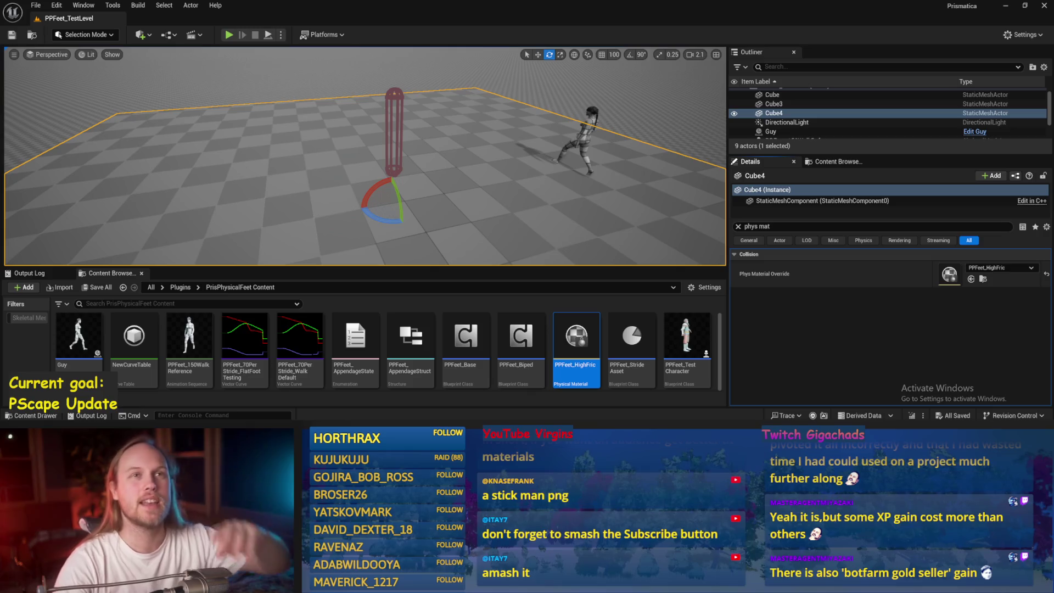
pyautogui.moveTo(433, 175); pyautogui.dragTo(716, 223)
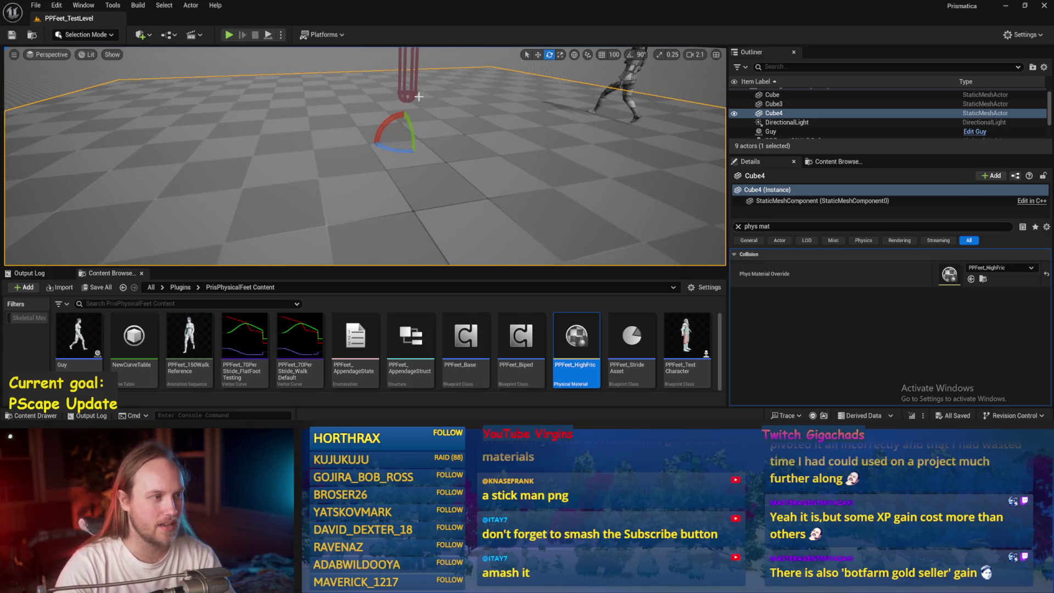
pyautogui.hotkey('ctrl', 's')
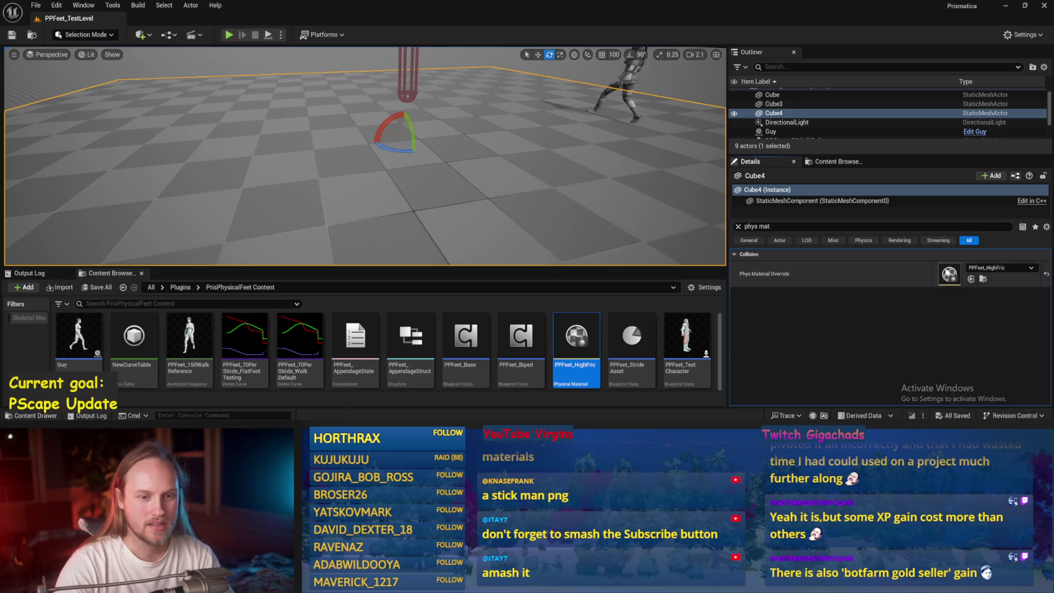
# - Set PPFeet_HighFric's Friction and Static Friction to 99, save it, and return to the level
pyautogui.doubleClick(948, 274)
pyautogui.write('99')
pyautogui.press('Tab')
pyautogui.write('99')
pyautogui.press('Return')
pyautogui.hotkey('ctrl', 's')
pyautogui.hotkey('alt', 'Tab')
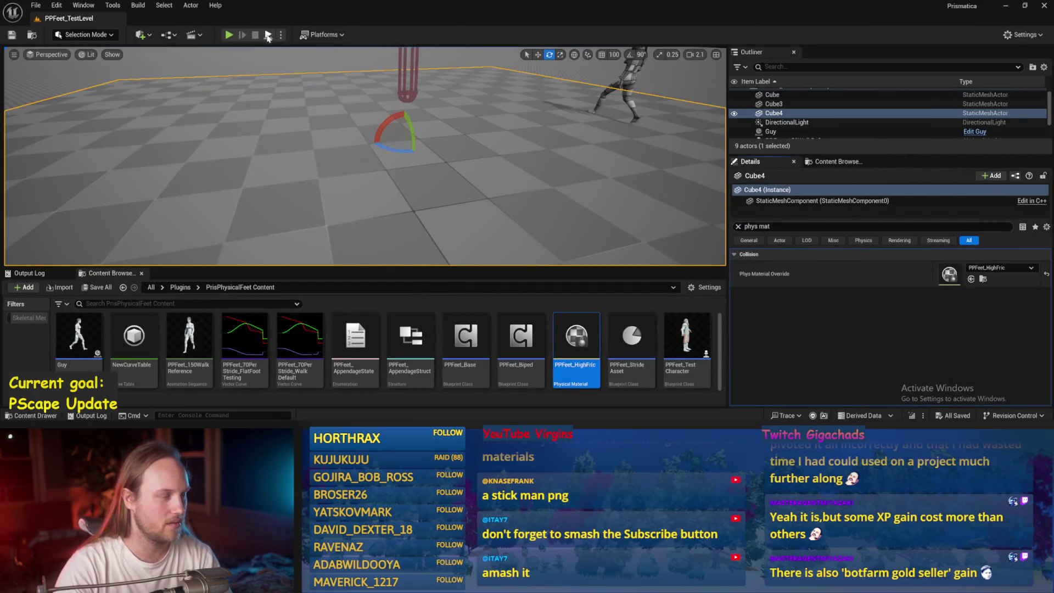
# - Play-test the level, tilting Cube4 into a steep slope mid-play until the character slides off
pyautogui.click(228, 35)
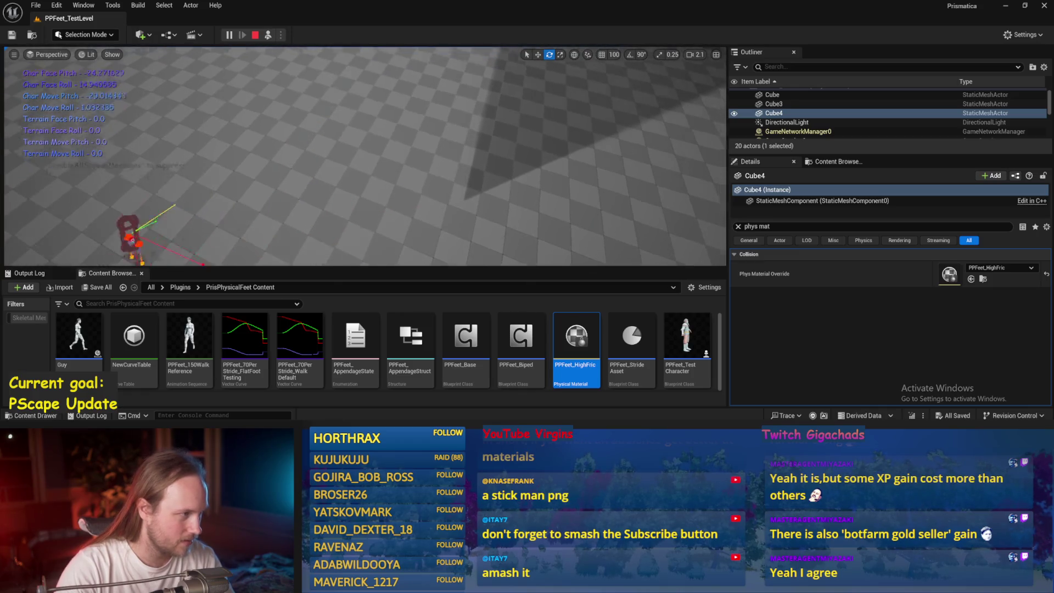
pyautogui.press('Escape')
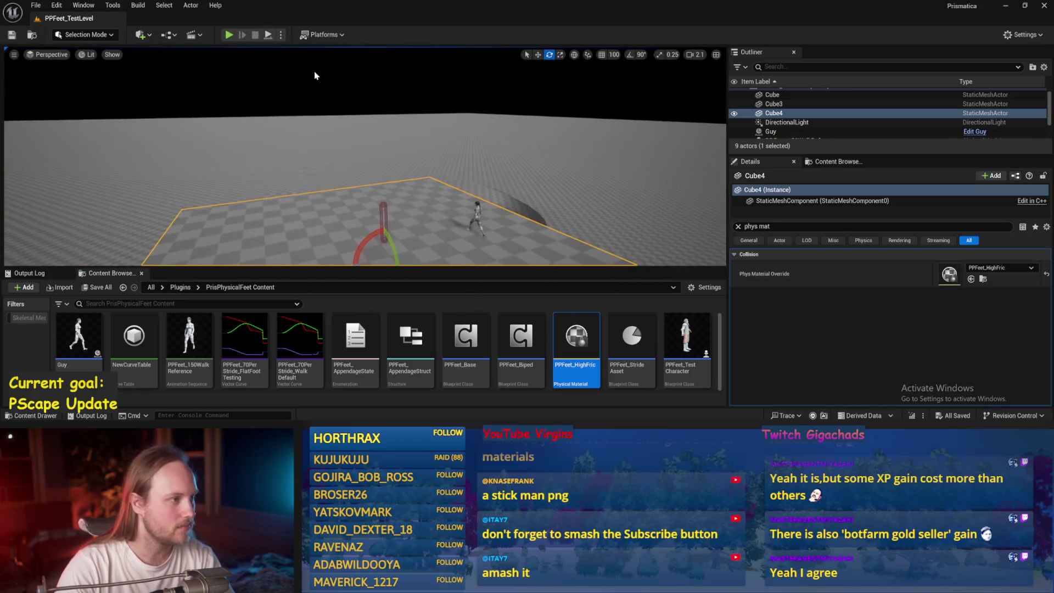
pyautogui.click(269, 37)
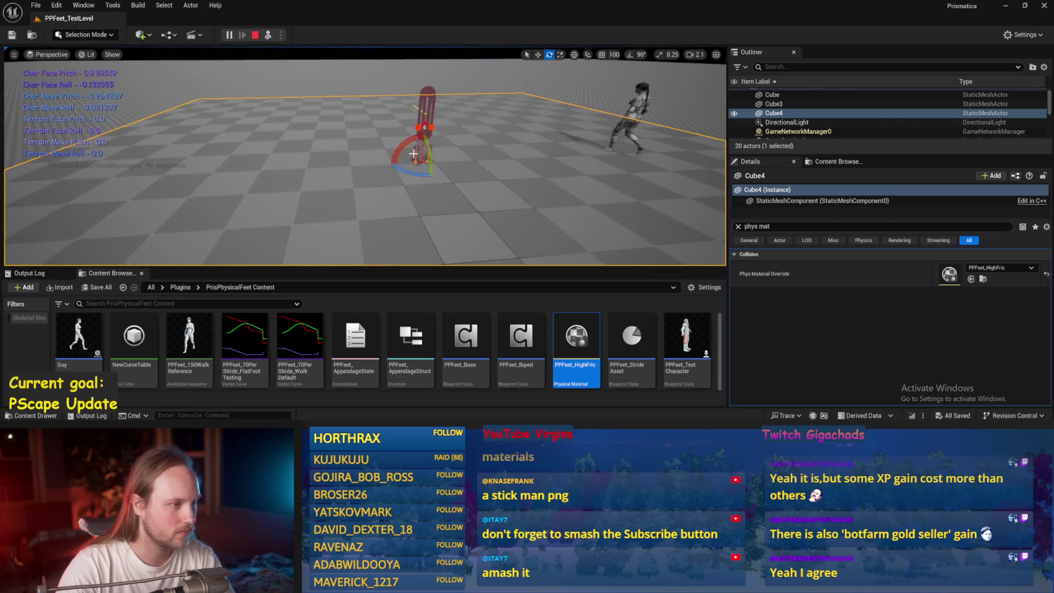
pyautogui.moveTo(420, 127)
pyautogui.mouseDown()
pyautogui.moveTo(398, 125)
pyautogui.moveTo(366, 153)
pyautogui.moveTo(376, 132)
pyautogui.mouseUp()
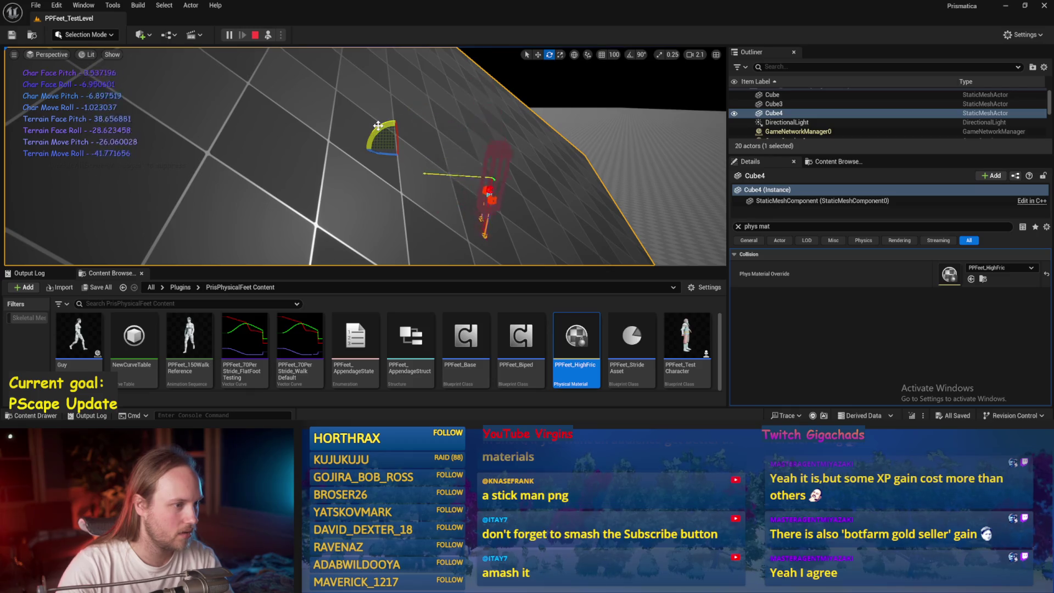
pyautogui.scroll(-1, 378, 139)
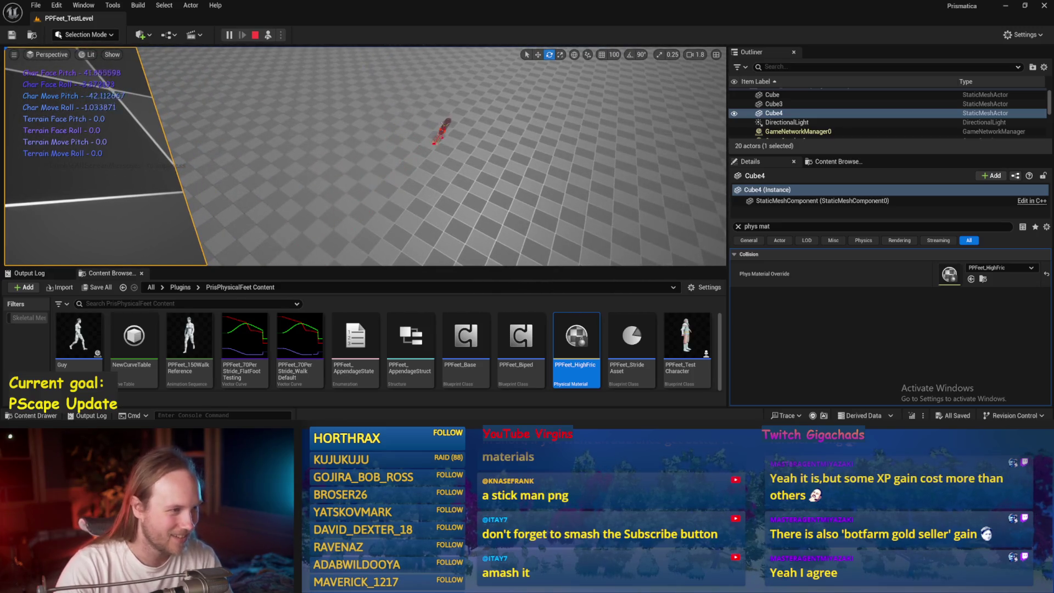
pyautogui.press('Escape')
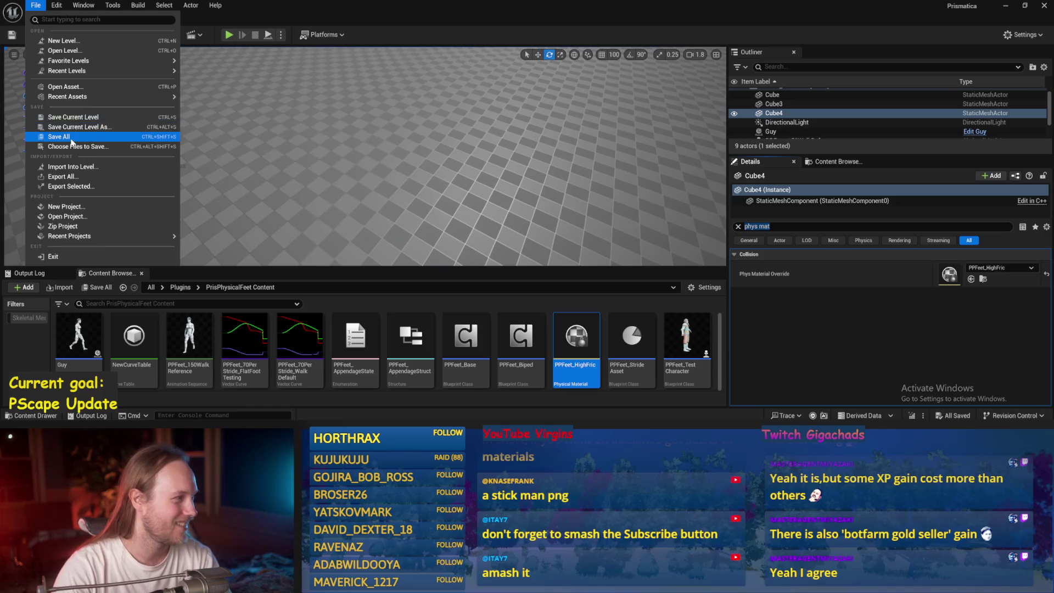
# - Run a quick play-test, then save all modified assets with File > Save All
pyautogui.hotkey('alt', 'p')
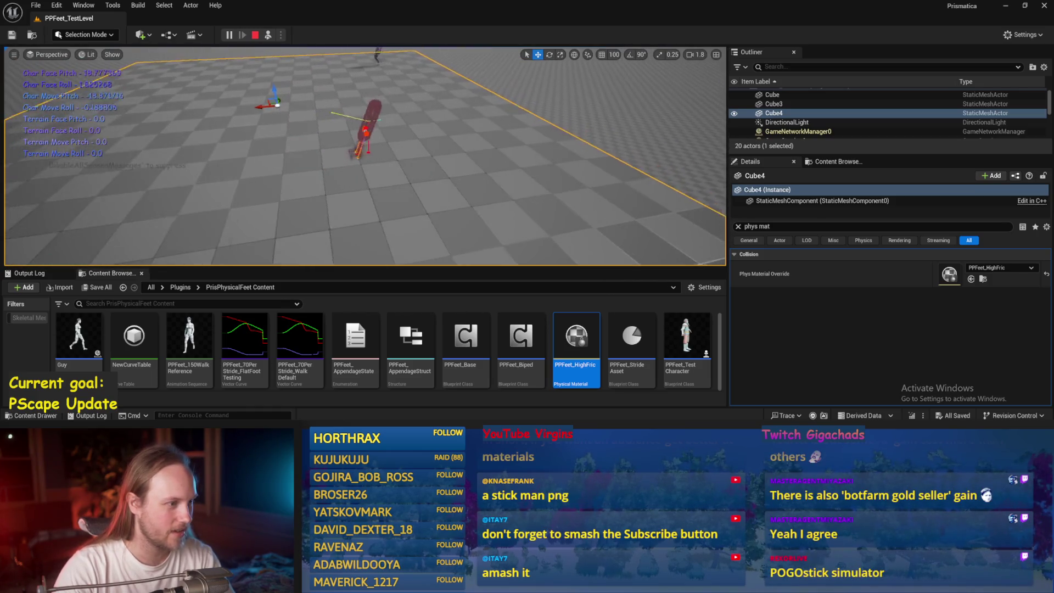
pyautogui.press('Escape')
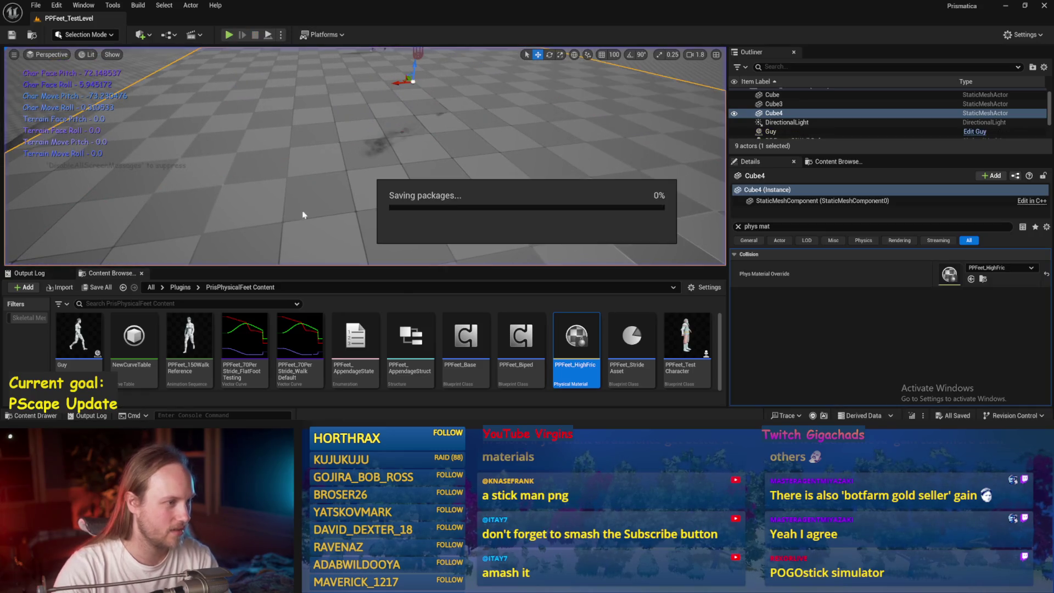
pyautogui.click(35, 6)
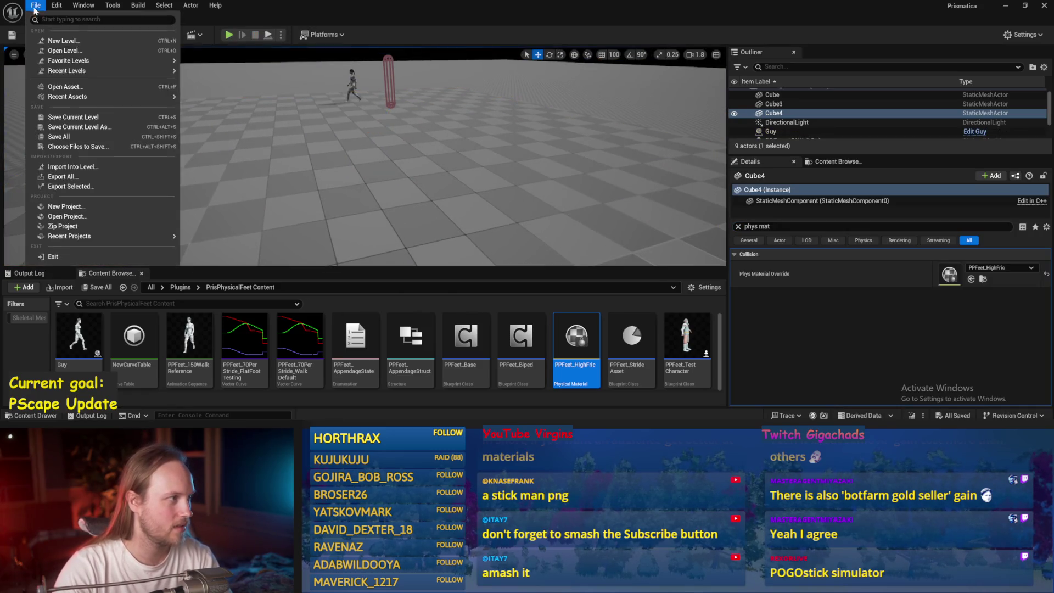
pyautogui.click(70, 140)
# - Play-test with Cube4 tilted about 38 degrees, then open the PPFeet_Base blueprint
pyautogui.hotkey('alt', 'p')
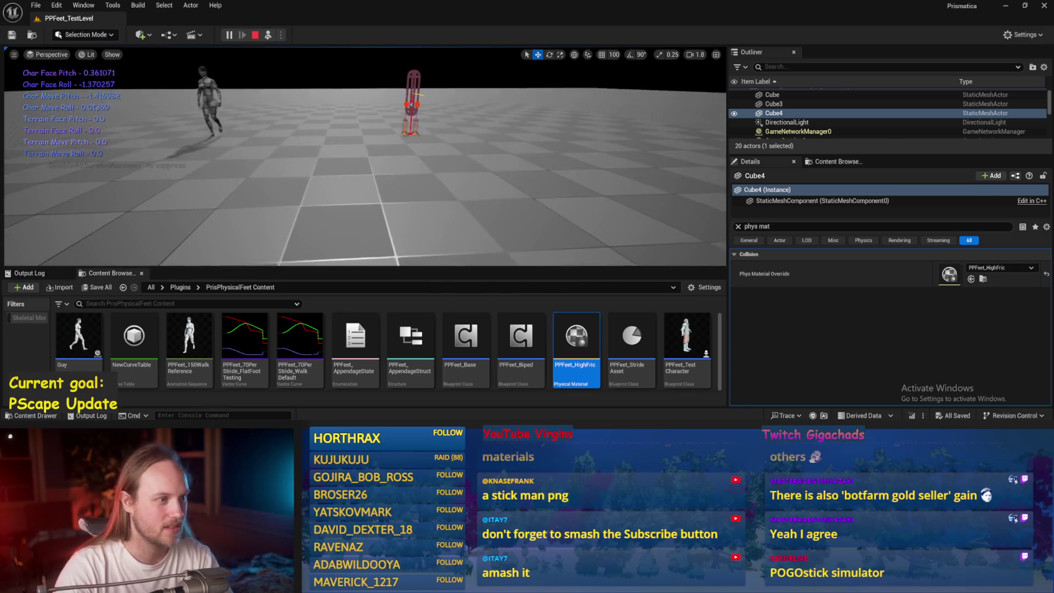
pyautogui.moveTo(319, 159); pyautogui.dragTo(352, 170)
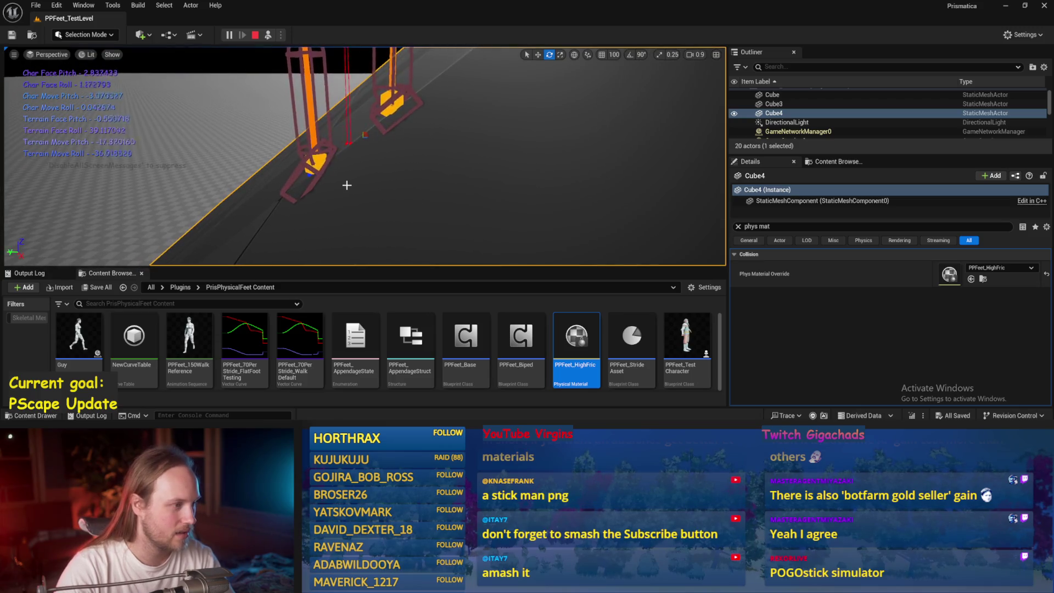
pyautogui.press('Escape')
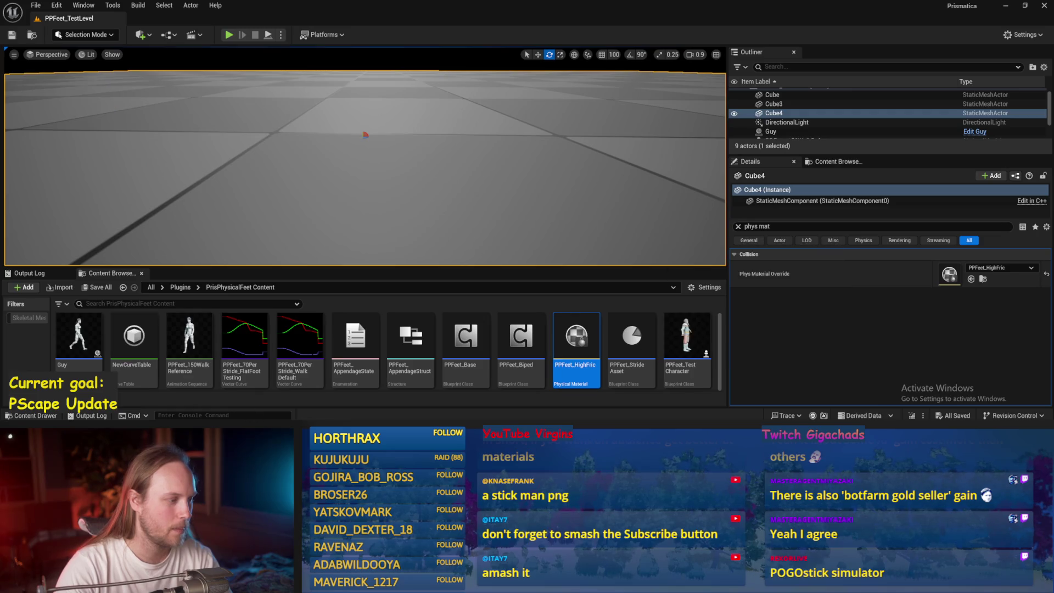
pyautogui.doubleClick(465, 336)
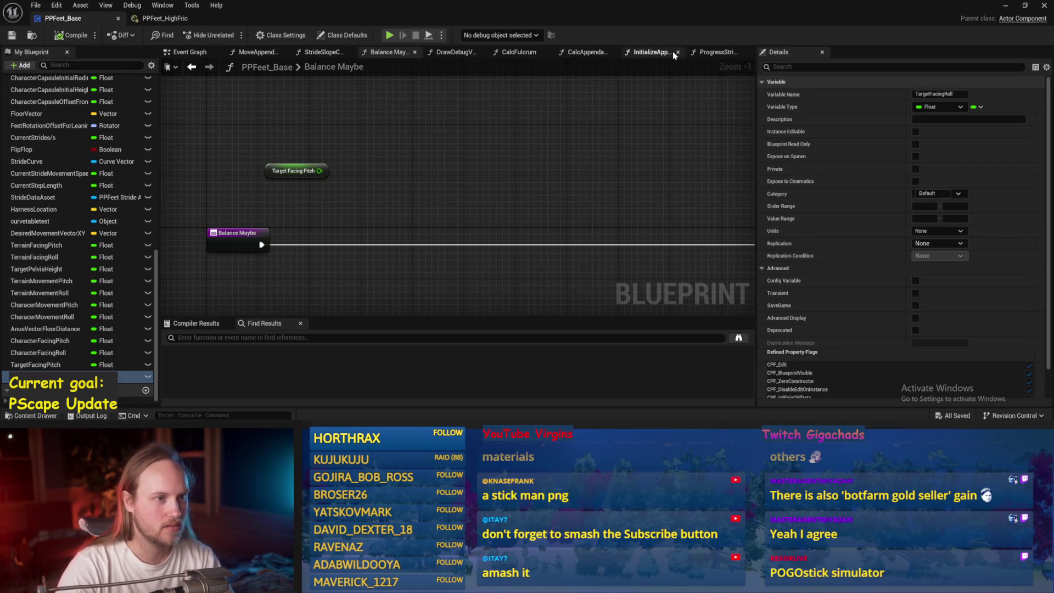
# - In InitializeAppendage, set Set Angular Drive Params Position Strength to 8000 and compile
pyautogui.moveTo(673, 51); pyautogui.dragTo(713, 51)
pyautogui.moveTo(534, 230); pyautogui.dragTo(534, 230)
pyautogui.moveTo(460, 210); pyautogui.dragTo(260, 209)
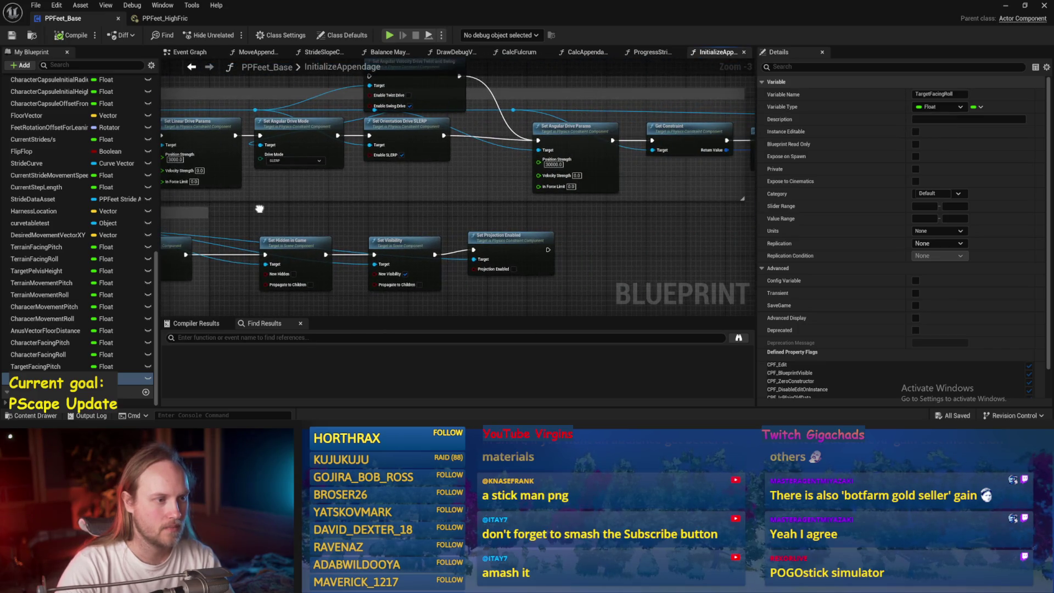
pyautogui.scroll(3, 366, 107)
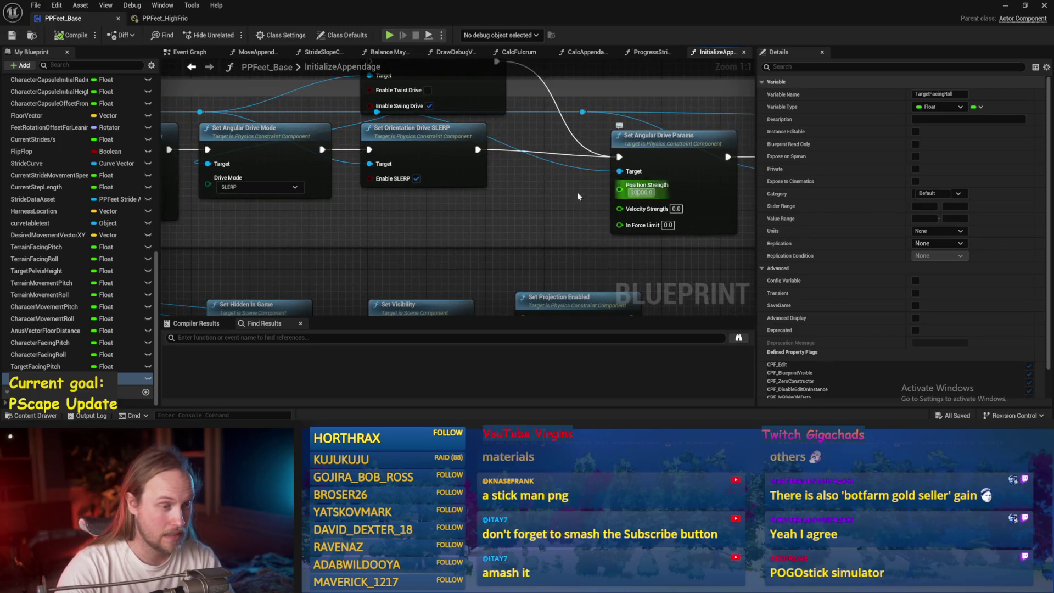
pyautogui.scroll(-2, 634, 193)
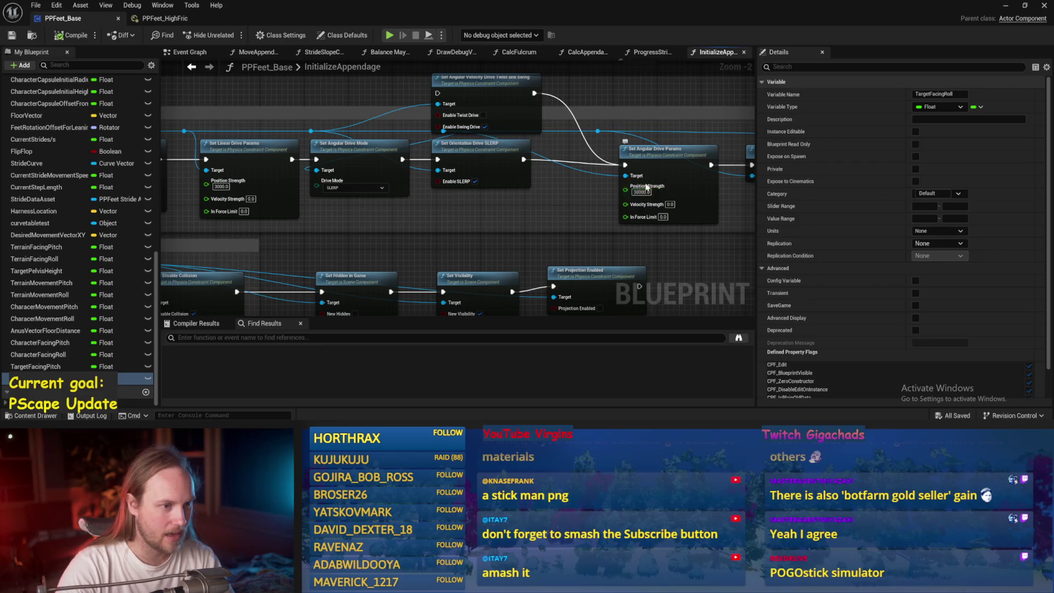
pyautogui.moveTo(489, 213); pyautogui.dragTo(736, 201)
pyautogui.moveTo(471, 117); pyautogui.dragTo(454, 184)
pyautogui.scroll(3, 454, 184)
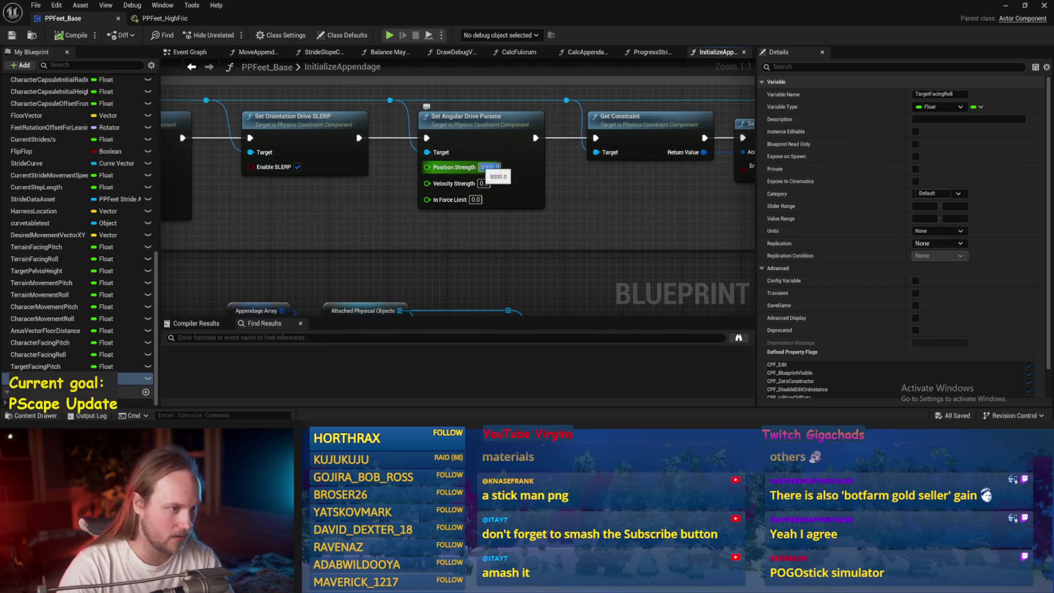
pyautogui.write('8000')
pyautogui.press('Return')
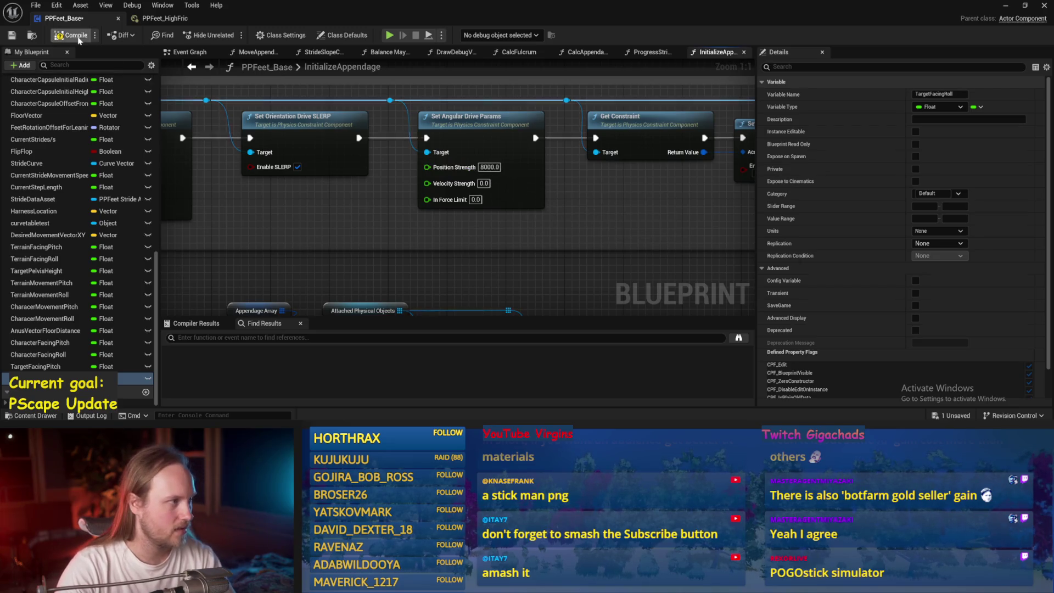
pyautogui.click(11, 36)
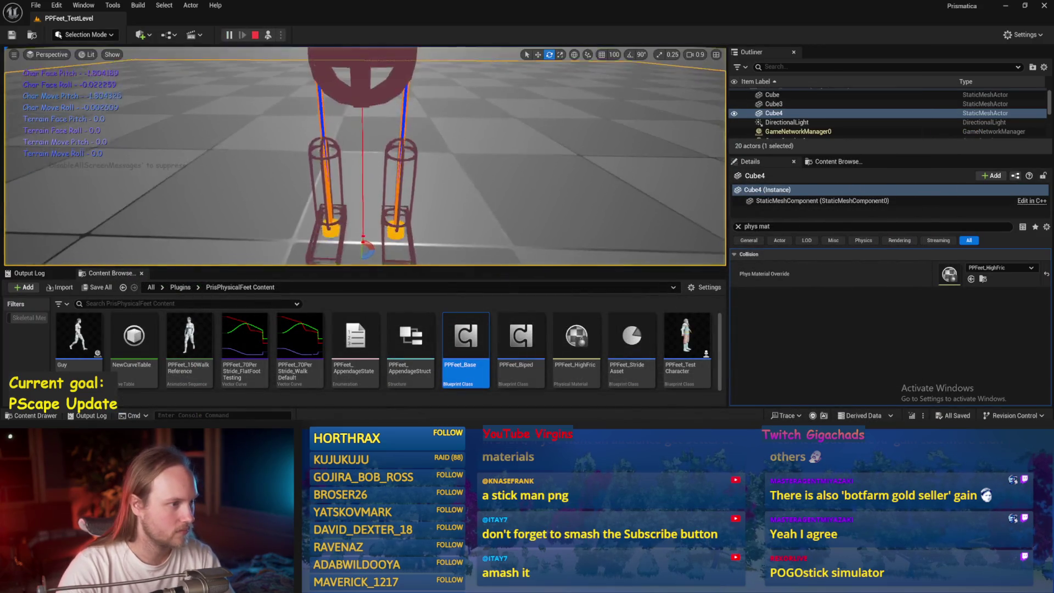
# - Tilt Cube4 into a steep ramp during play, stop, and save the blueprint changes
pyautogui.moveTo(367, 104); pyautogui.dragTo(390, 152)
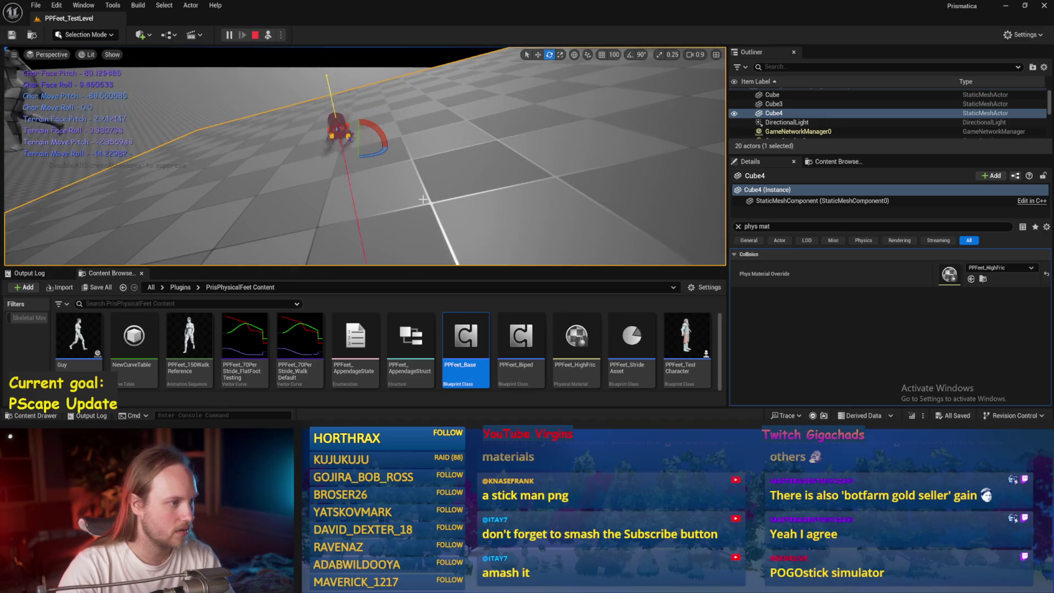
pyautogui.press('Escape')
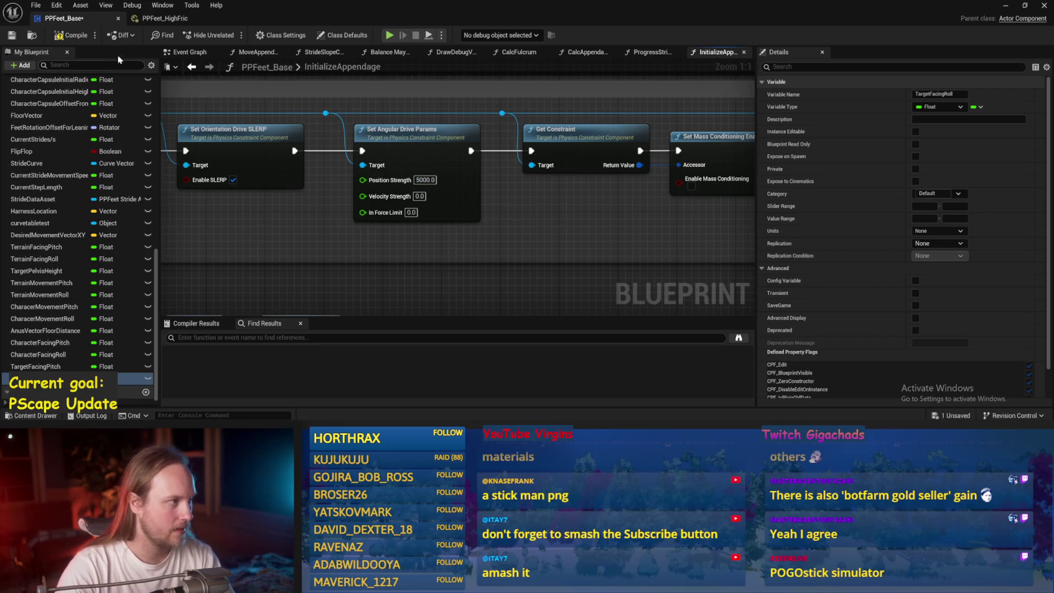
pyautogui.hotkey('ctrl', 's')
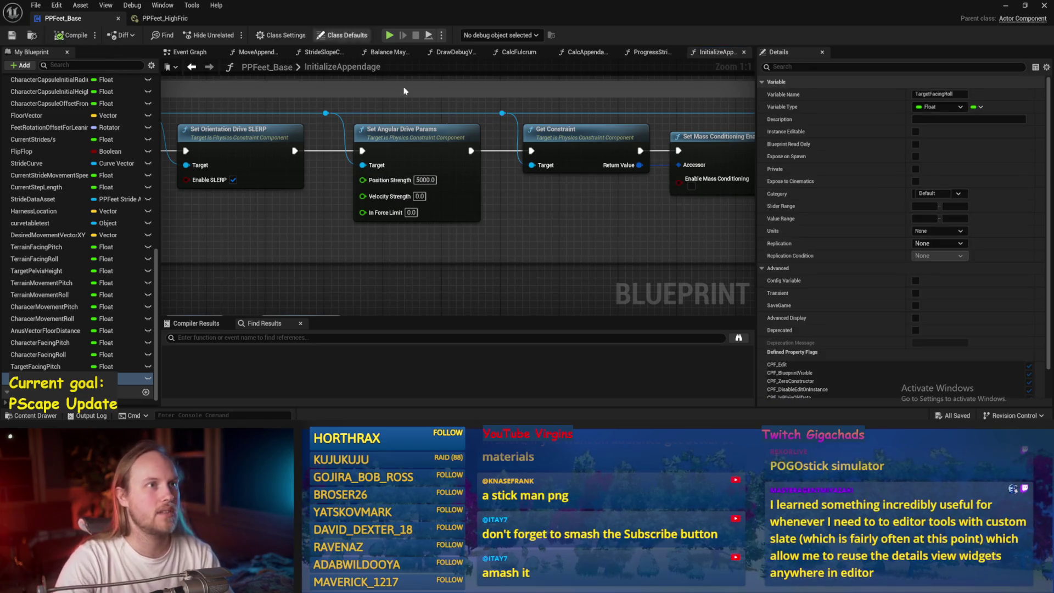
pyautogui.click(1005, 6)
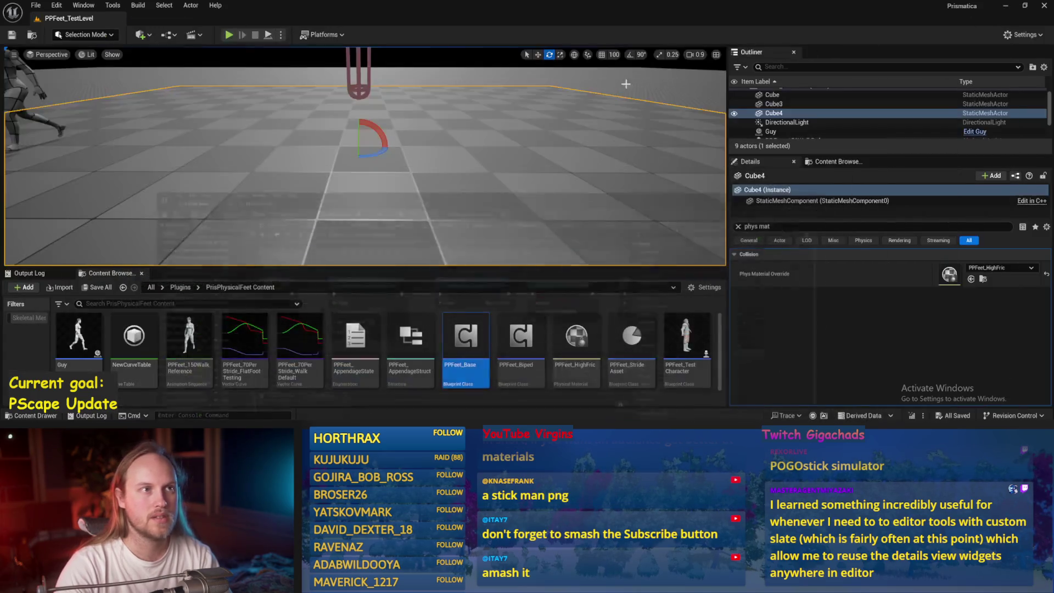
# - Play again, repeatedly steepening Cube4's slope while inspecting the test player and PPFeet_150WalkReference
pyautogui.click(268, 35)
pyautogui.moveTo(372, 137); pyautogui.dragTo(362, 158)
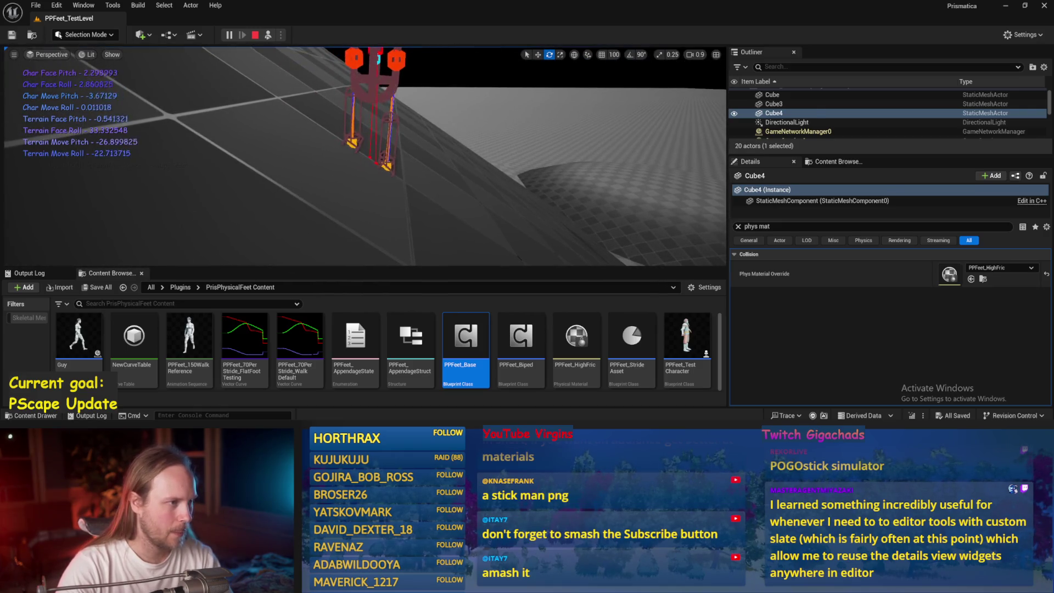
pyautogui.click(367, 114)
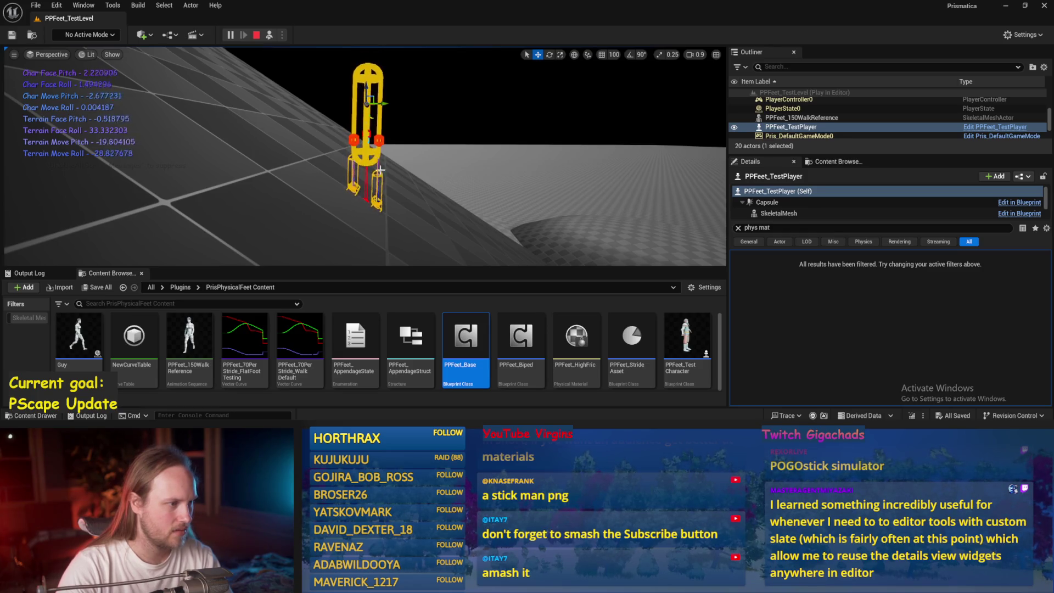
pyautogui.scroll(-3, 379, 63)
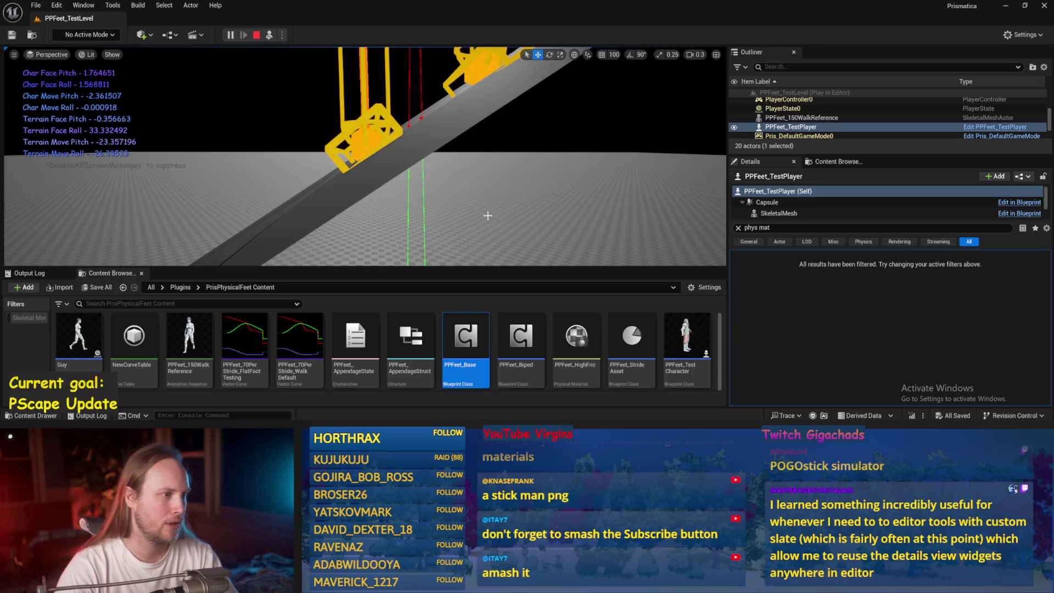
pyautogui.scroll(4, 488, 215)
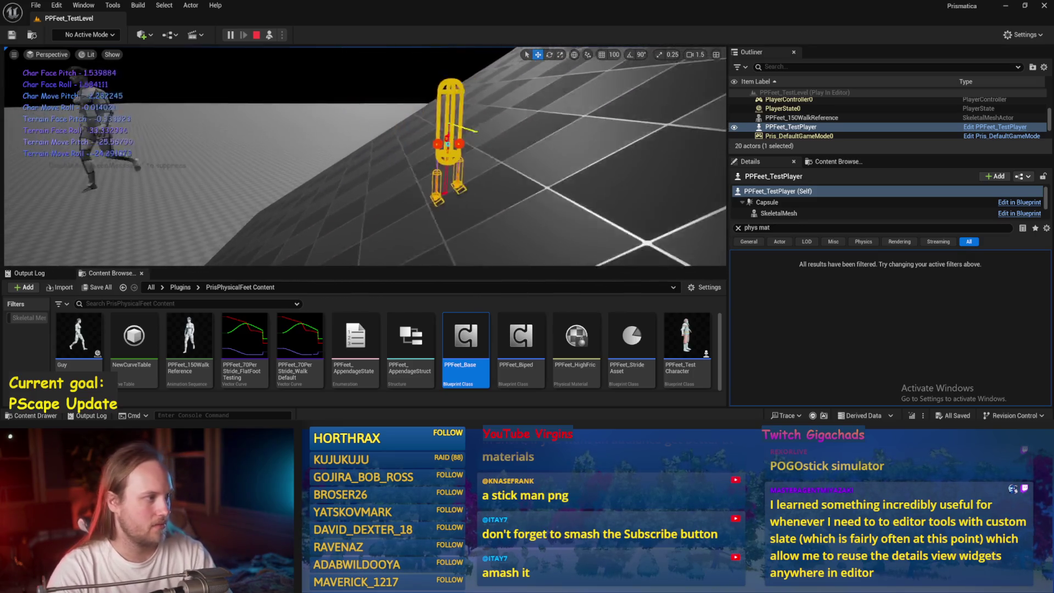
pyautogui.click(479, 203)
pyautogui.moveTo(294, 171); pyautogui.dragTo(307, 203)
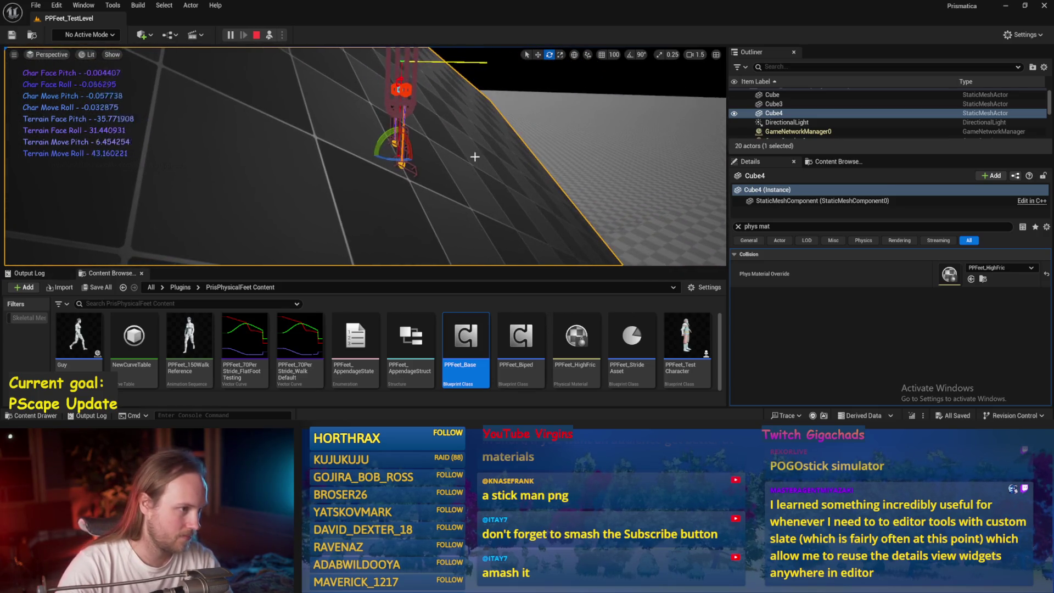
pyautogui.moveTo(400, 135); pyautogui.dragTo(418, 151)
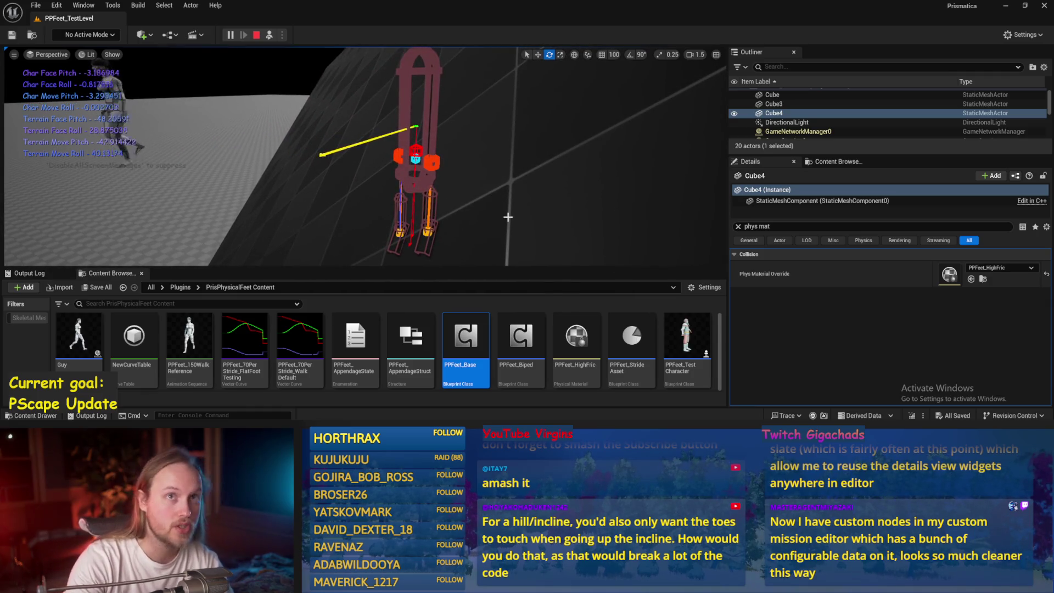
pyautogui.click(115, 128)
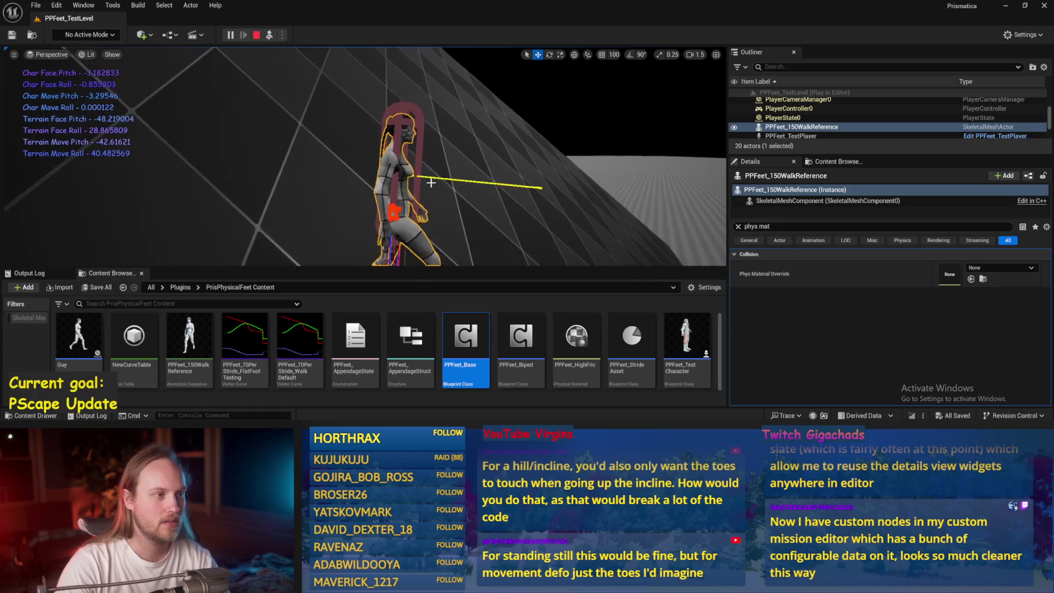
pyautogui.press('Escape')
# - Save all modified assets with File > Save All
pyautogui.click(35, 5)
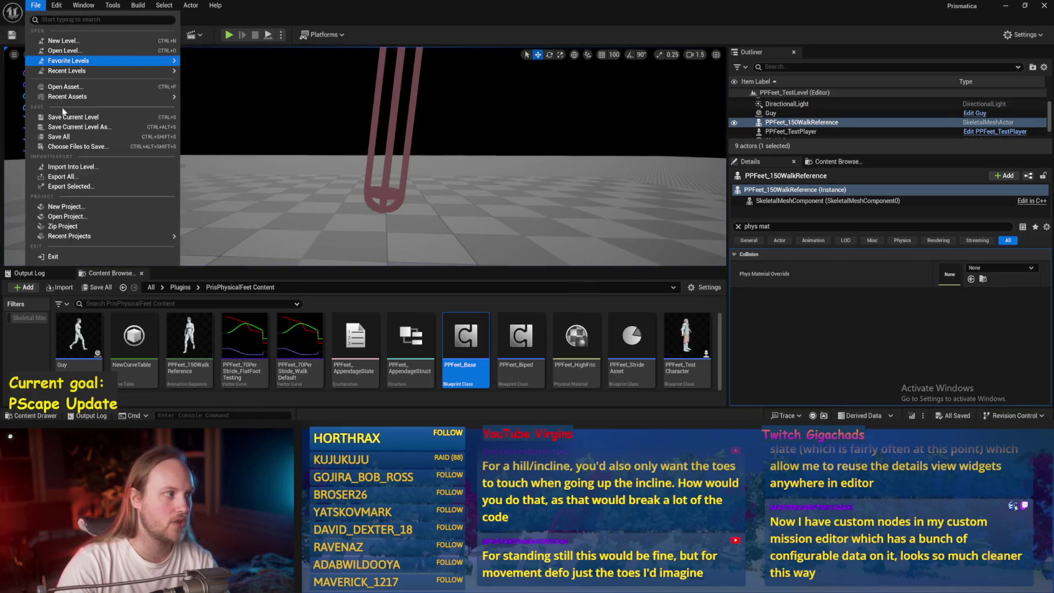
pyautogui.click(64, 136)
pyautogui.moveTo(375, 134); pyautogui.dragTo(412, 147)
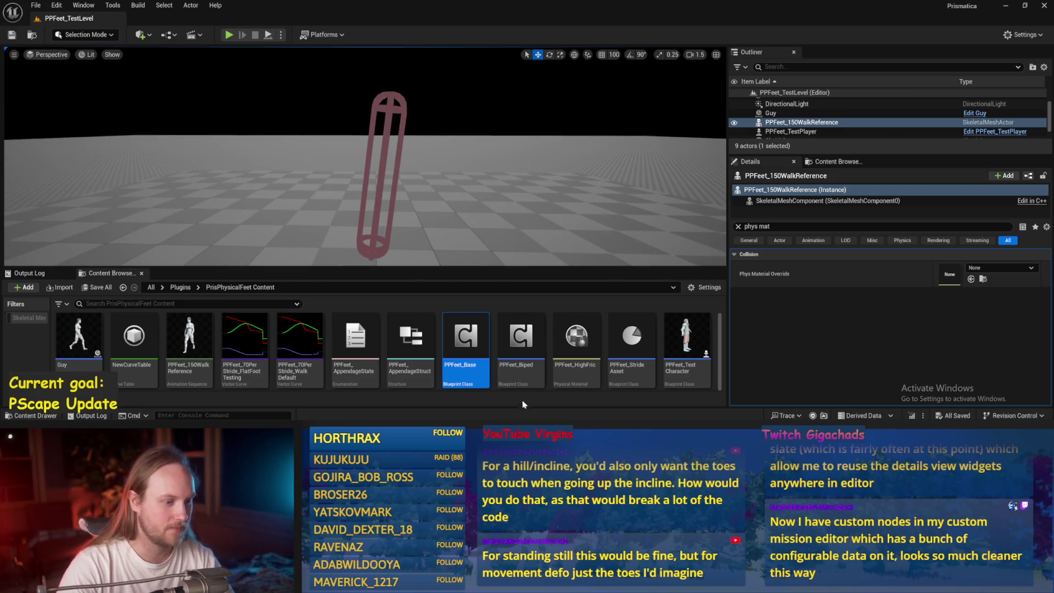
# - Load PPCMS_TestLevel from the Prismatica plugin content and open the PPCMS_TestCharacter blueprint
pyautogui.click(180, 287)
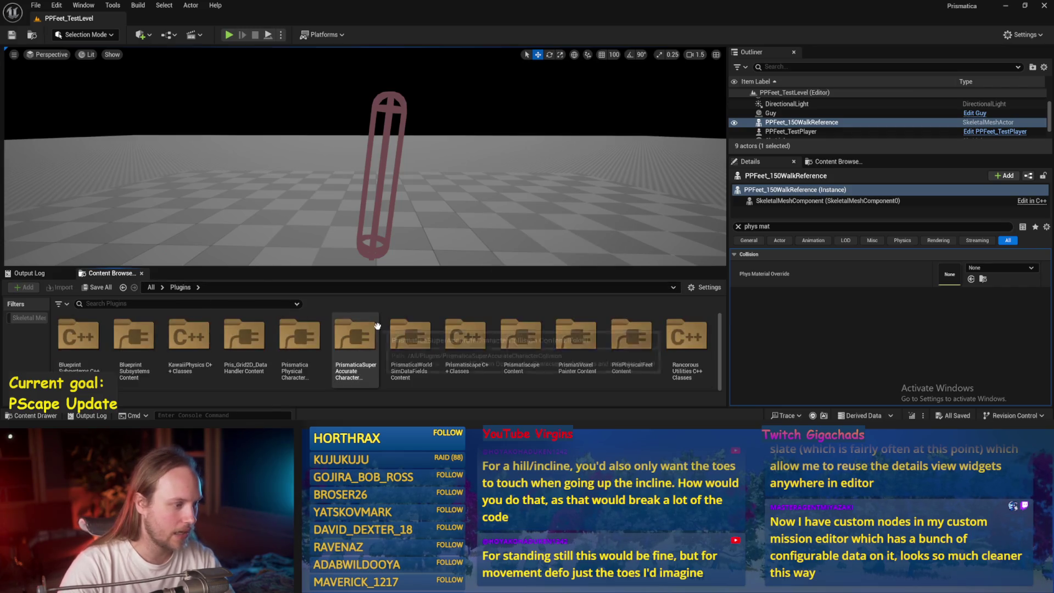
pyautogui.doubleClick(299, 335)
pyautogui.scroll(-2, 374, 343)
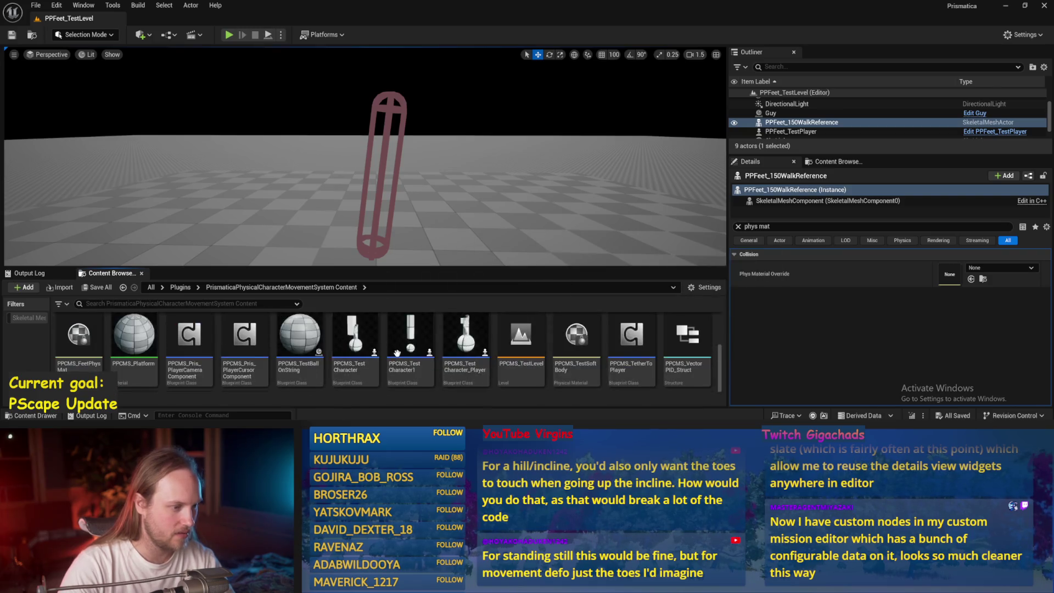
pyautogui.doubleClick(529, 335)
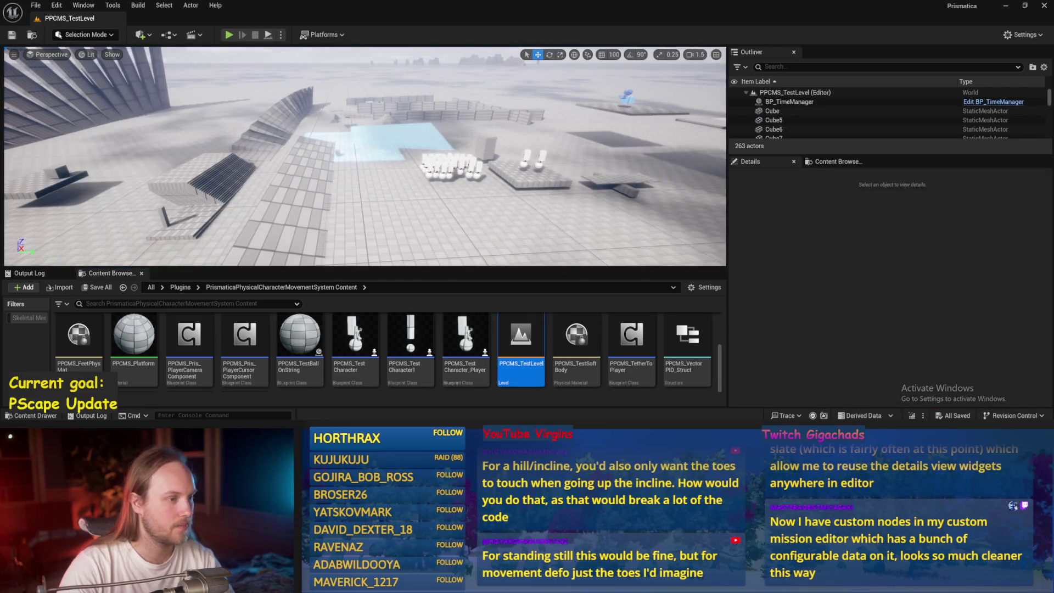
pyautogui.click(738, 228)
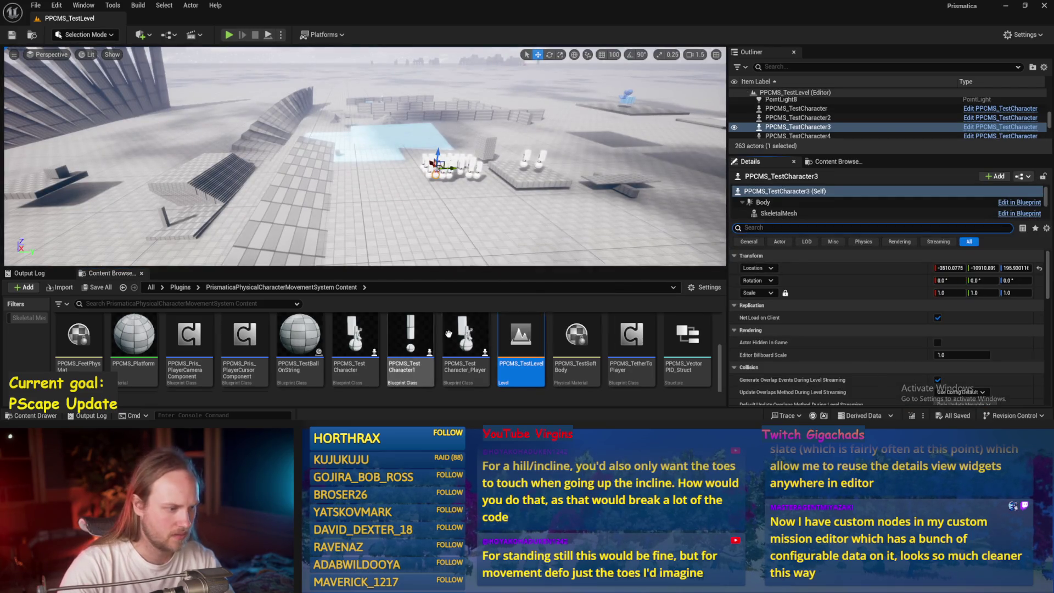
pyautogui.doubleClick(355, 337)
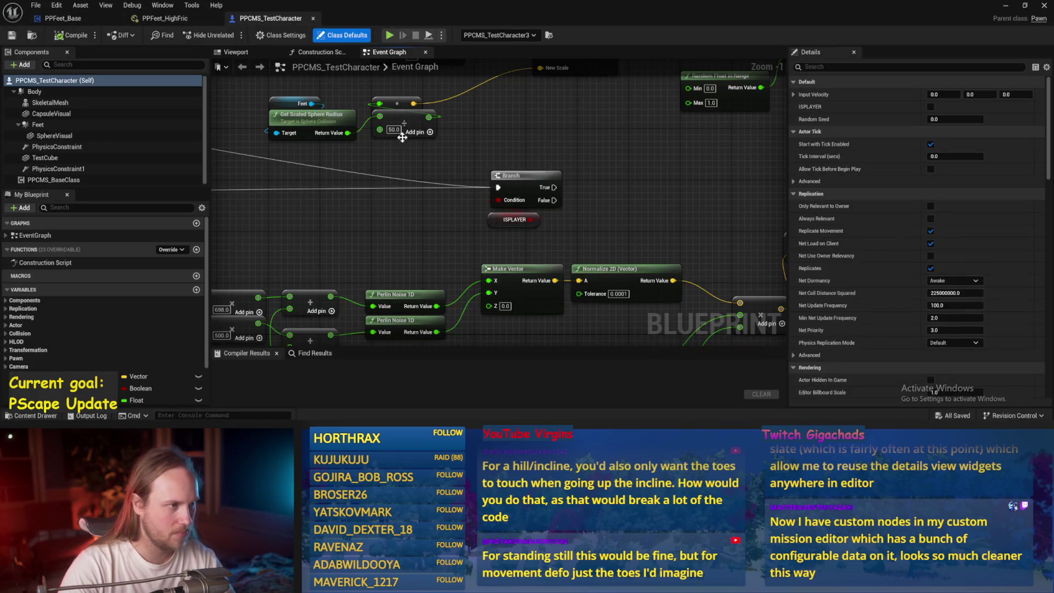
# - Give the TestCube component a Mass of 1.0 kg in the Details panel
pyautogui.click(240, 51)
pyautogui.click(469, 115)
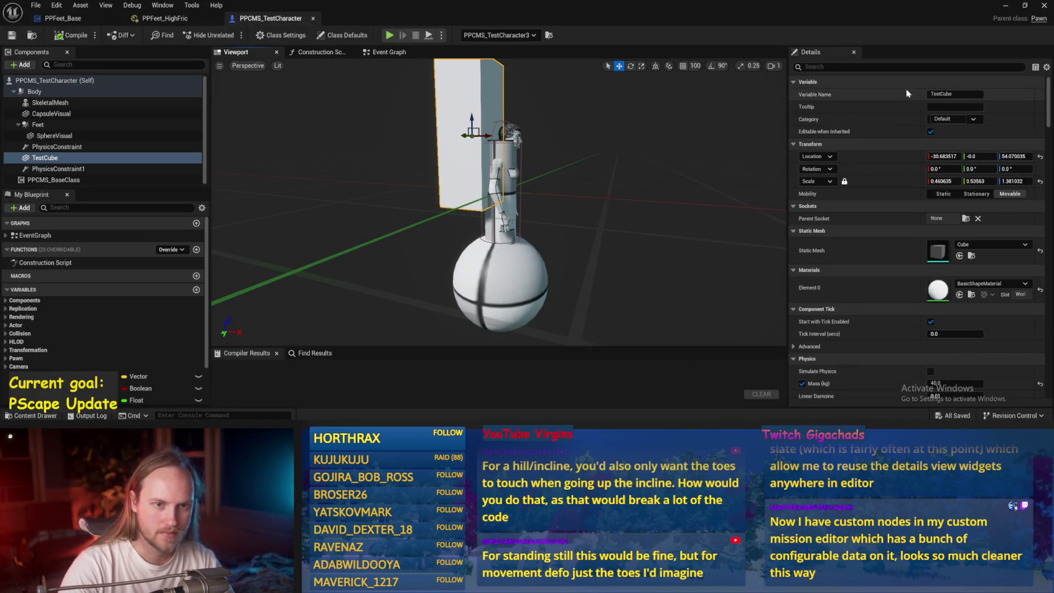
pyautogui.write('mass')
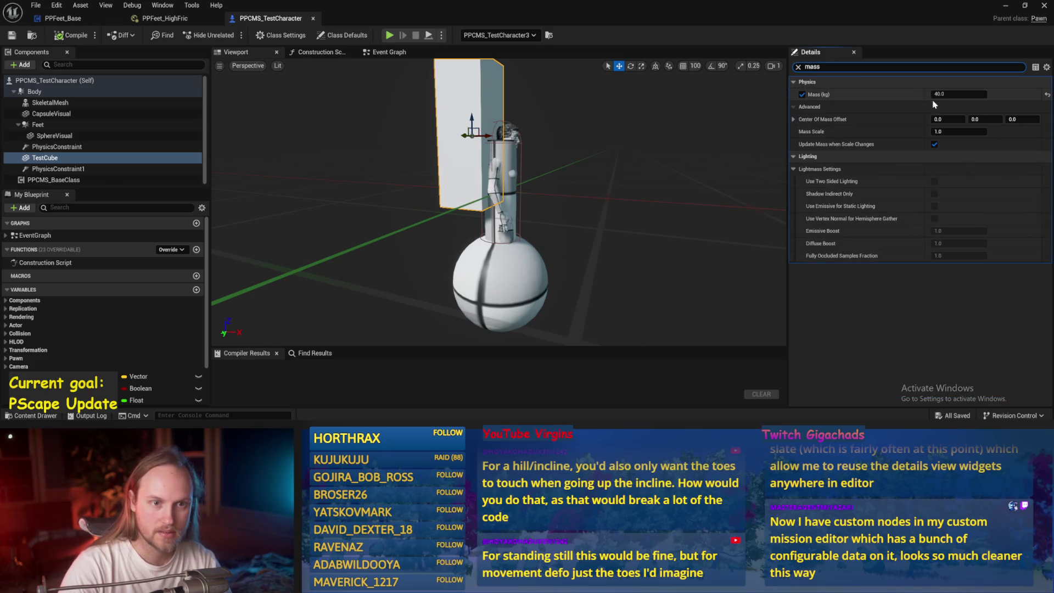
pyautogui.write('1')
pyautogui.click(465, 134)
# - Shrink the TestCube into a small block with the scale gizmo
pyautogui.press('r')
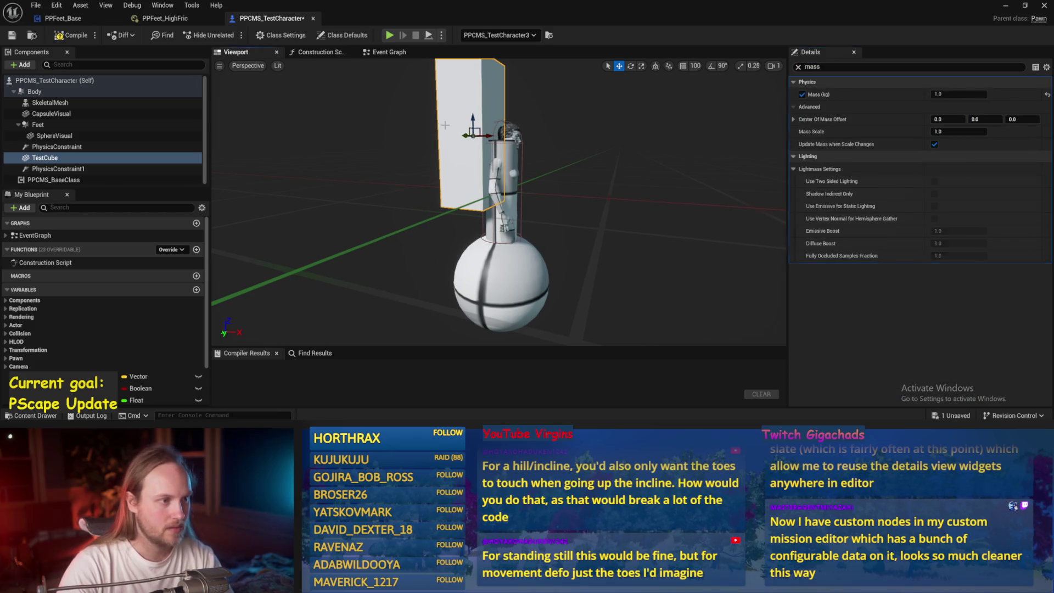
pyautogui.moveTo(474, 134)
pyautogui.mouseDown()
pyautogui.moveTo(464, 136)
pyautogui.moveTo(486, 136)
pyautogui.mouseUp()
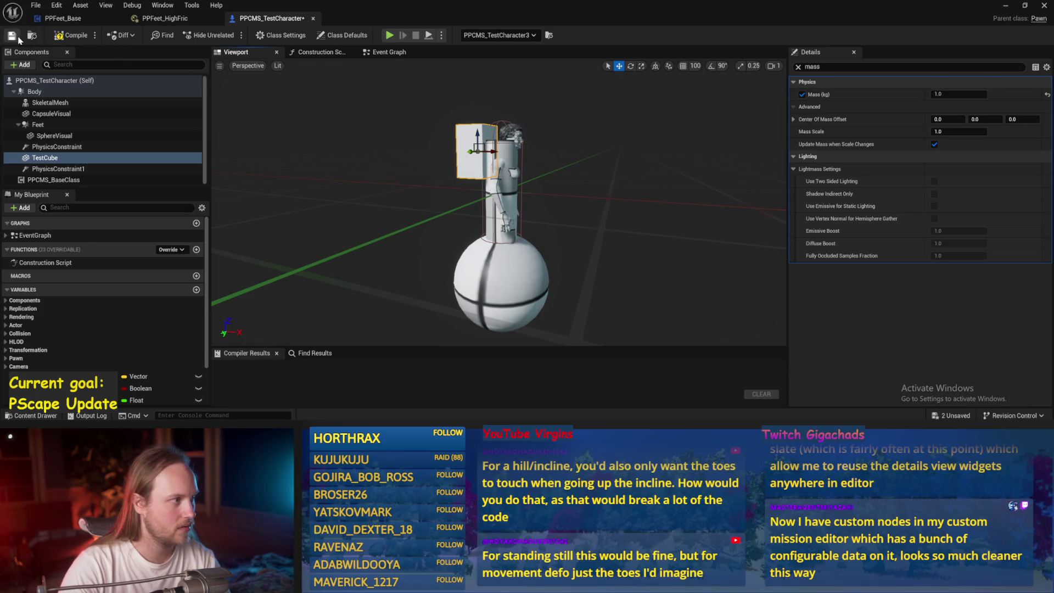
pyautogui.click(1006, 7)
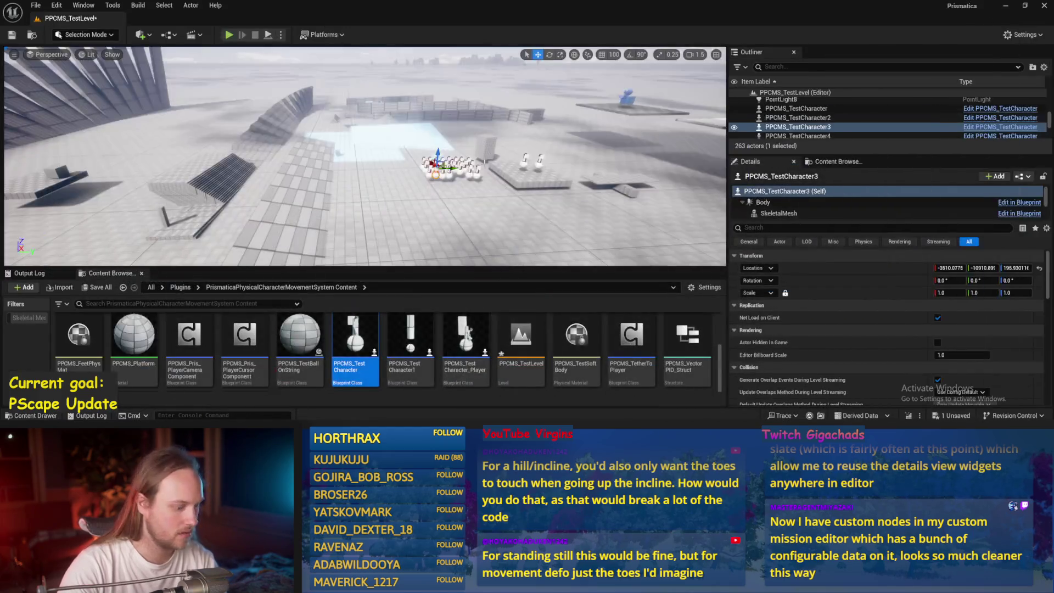
# - Play PPCMS_TestLevel in full-screen immersive view, walking the stairs and ramps, then stop
pyautogui.hotkey('alt', 'p')
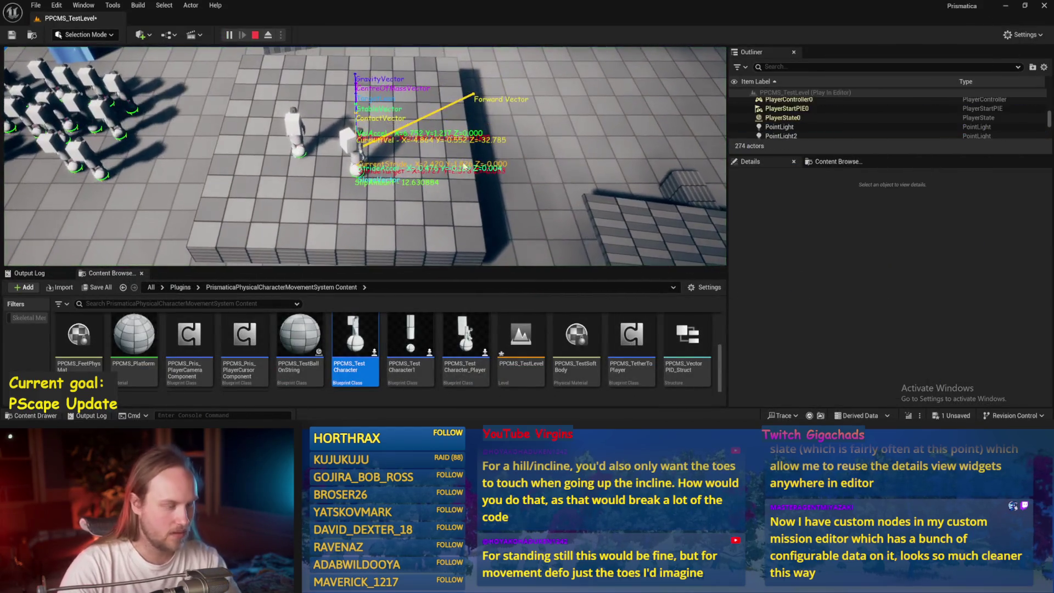
pyautogui.press('F11')
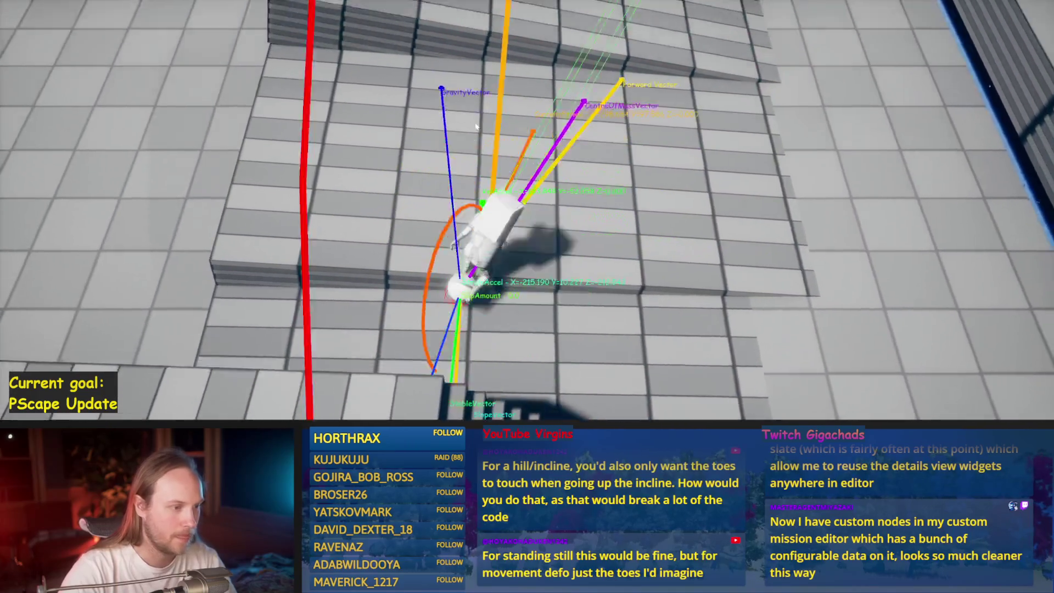
pyautogui.press('Escape')
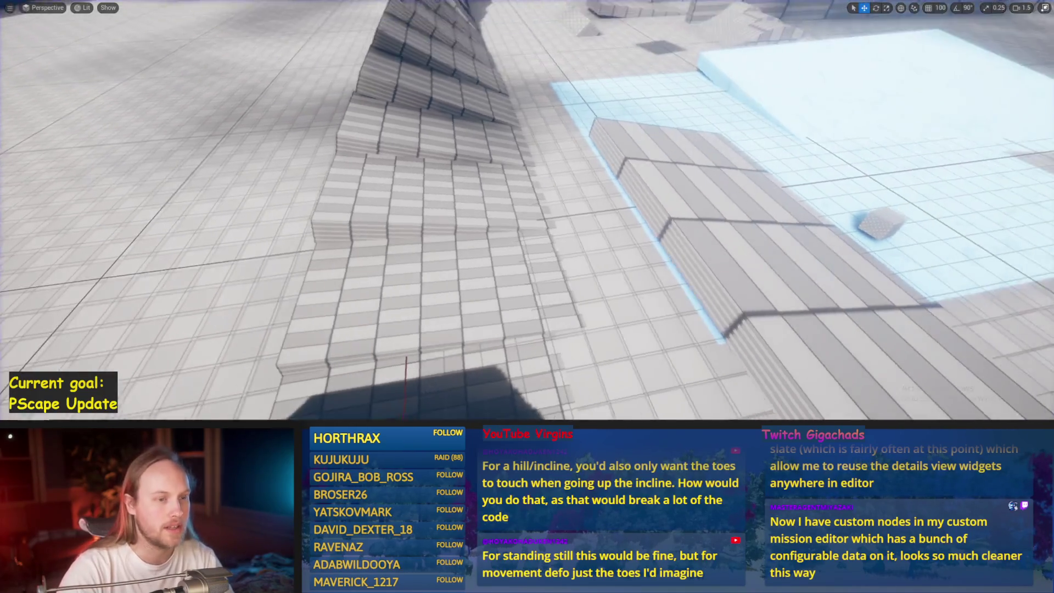
pyautogui.press('F11')
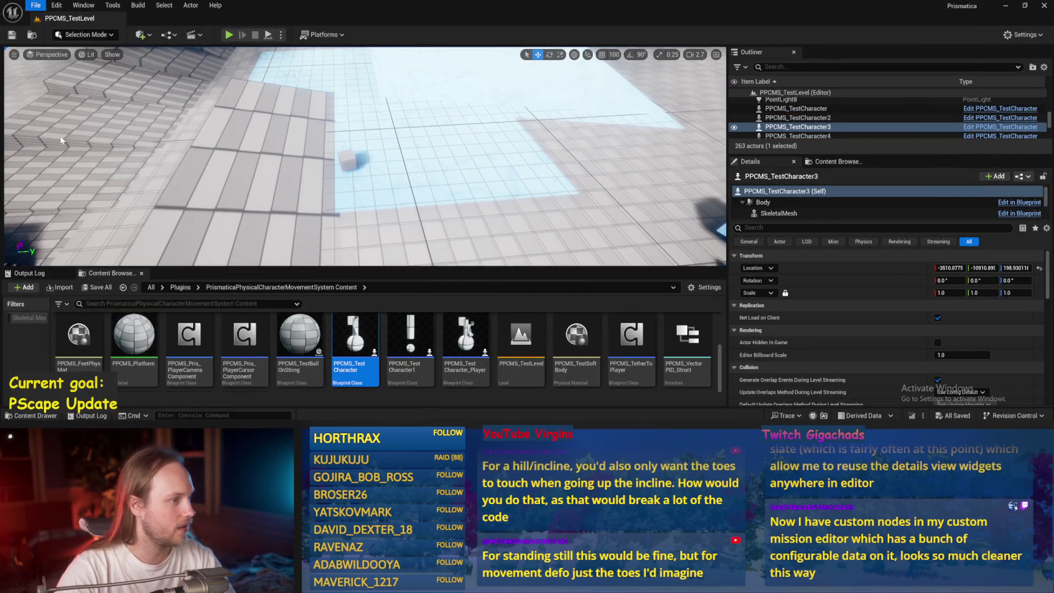
# - Browse to Plugins > PrisPhysicalFeet Content, reopen PPFeet_TestLevel, and start playing with Alt+P
pyautogui.moveTo(422, 180); pyautogui.dragTo(432, 192)
pyautogui.click(512, 337)
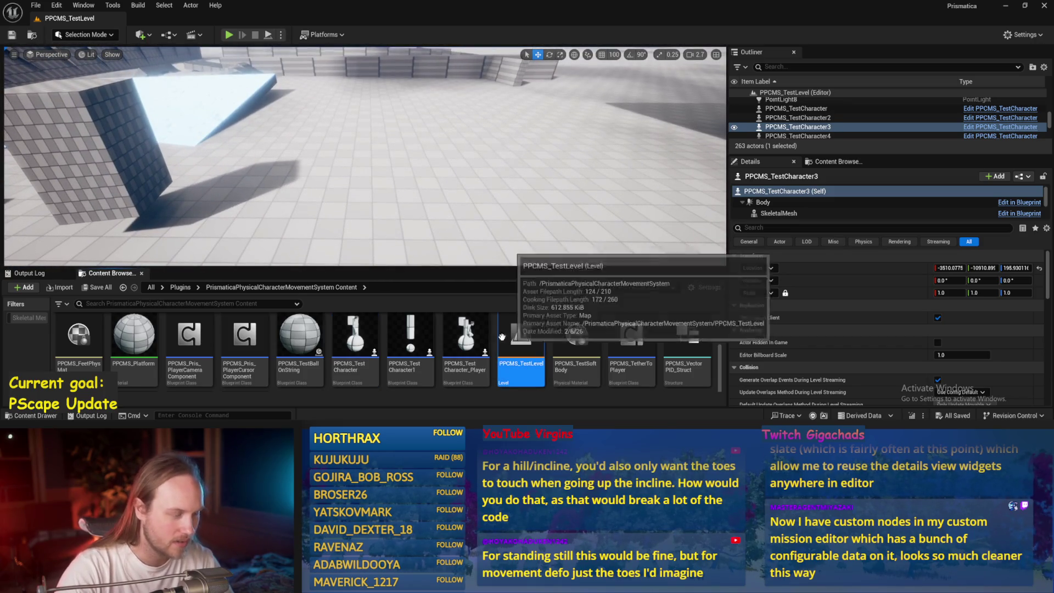
pyautogui.click(122, 287)
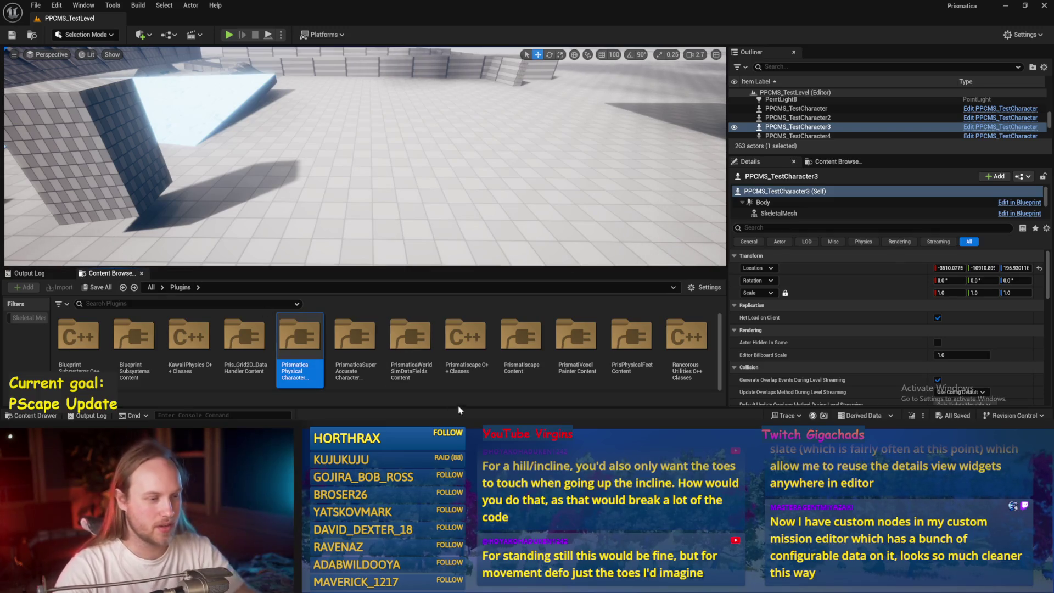
pyautogui.doubleClick(631, 337)
pyautogui.scroll(-1, 344, 359)
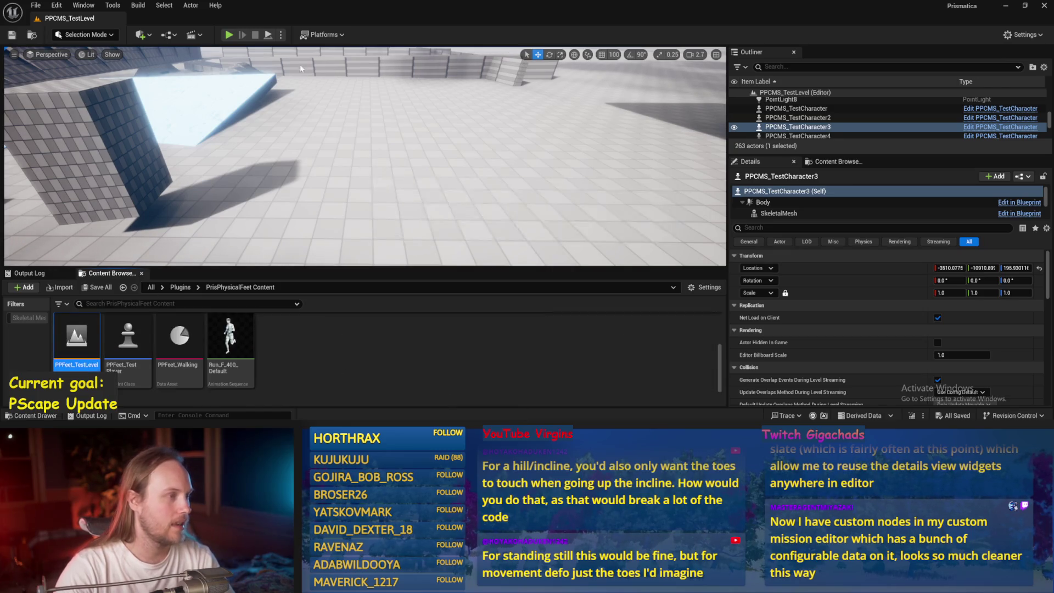
pyautogui.hotkey('alt', 'p')
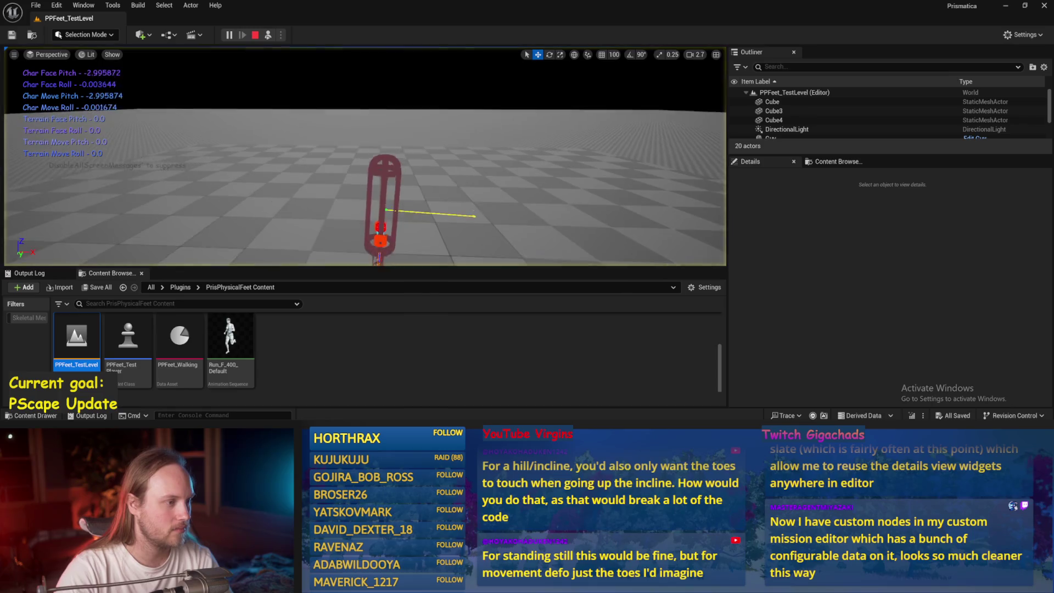
# - Set the Event Graph Multiply node in PPFeet_Base to -1.0 and save the blueprint
pyautogui.click(383, 165)
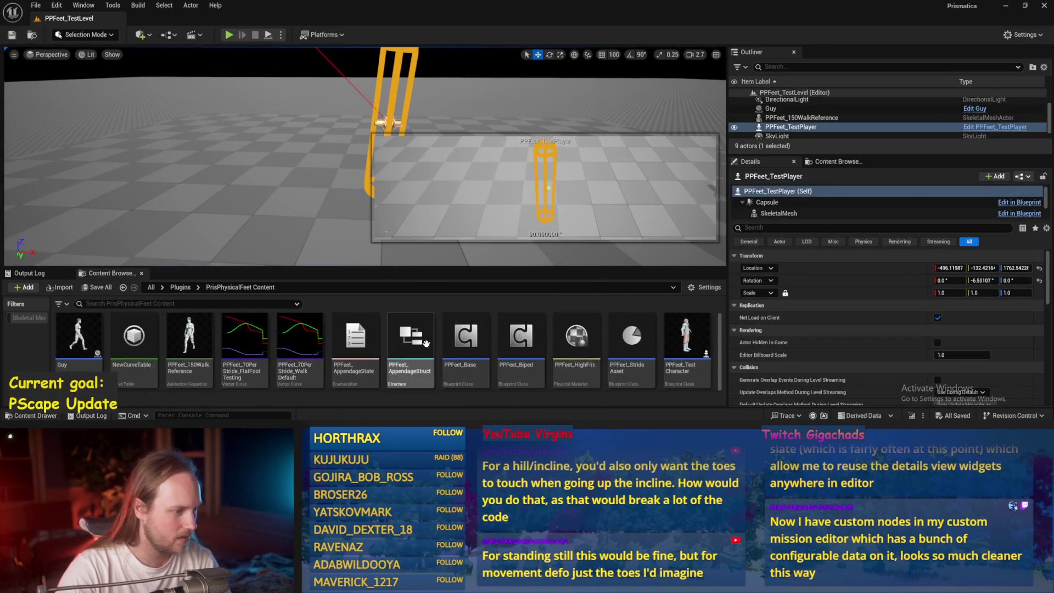
pyautogui.doubleClick(466, 340)
pyautogui.click(189, 52)
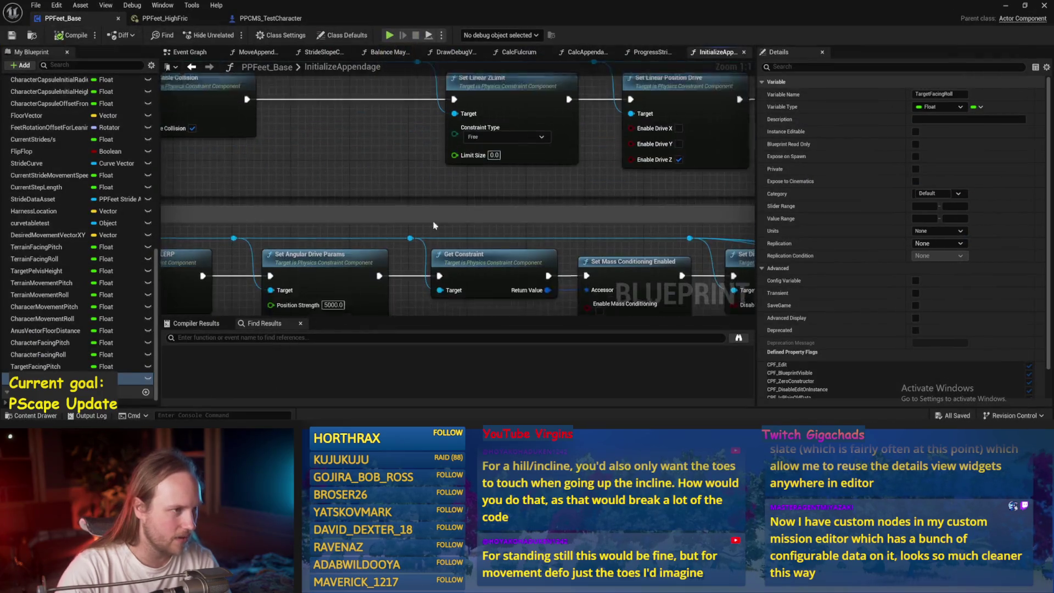
pyautogui.scroll(4, 456, 219)
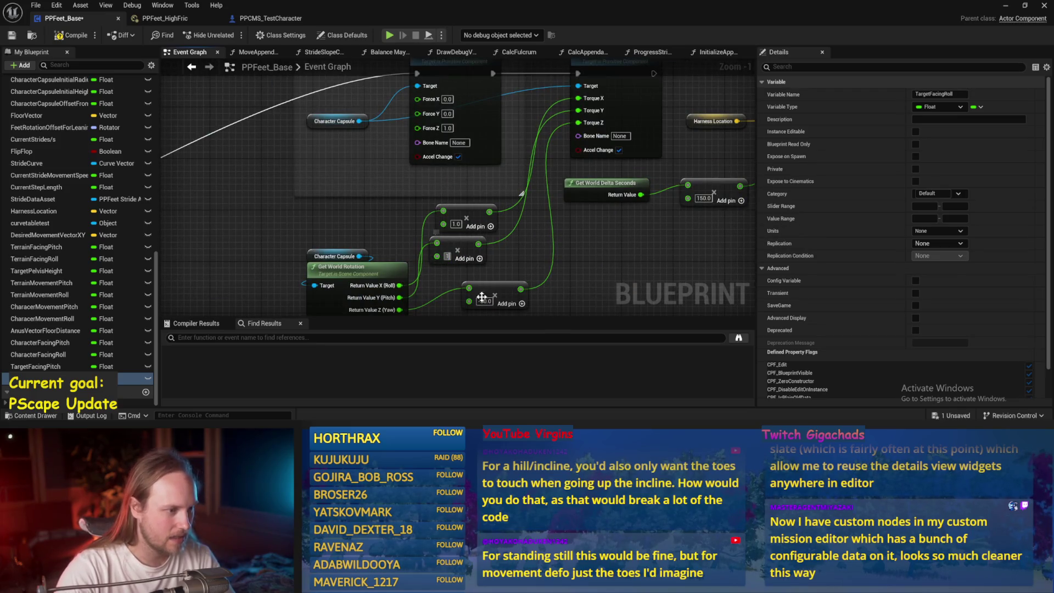
pyautogui.press('Return')
pyautogui.moveTo(494, 219); pyautogui.dragTo(426, 137)
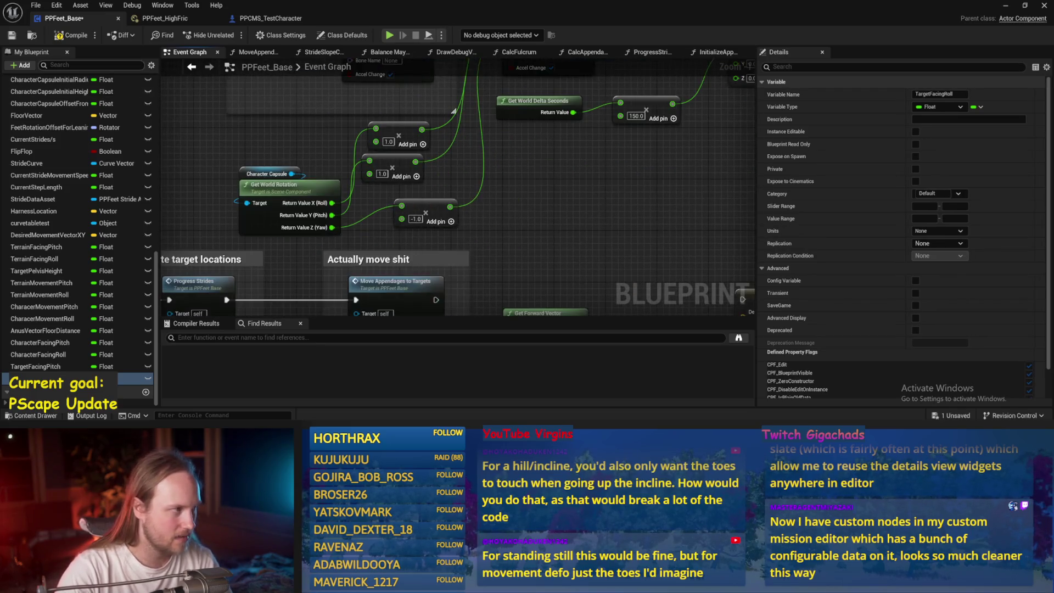
pyautogui.click(11, 37)
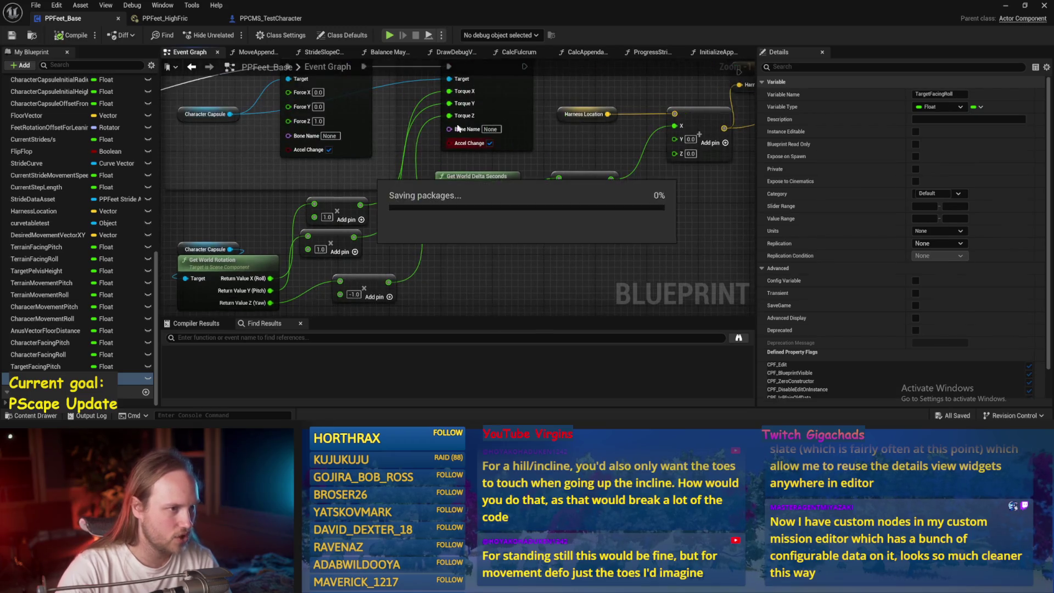
# - Run a brief play-test, then reset PPFeet_TestPlayer's rotation and save the level
pyautogui.click(1004, 6)
pyautogui.click(229, 35)
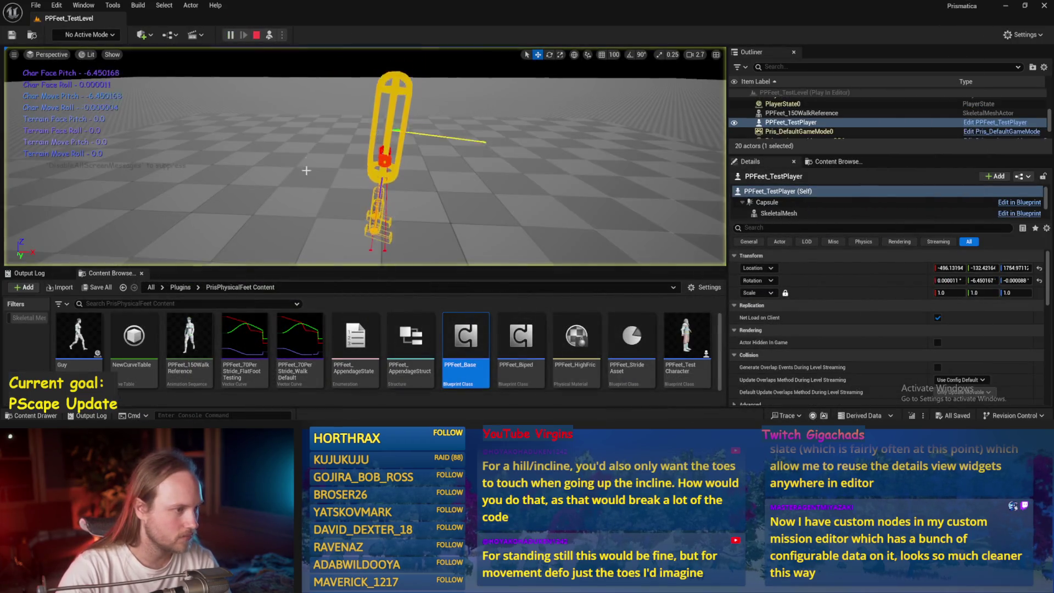
pyautogui.press('Escape')
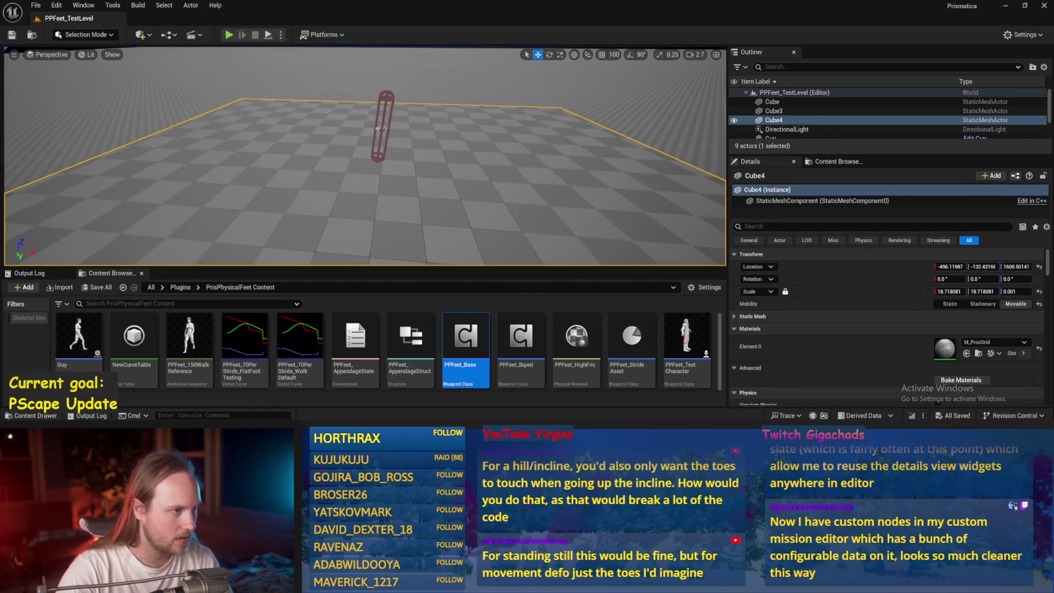
pyautogui.doubleClick(791, 127)
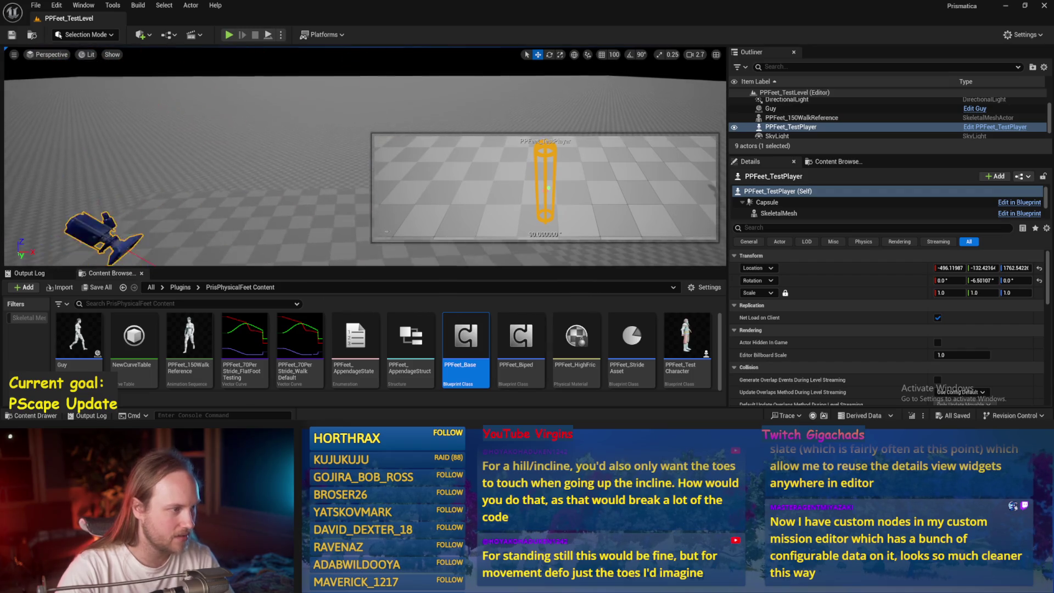
pyautogui.press('e')
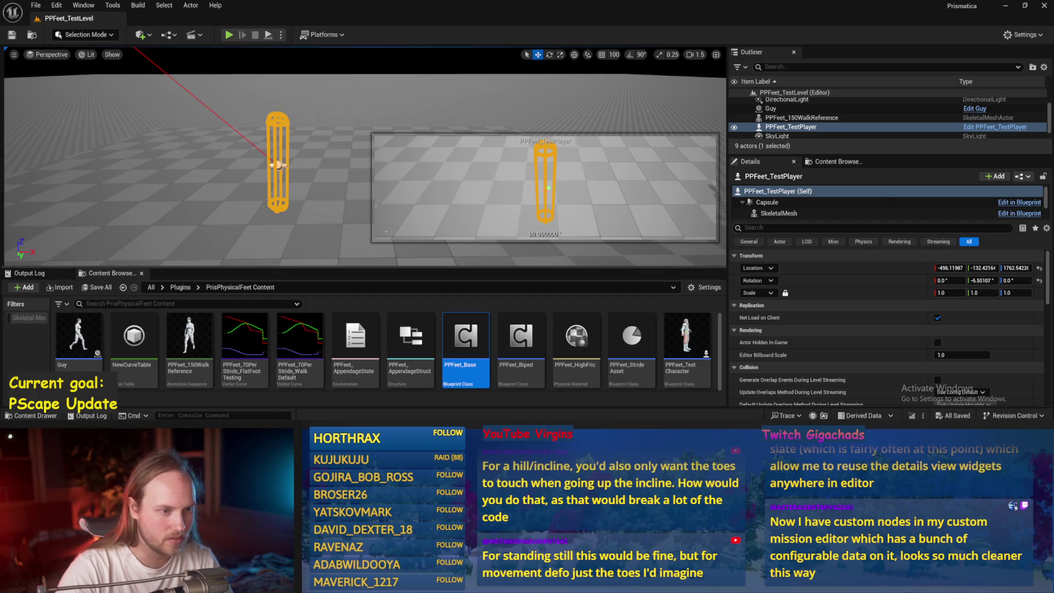
pyautogui.click(614, 242)
pyautogui.hotkey('ctrl', 'z')
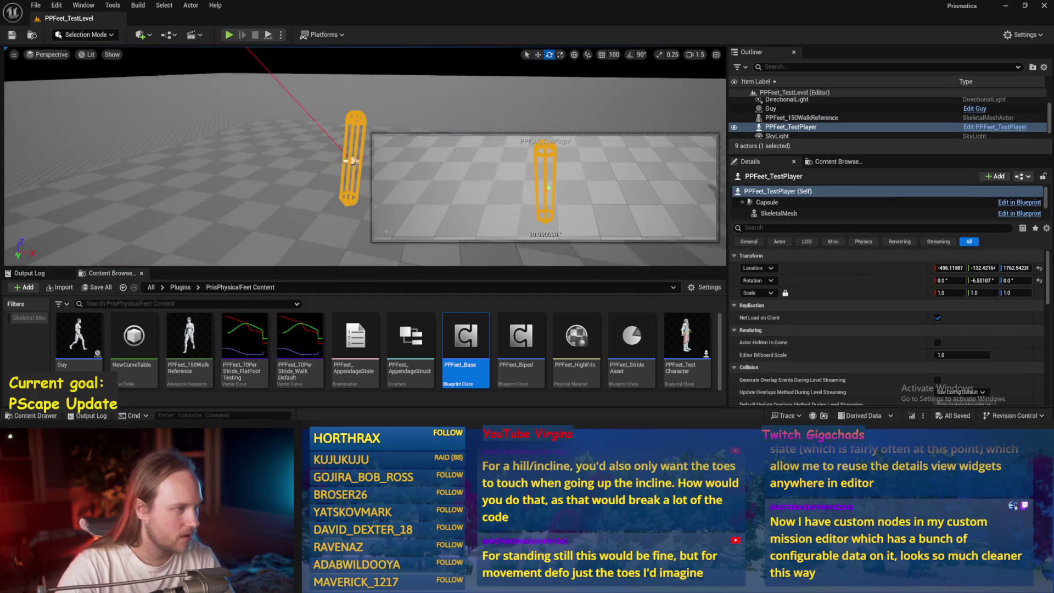
pyautogui.hotkey('ctrl', 's')
# - Lower PPFeet_TestPlayer to Z 1697.0 and start another play-test
pyautogui.click(36, 5)
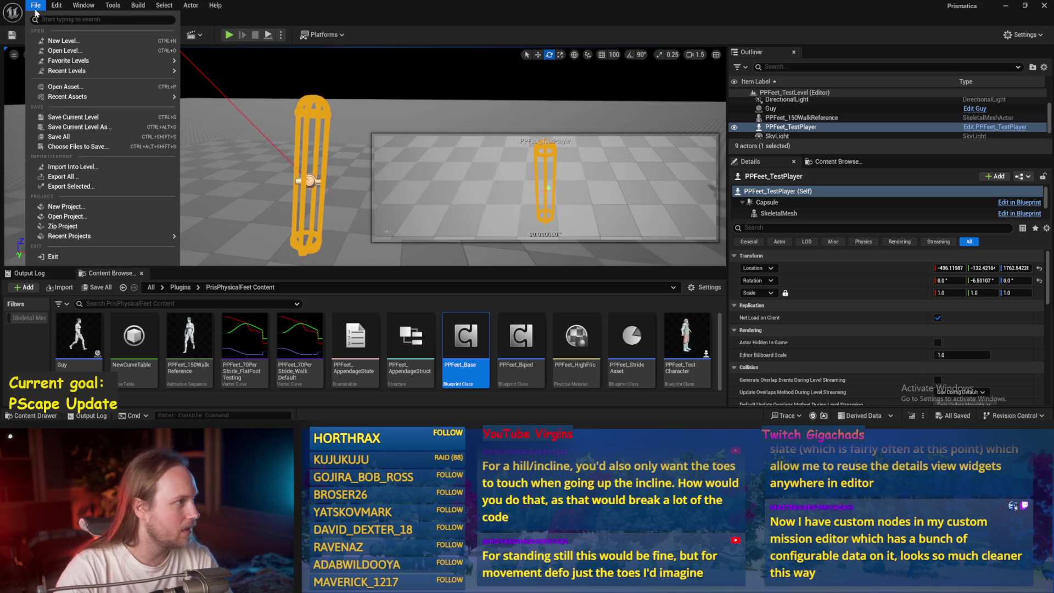
pyautogui.click(361, 181)
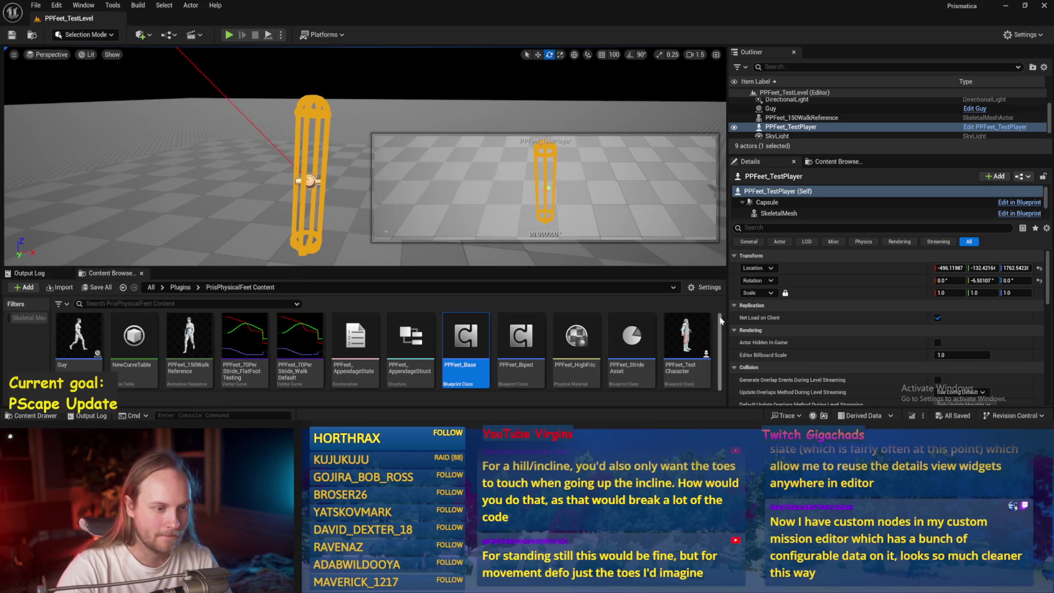
pyautogui.click(307, 181)
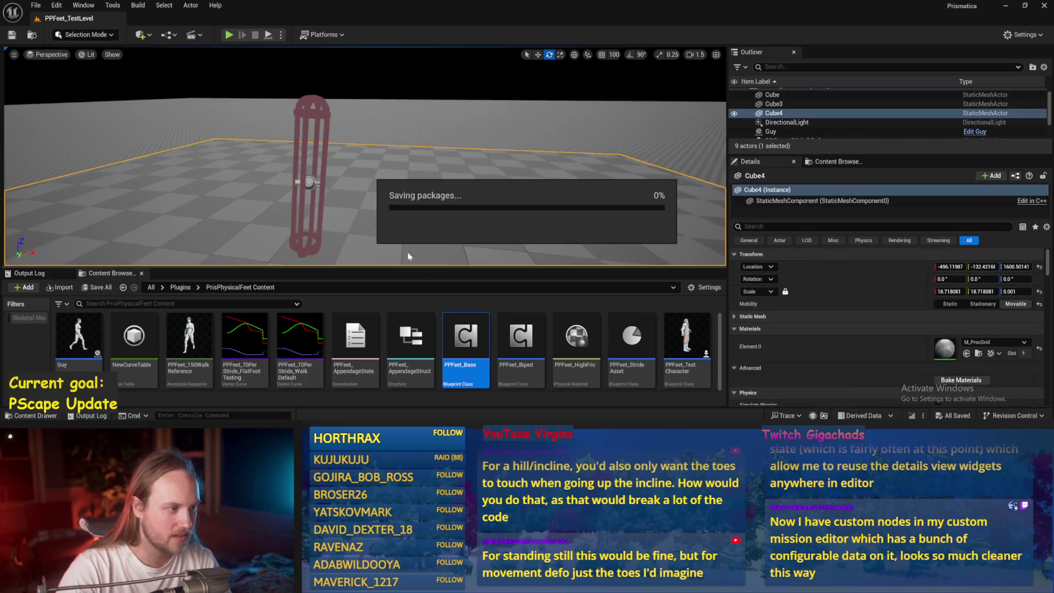
pyautogui.click(308, 181)
pyautogui.press('w')
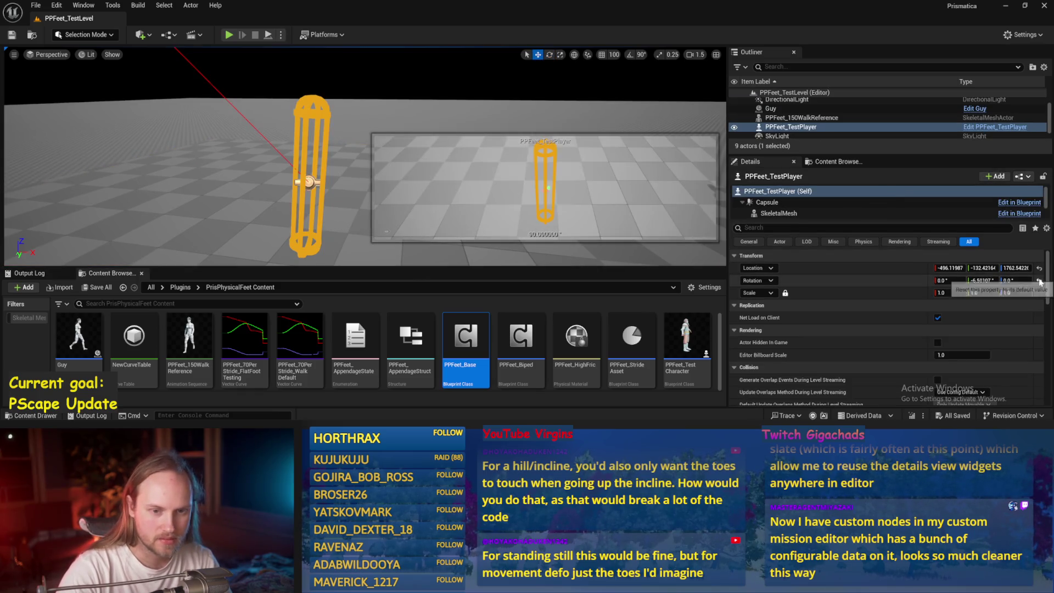
pyautogui.scroll(-3, 326, 171)
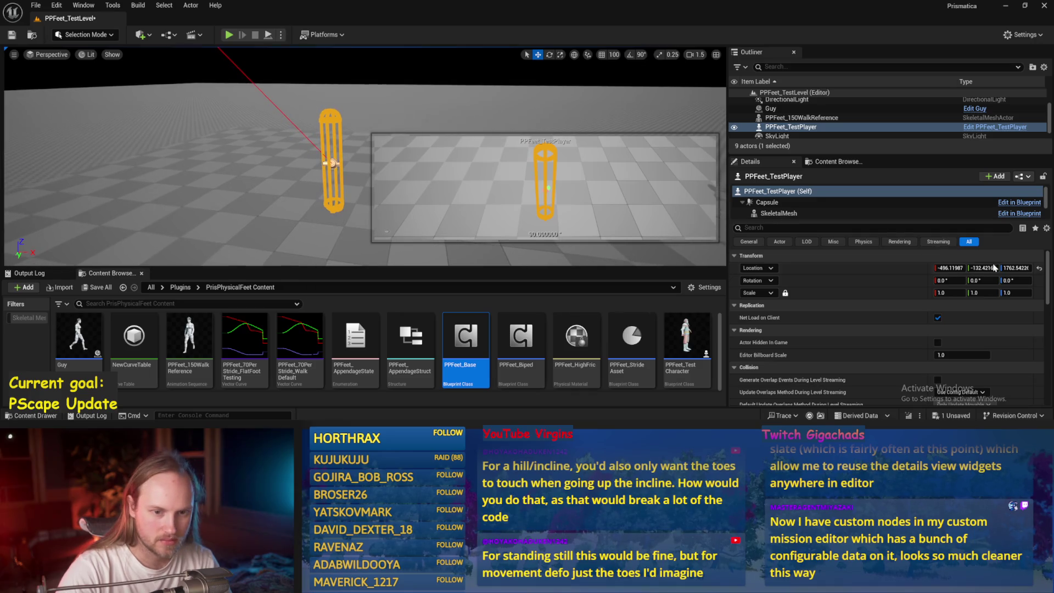
pyautogui.moveTo(1014, 268); pyautogui.dragTo(1004, 268)
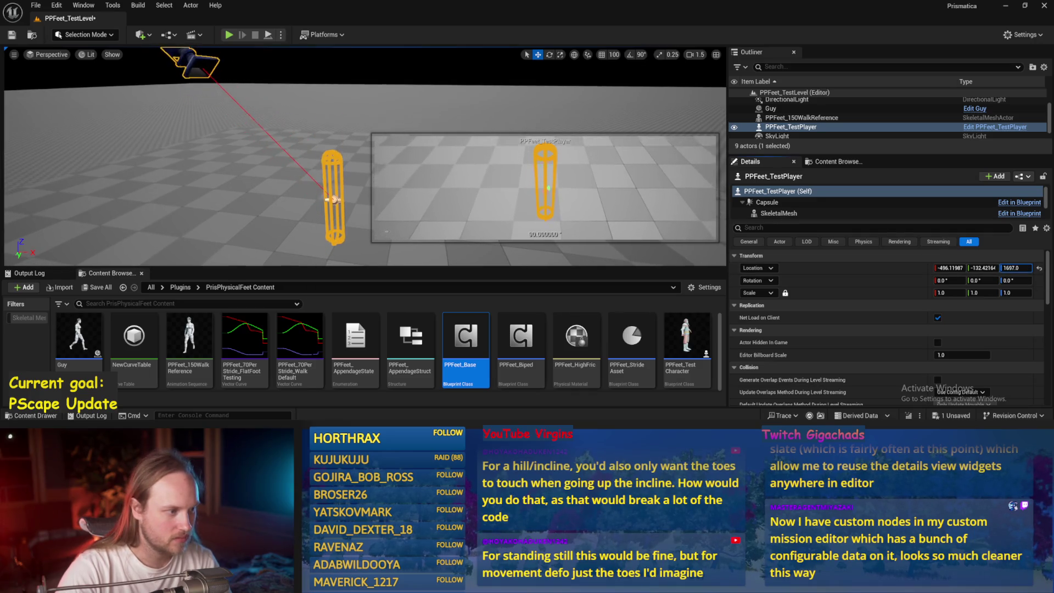
pyautogui.click(268, 36)
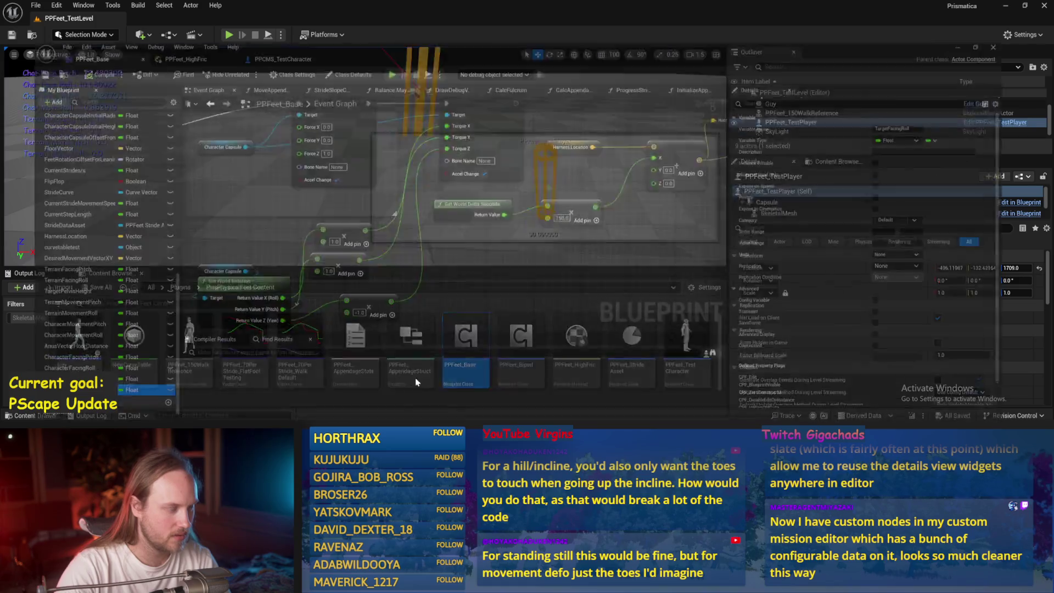
# - Review PPFeet_Base's ProgressStrides graph nodes and save the blueprint
pyautogui.scroll(-3, 496, 134)
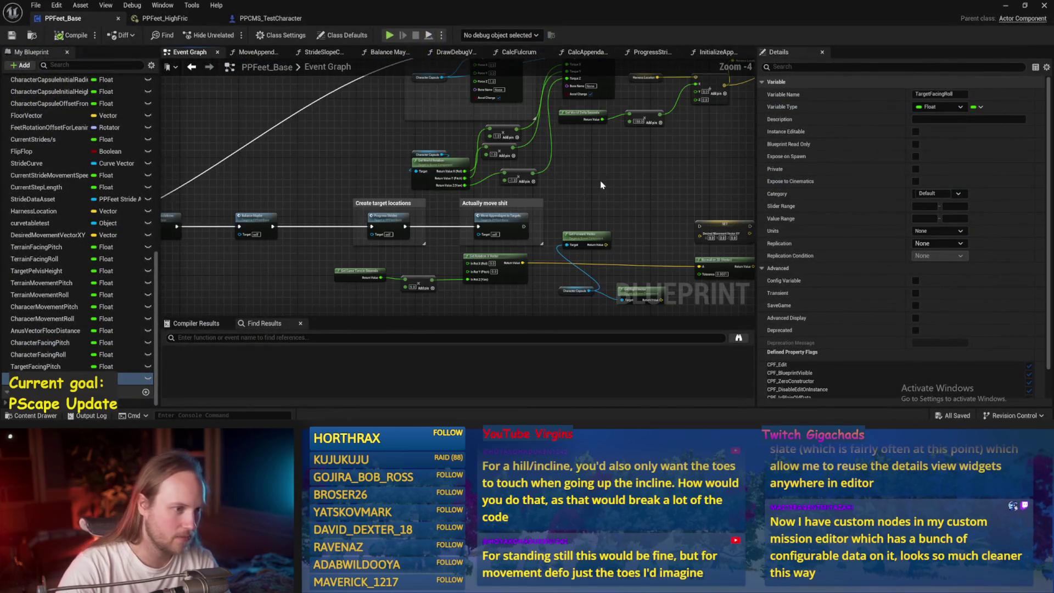
pyautogui.moveTo(495, 130); pyautogui.dragTo(532, 290)
pyautogui.click(639, 52)
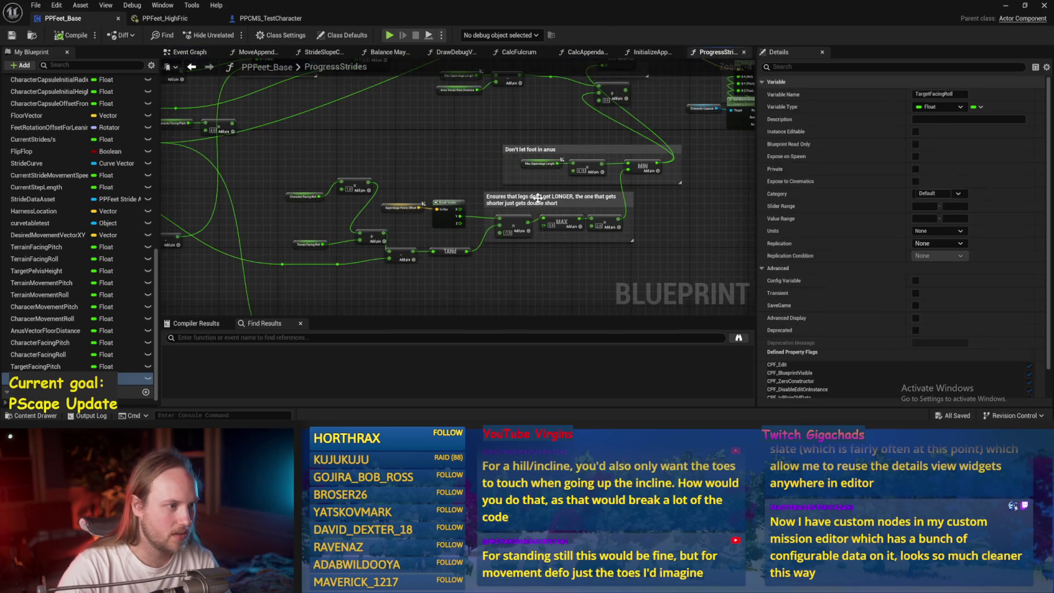
pyautogui.moveTo(570, 166); pyautogui.dragTo(421, 255)
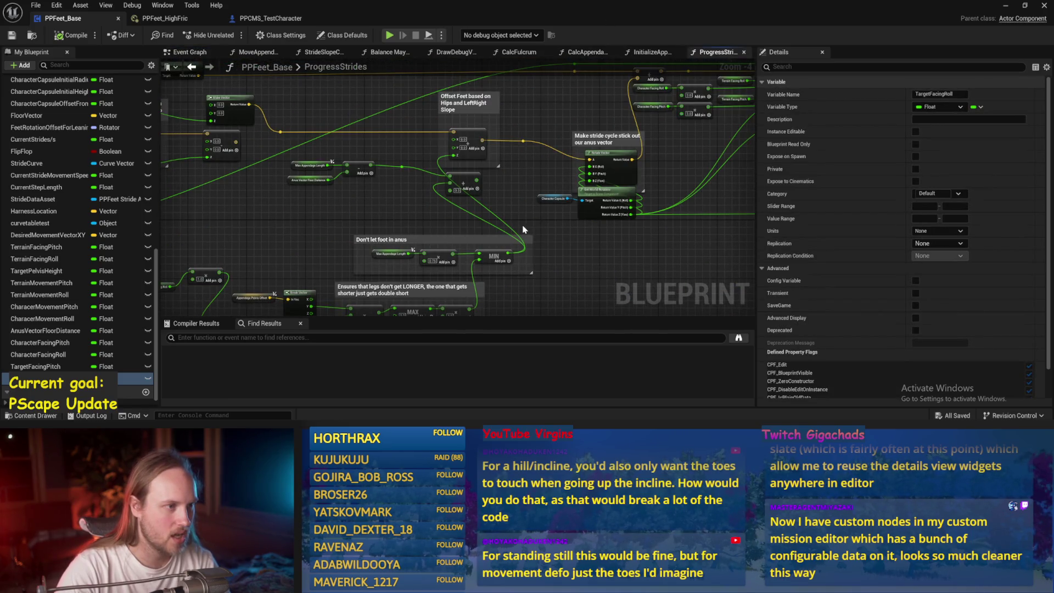
pyautogui.moveTo(523, 229); pyautogui.dragTo(399, 220)
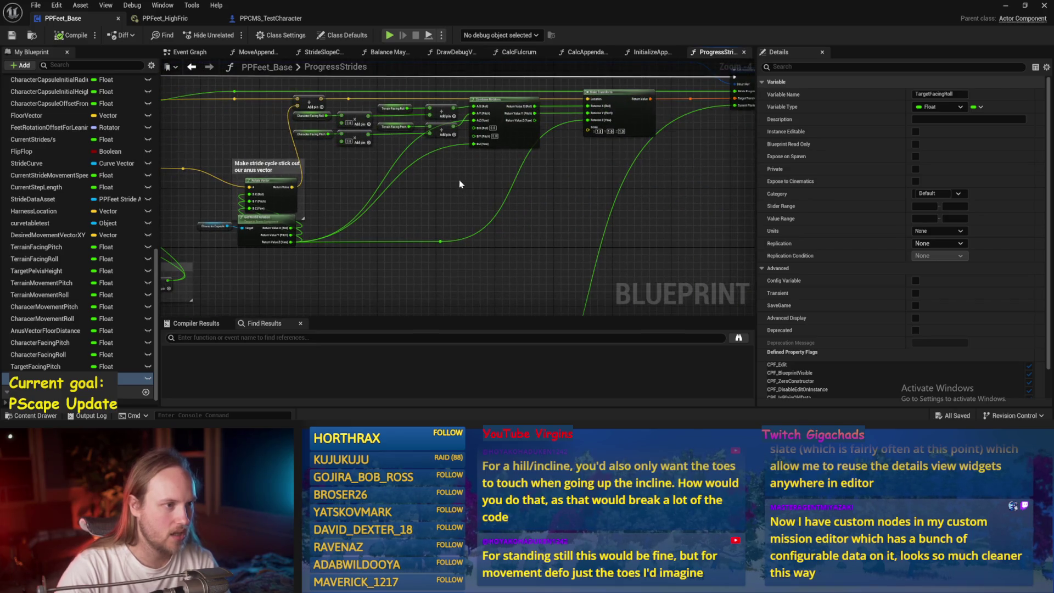
pyautogui.scroll(2, 456, 184)
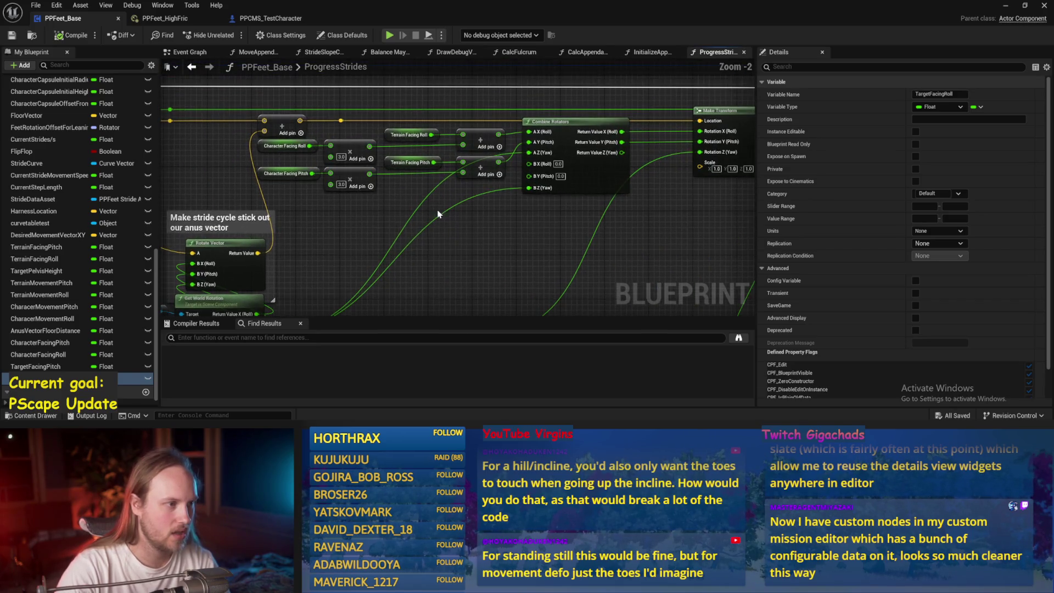
pyautogui.scroll(1, 365, 230)
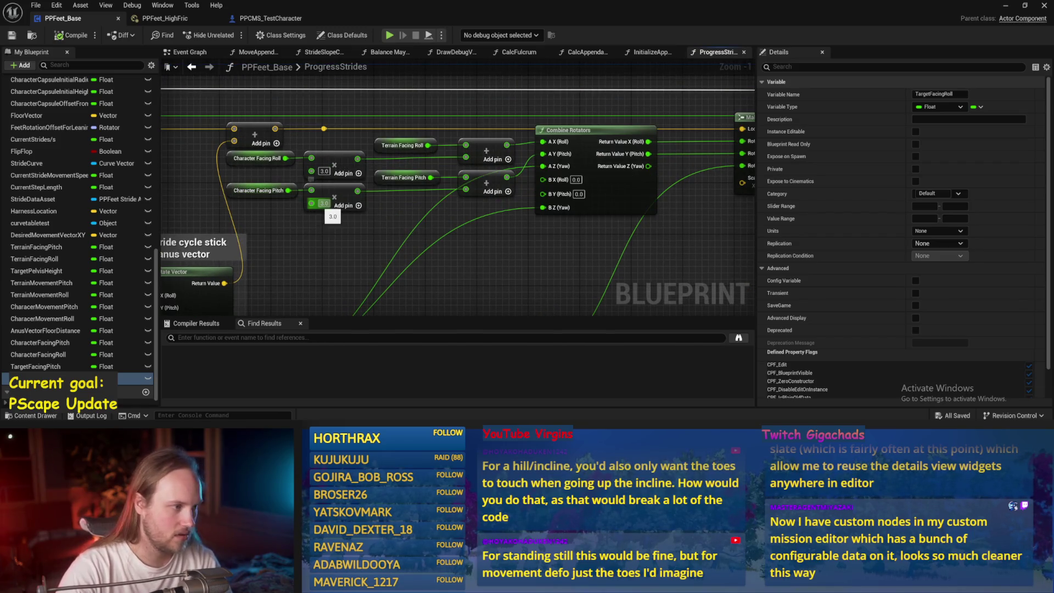
pyautogui.click(12, 36)
# - Play-test, recompile PPFeet_Base with 5.0 multipliers, and run two simulations of the level
pyautogui.click(1004, 8)
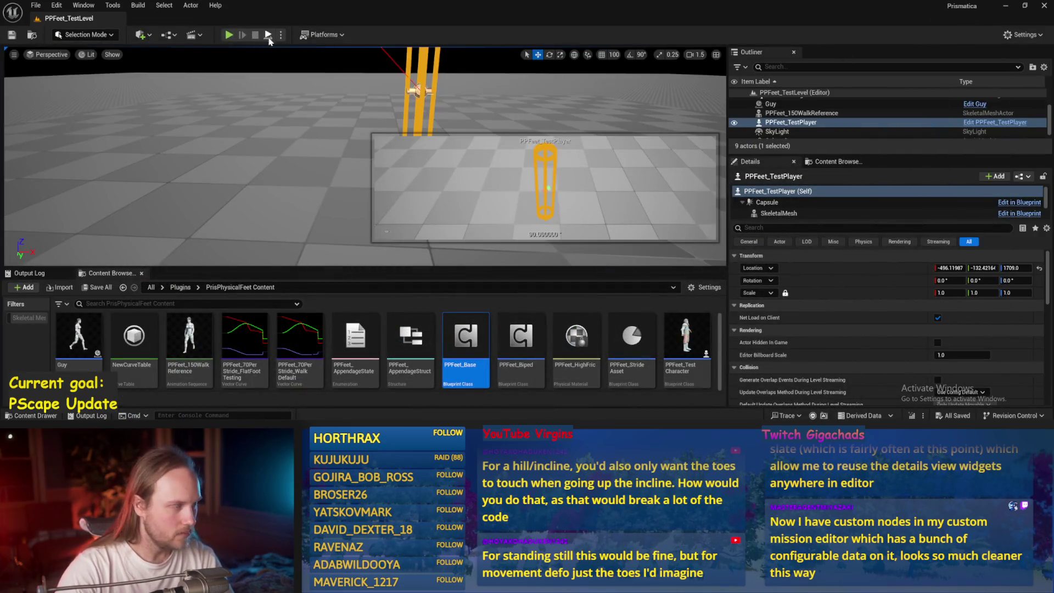
pyautogui.click(269, 35)
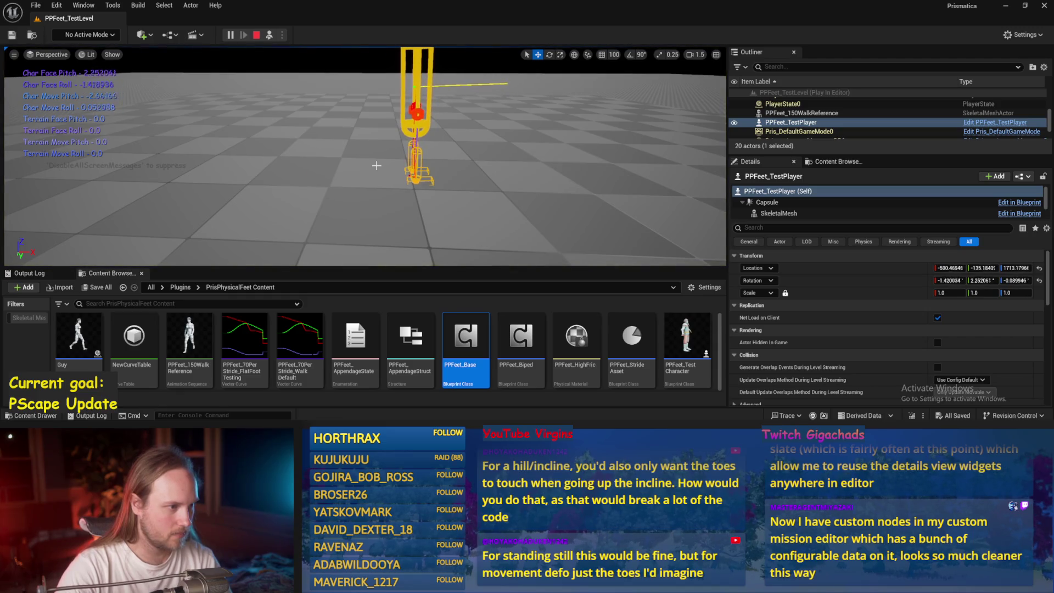
pyautogui.hotkey('alt', 'Tab')
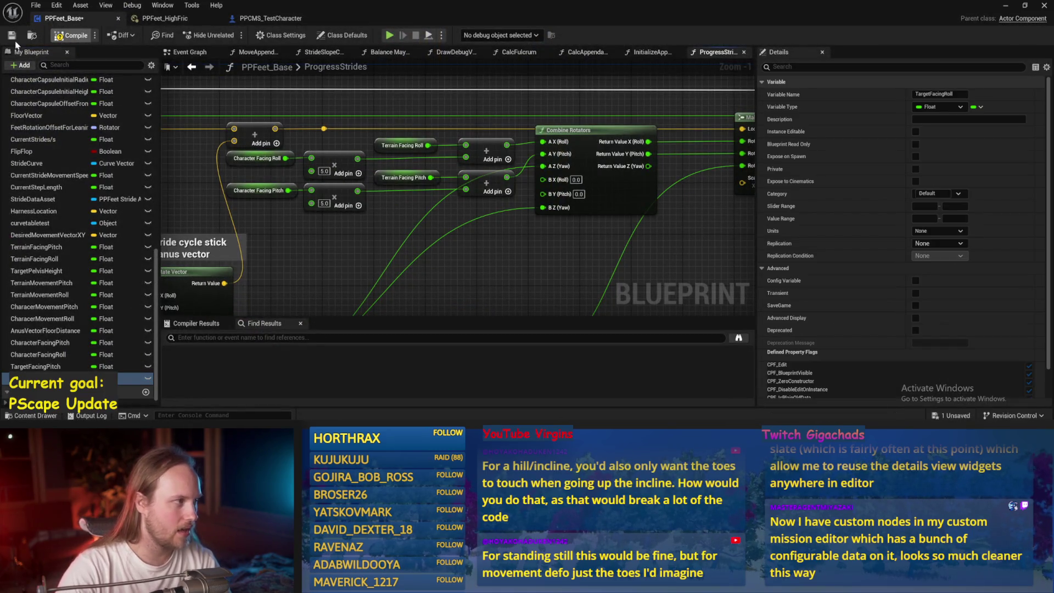
pyautogui.click(12, 38)
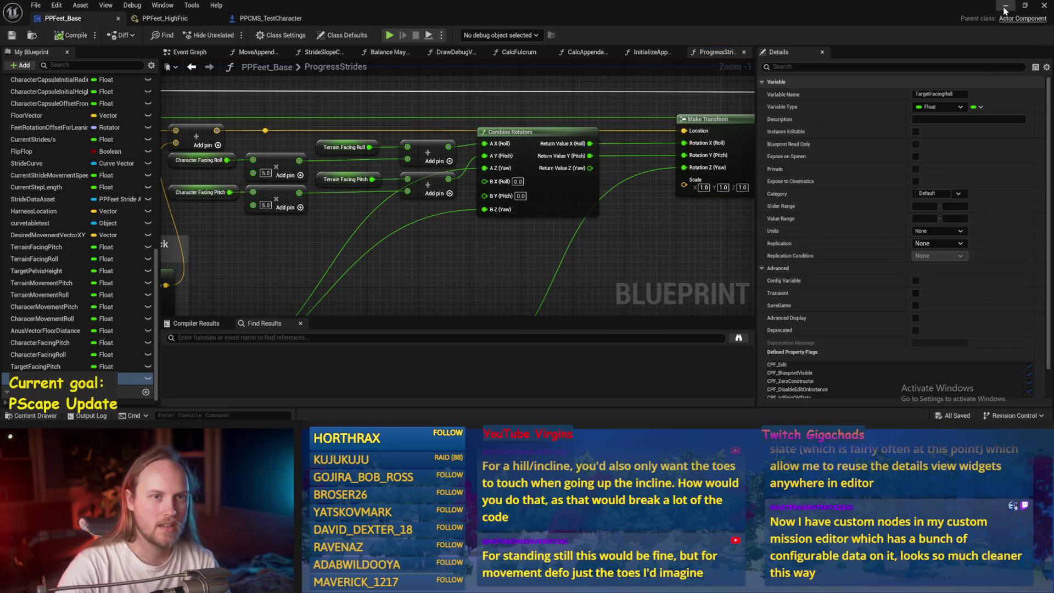
pyautogui.click(1005, 7)
pyautogui.click(272, 37)
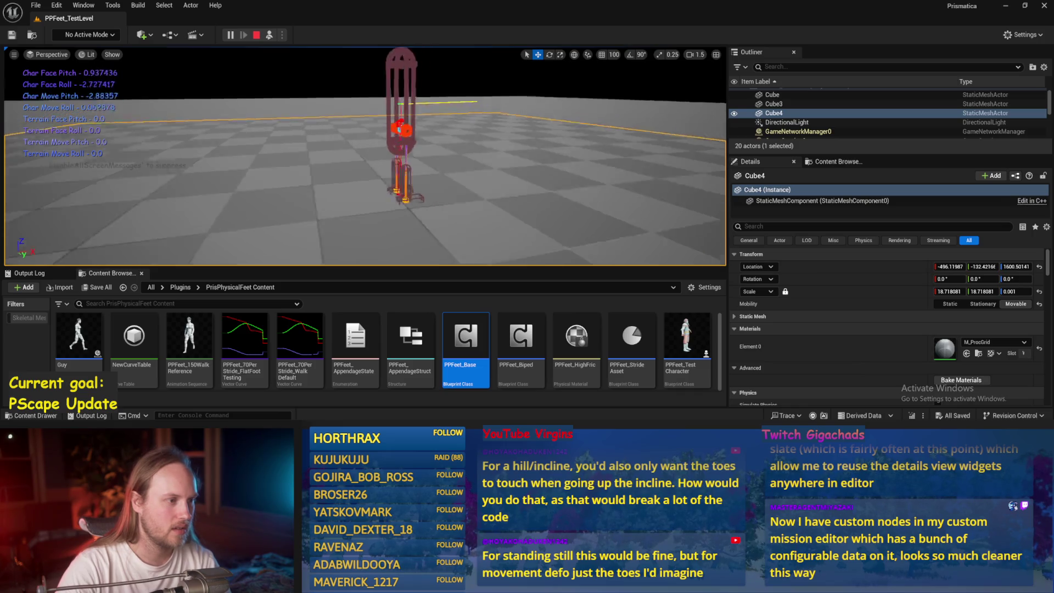
pyautogui.press('Escape')
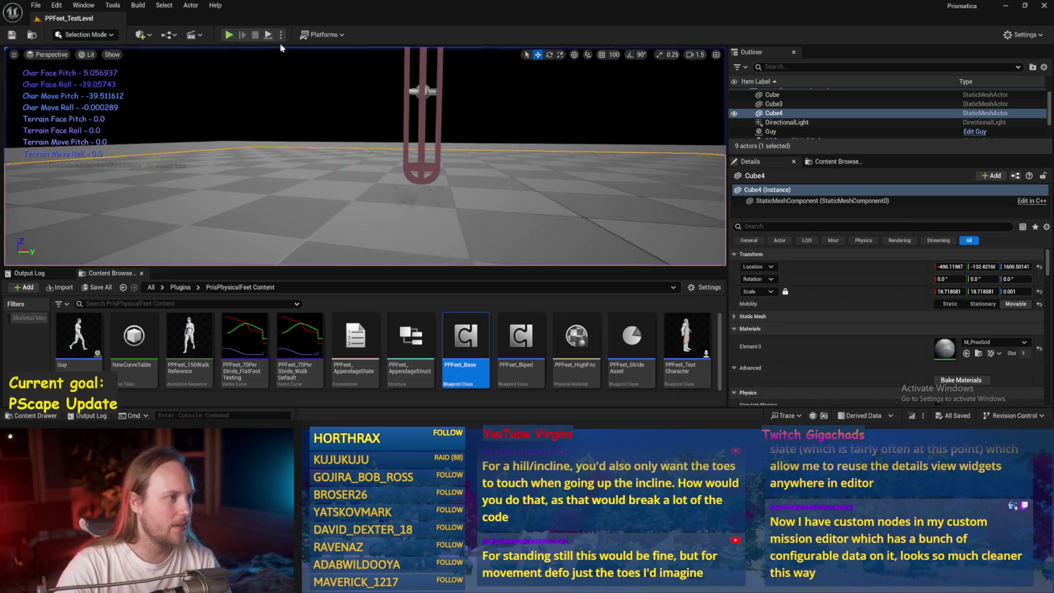
pyautogui.hotkey('alt', 's')
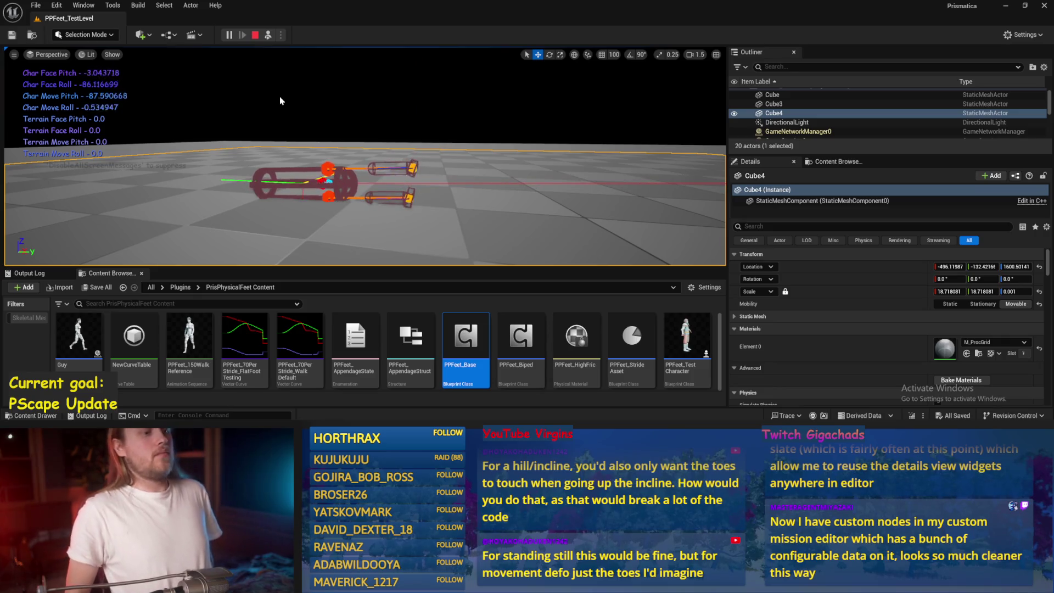
pyautogui.press('Escape')
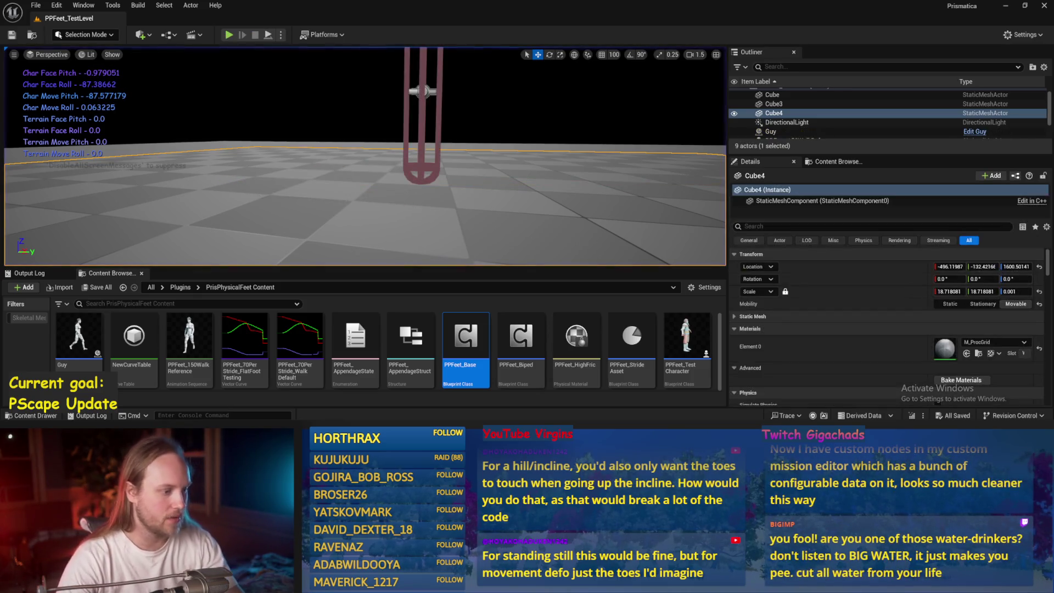
# - Recompile and save PPFeet_Base, simulate twice watching the feet up close, then reopen the blueprint
pyautogui.click(376, 405)
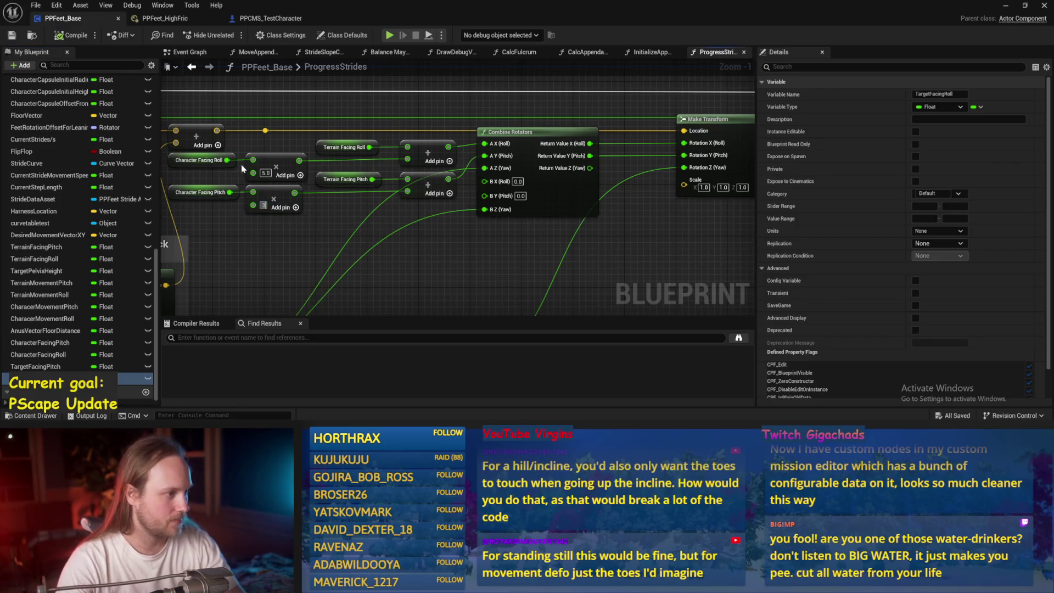
pyautogui.click(11, 36)
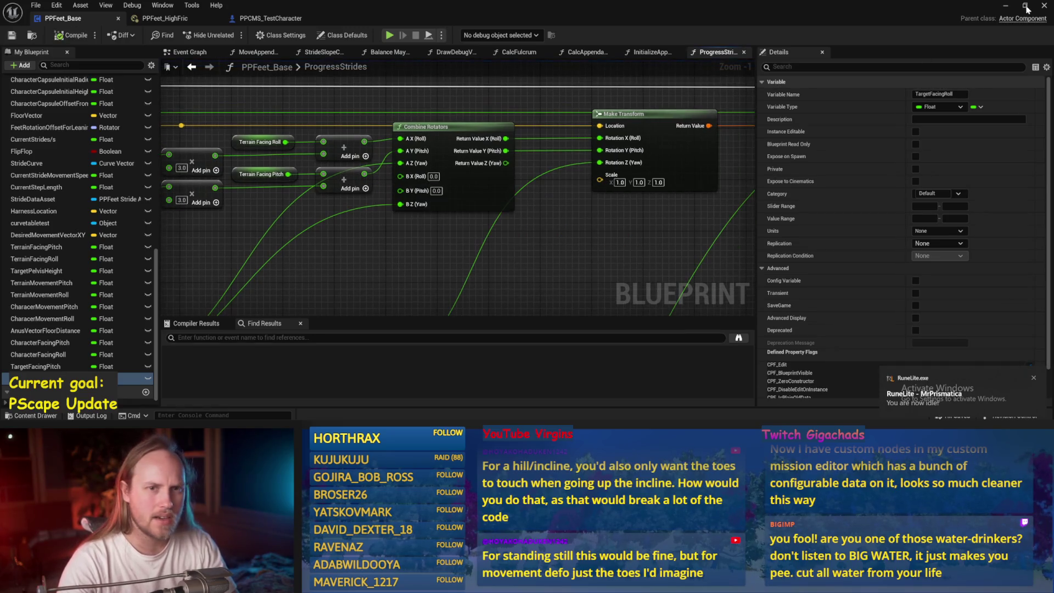
pyautogui.click(1005, 6)
pyautogui.hotkey('alt', 's')
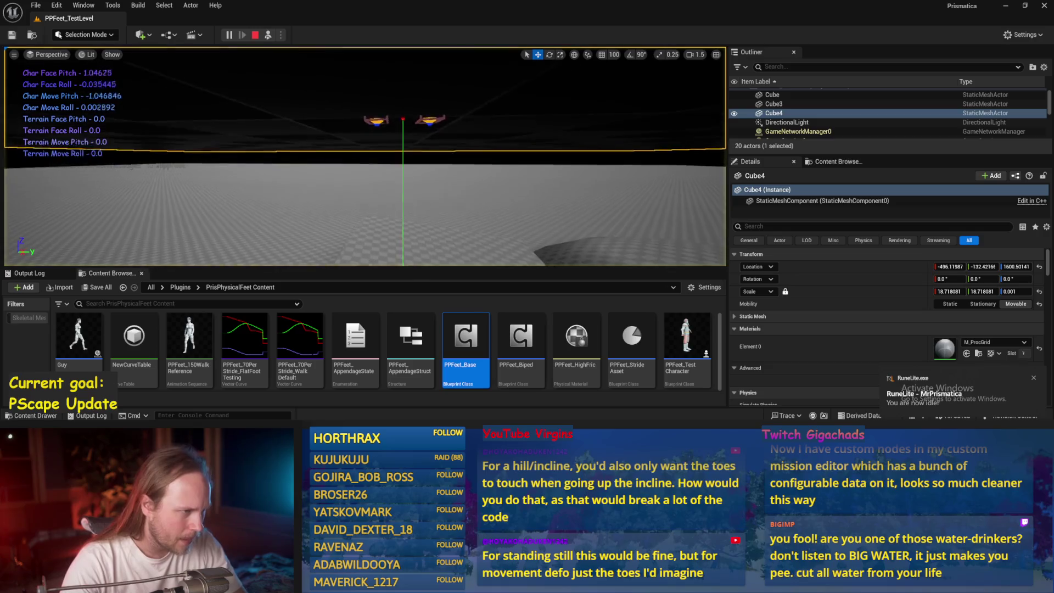
pyautogui.scroll(-3, 342, 78)
pyautogui.press('w')
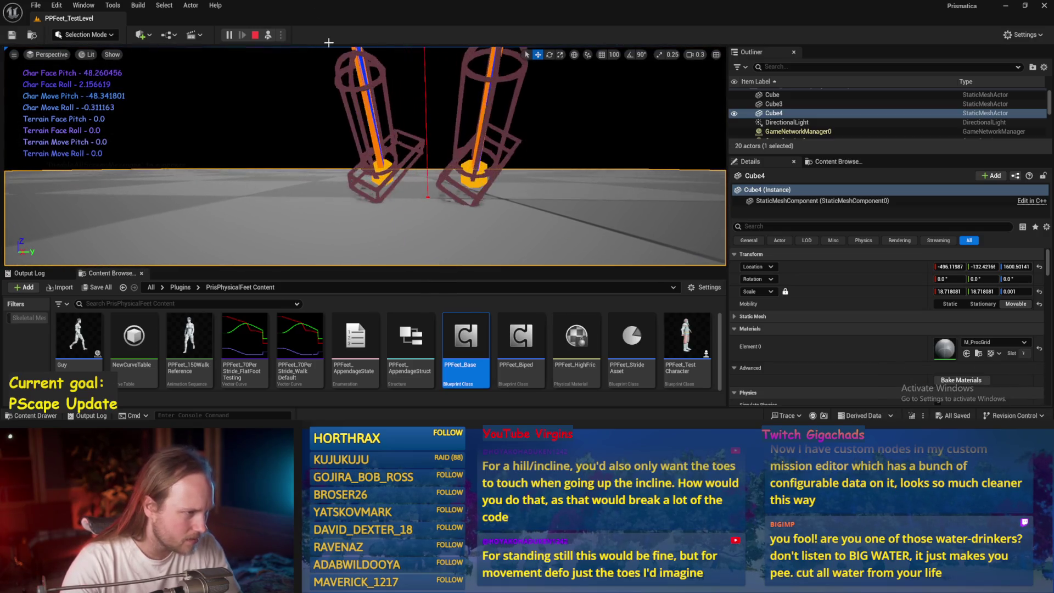
pyautogui.press('Escape')
pyautogui.click(268, 35)
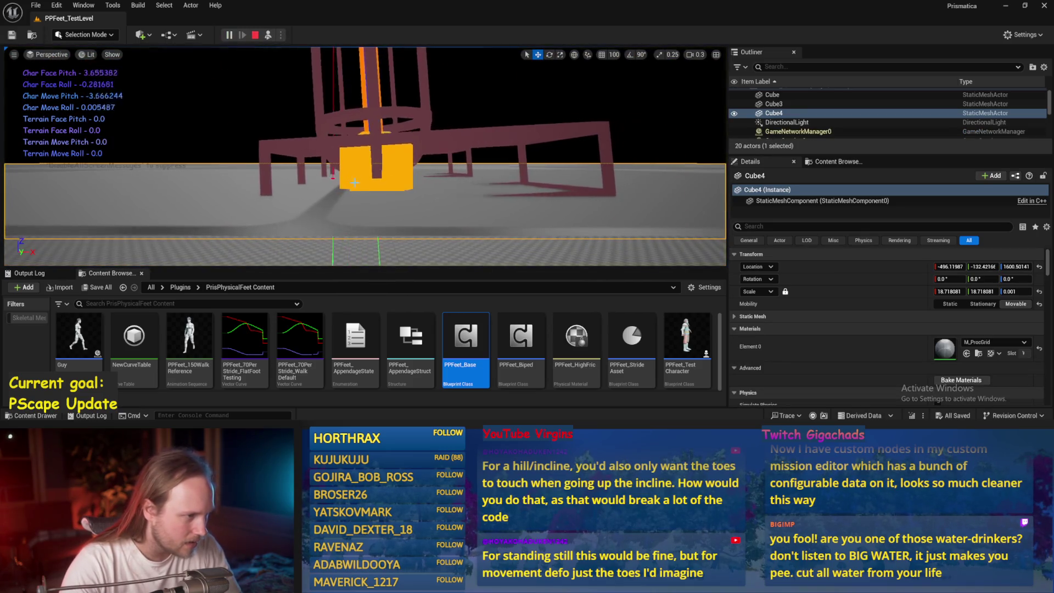
pyautogui.press('Escape')
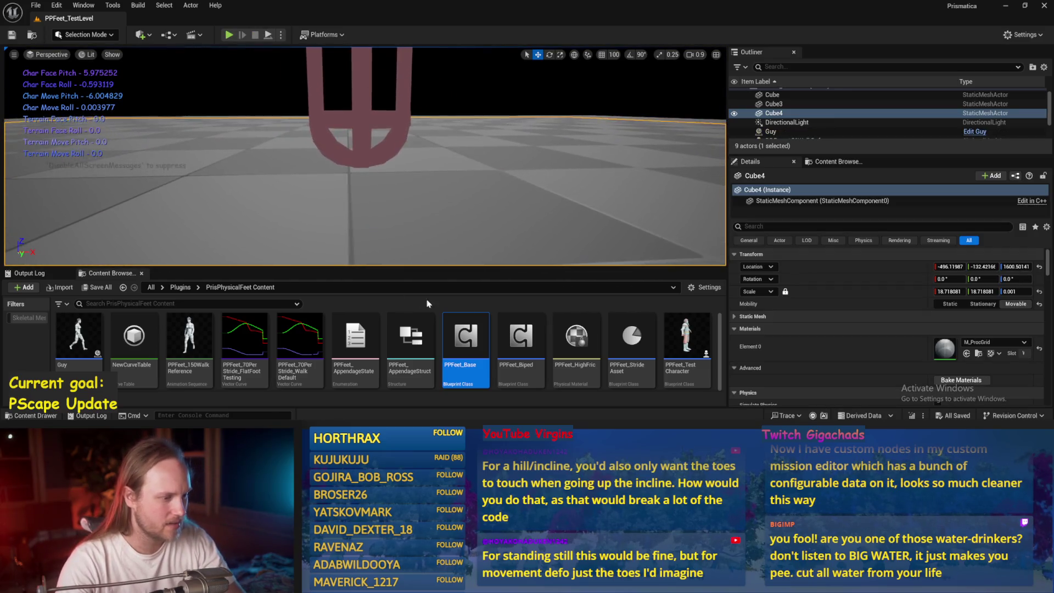
pyautogui.doubleClick(465, 338)
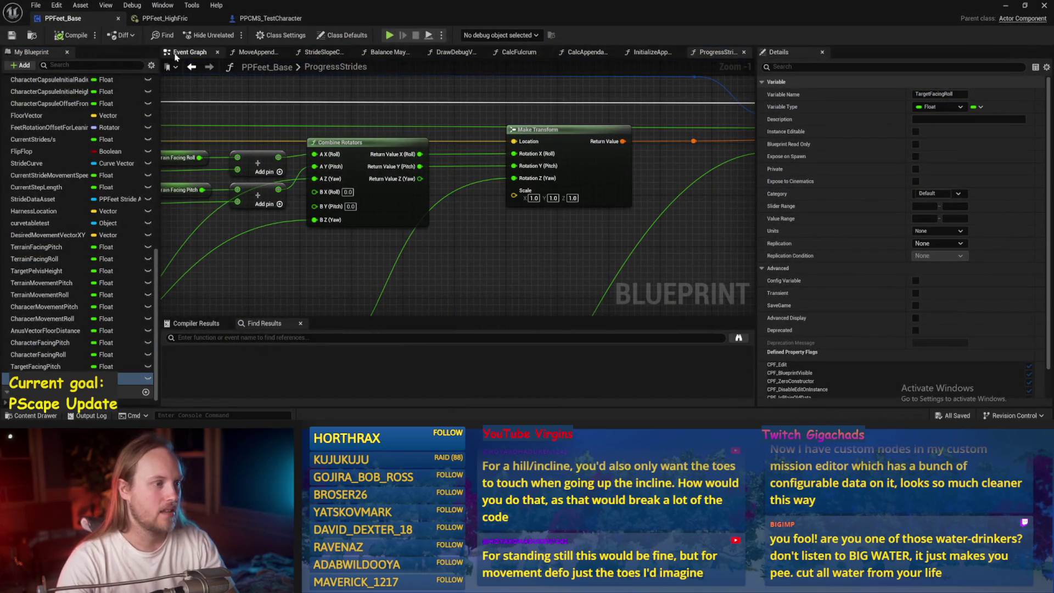
# - Bring InitializeAppendage's Make Foot Mesh Set Box Extent node (15 × 6 × 6) into view
pyautogui.click(186, 52)
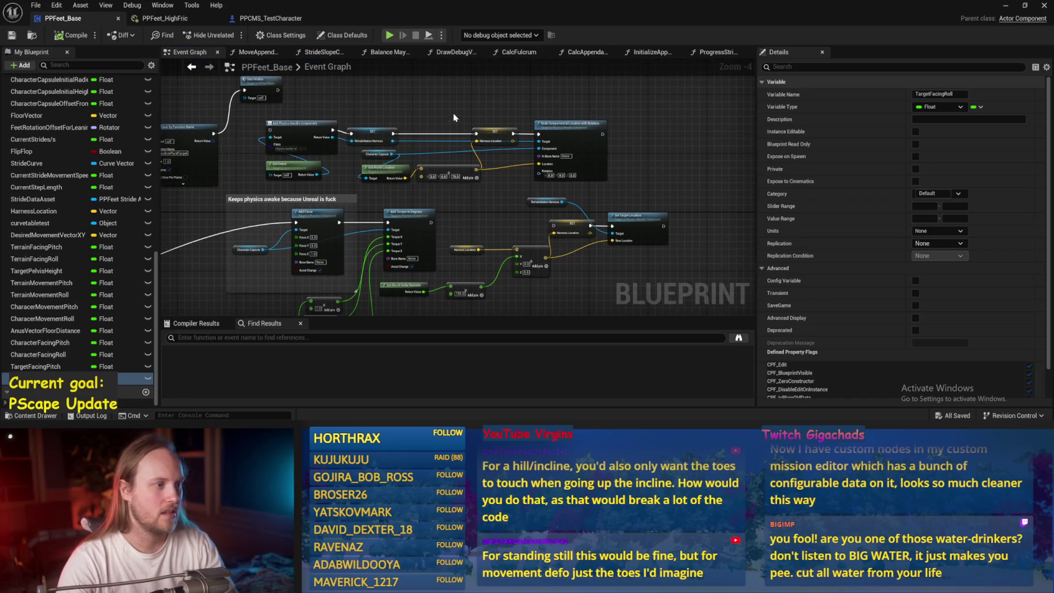
pyautogui.scroll(2, 213, 170)
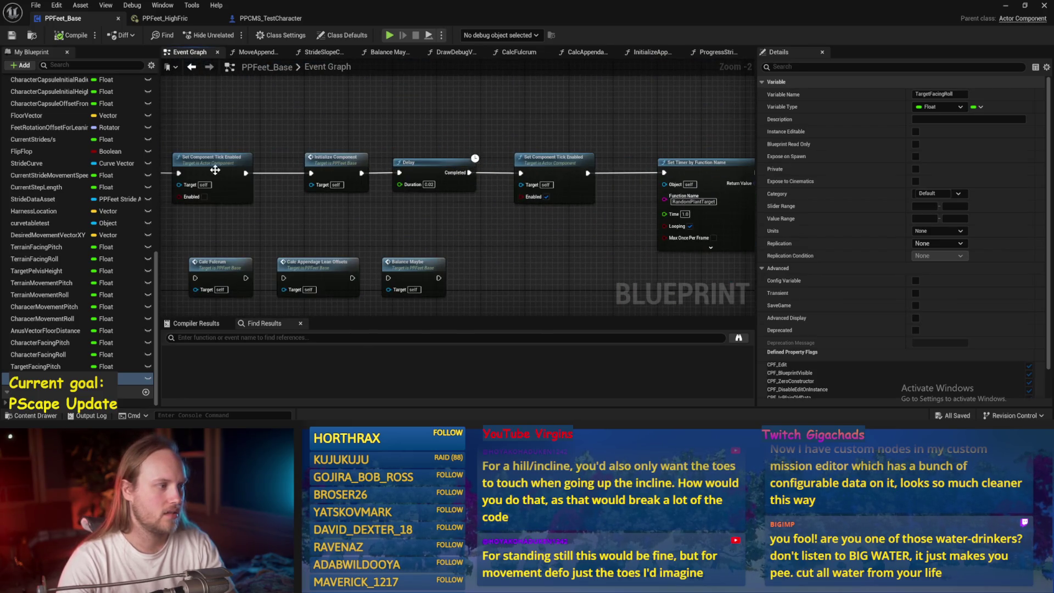
pyautogui.click(650, 52)
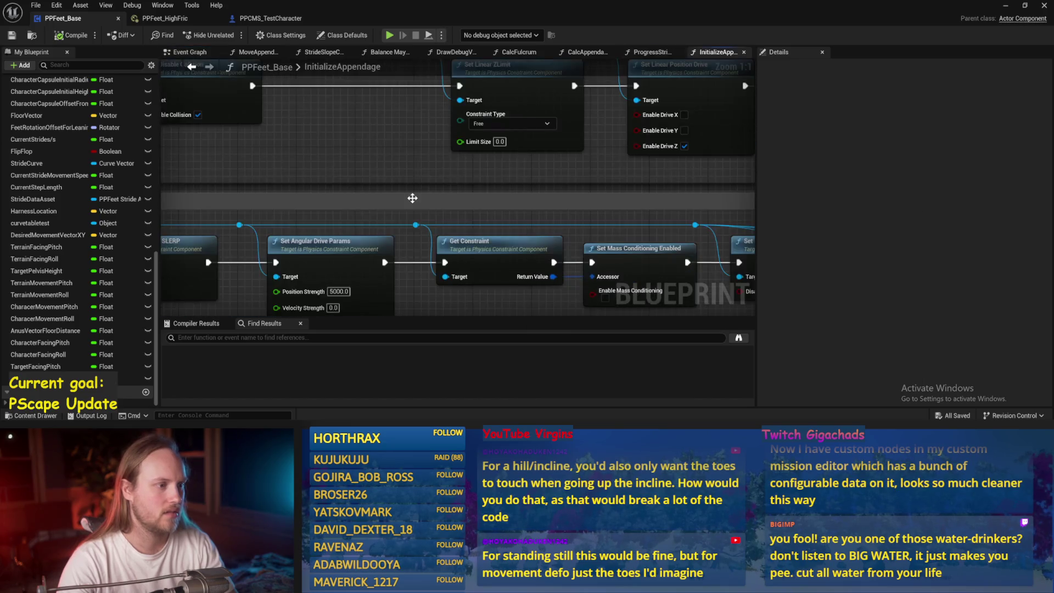
pyautogui.moveTo(412, 198); pyautogui.dragTo(370, 239)
pyautogui.scroll(-3, 344, 206)
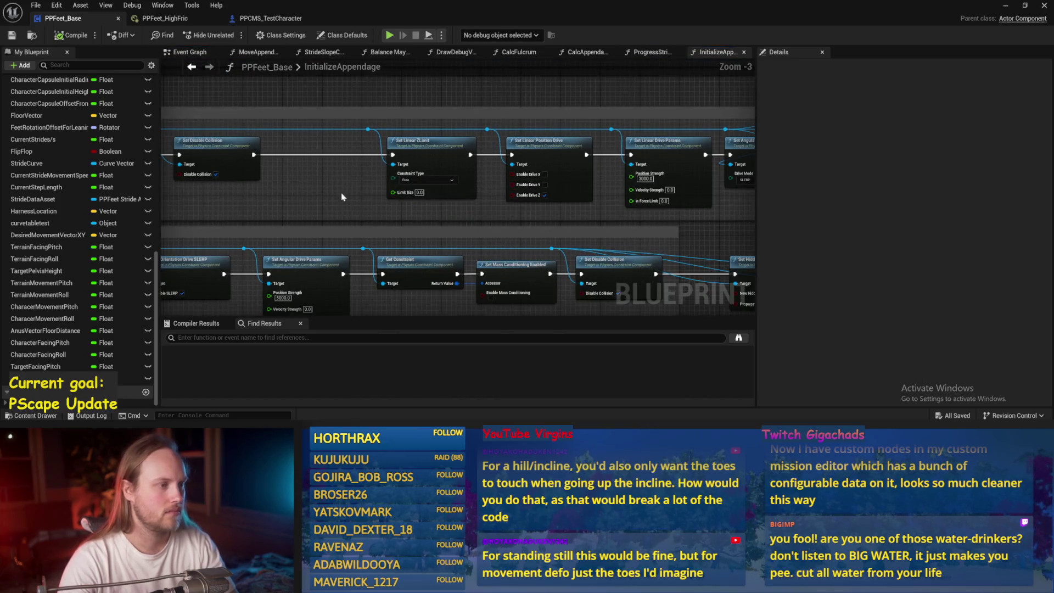
pyautogui.moveTo(330, 180)
pyautogui.mouseDown()
pyautogui.moveTo(608, 193)
pyautogui.moveTo(277, 193)
pyautogui.moveTo(445, 174)
pyautogui.mouseUp()
pyautogui.scroll(-1, 308, 181)
pyautogui.moveTo(525, 154)
pyautogui.mouseDown()
pyautogui.moveTo(571, 206)
pyautogui.moveTo(731, 187)
pyautogui.mouseUp()
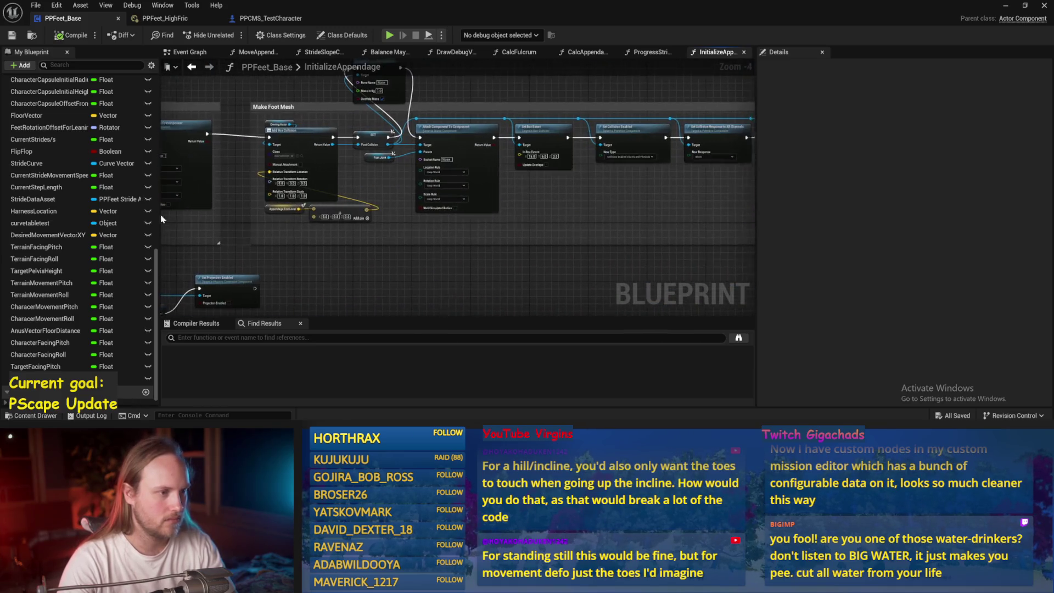
pyautogui.scroll(4, 547, 185)
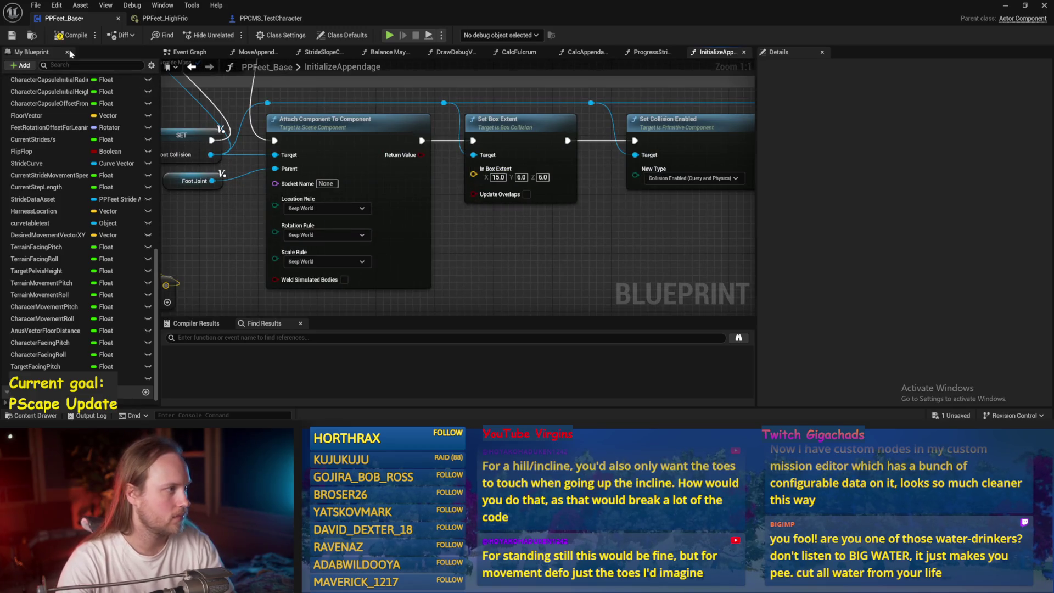
# - Save PPFeet_Base and start playing PPFeet_TestLevel in control of the character
pyautogui.click(12, 36)
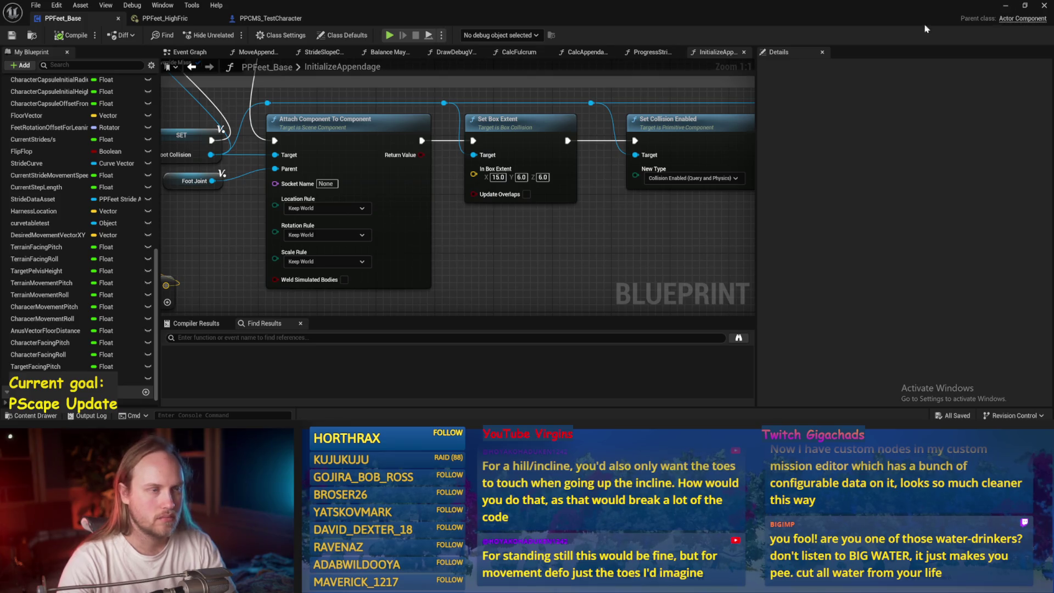
pyautogui.hotkey('alt', 'Tab')
pyautogui.click(268, 35)
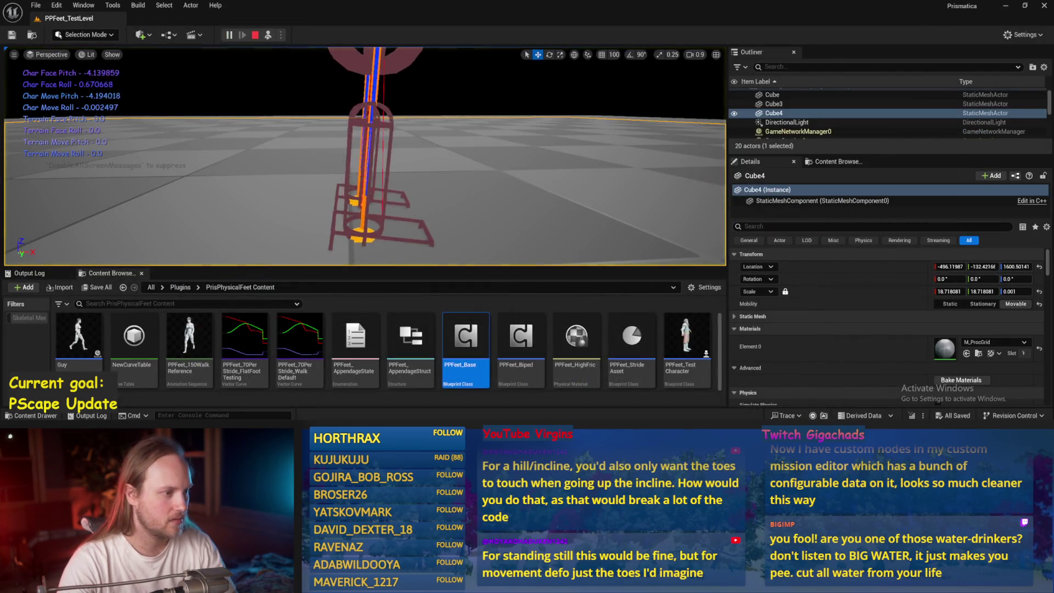
# - Eject from the character and run two short play sessions on PPFeet_TestLevel
pyautogui.press('F8')
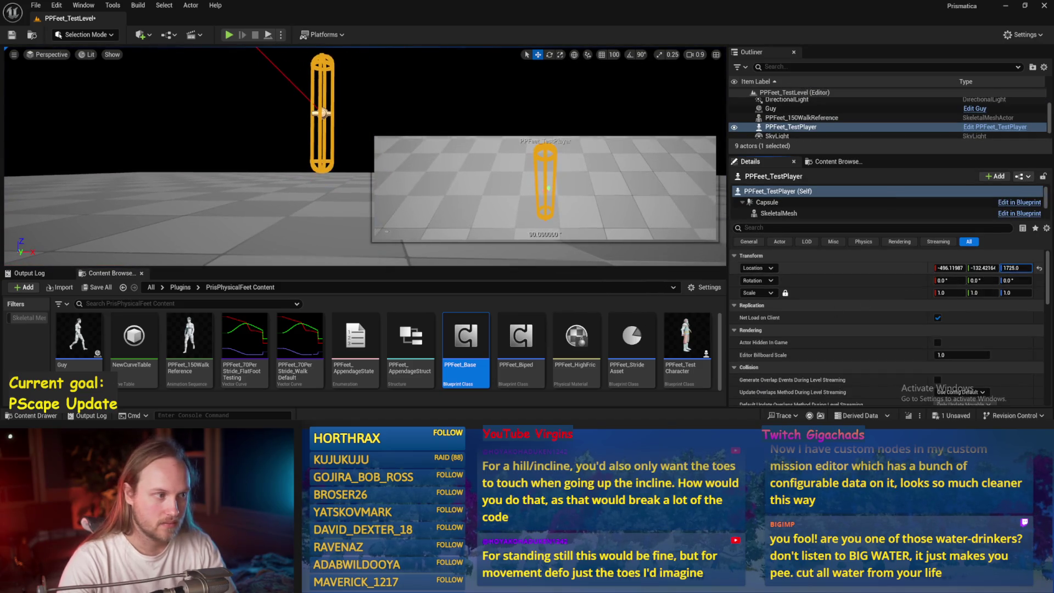
pyautogui.click(267, 35)
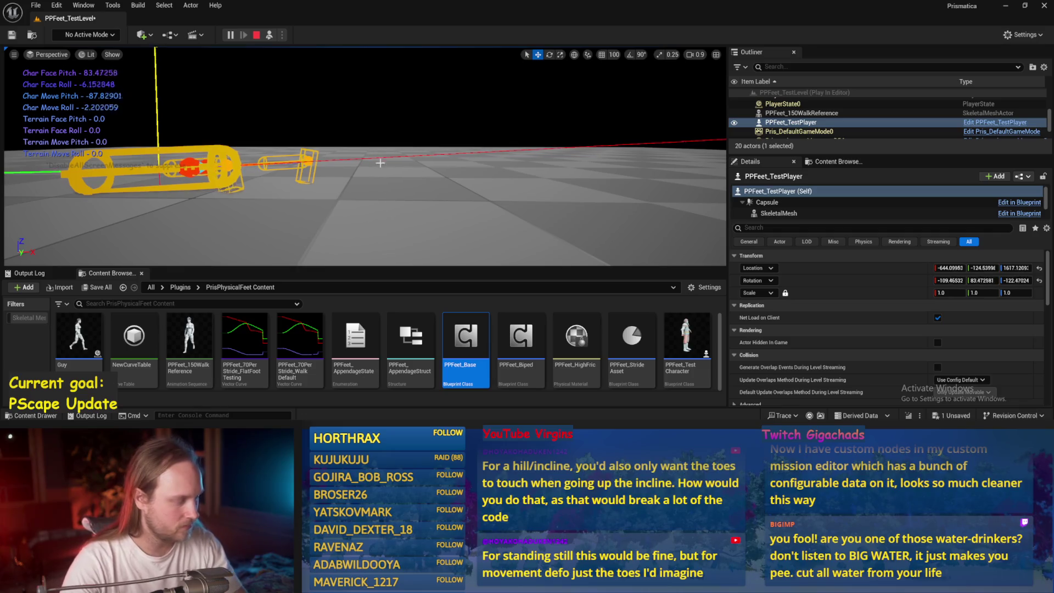
pyautogui.click(386, 172)
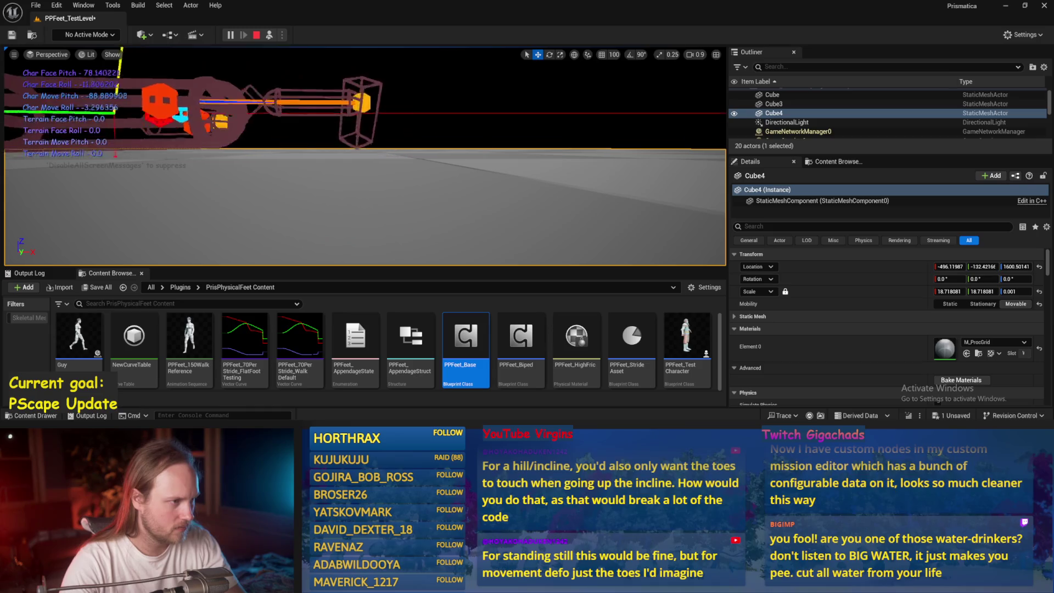
pyautogui.press('Escape')
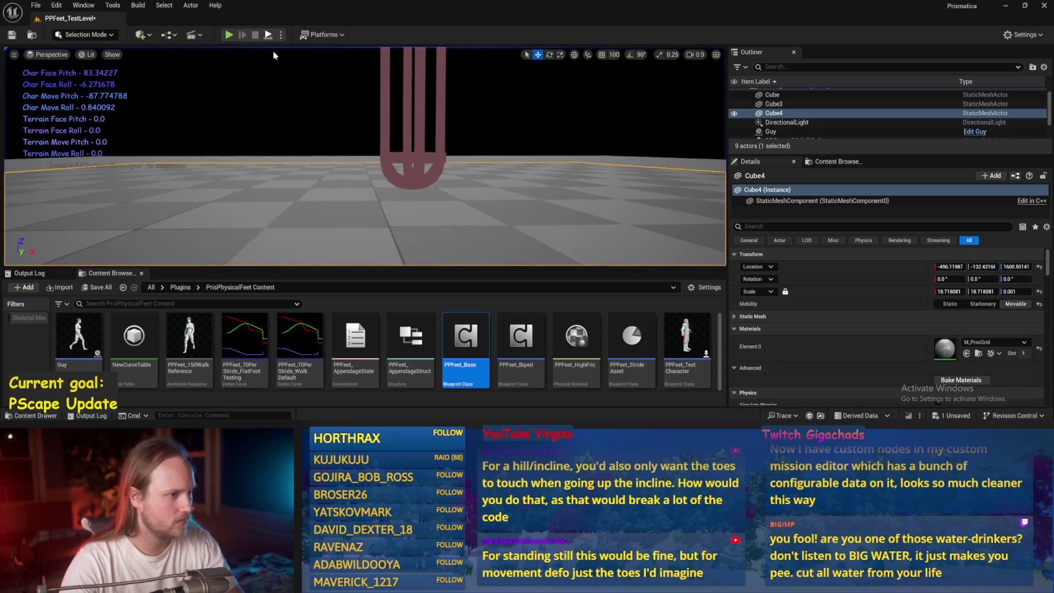
pyautogui.click(268, 35)
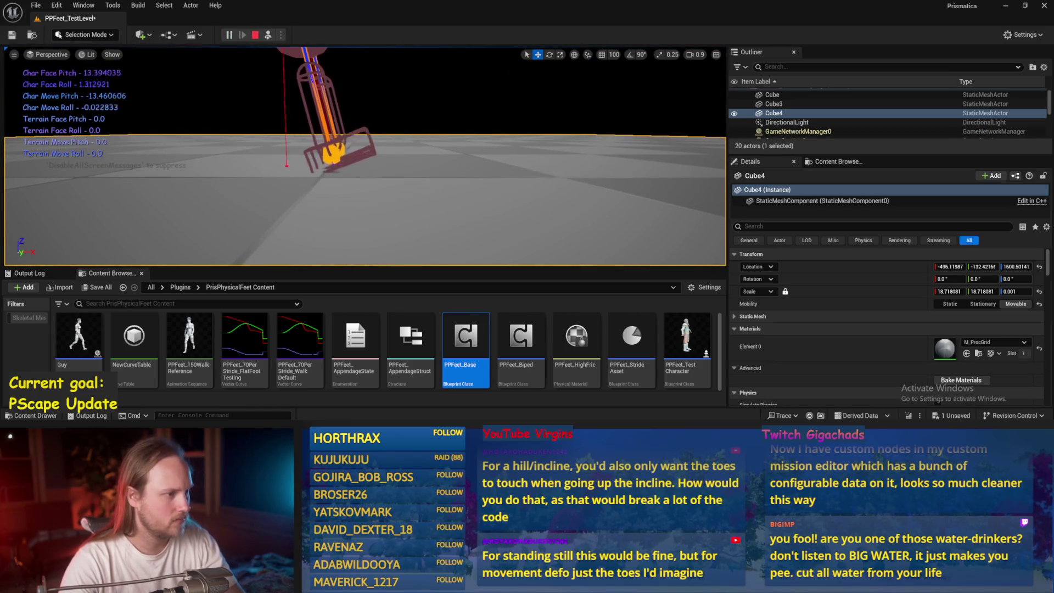
pyautogui.press('Escape')
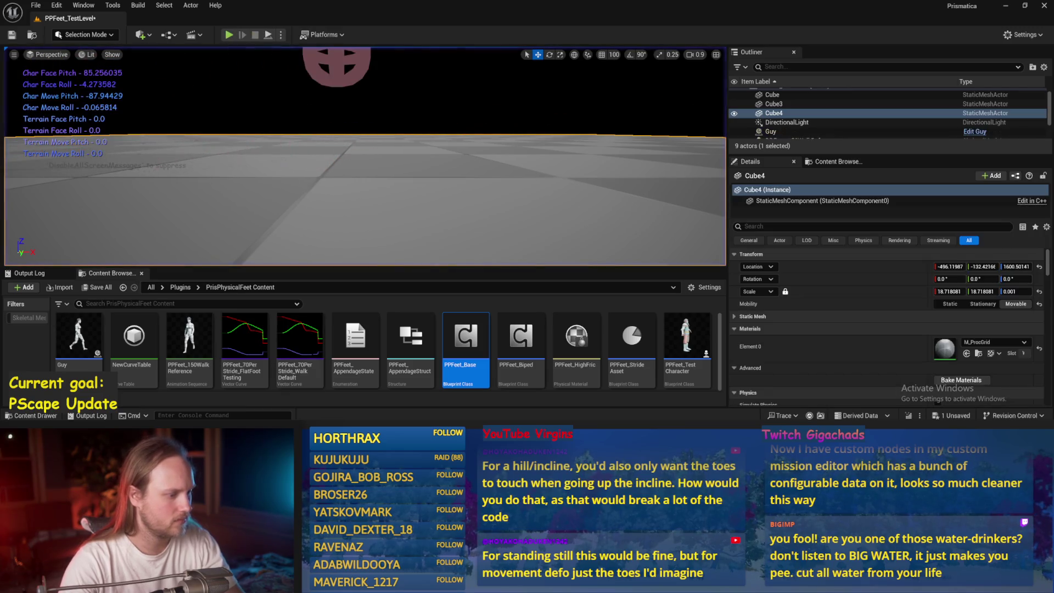
# - Focus the view on PPFeet_TestPlayer, then play-test once more and stop
pyautogui.click(338, 98)
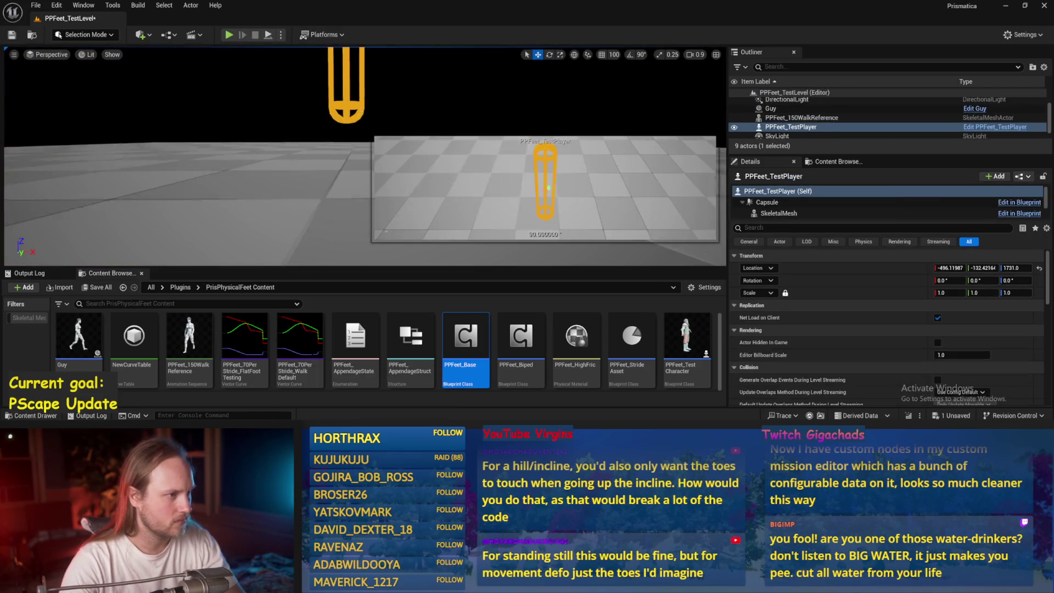
pyautogui.press('f')
pyautogui.press('e')
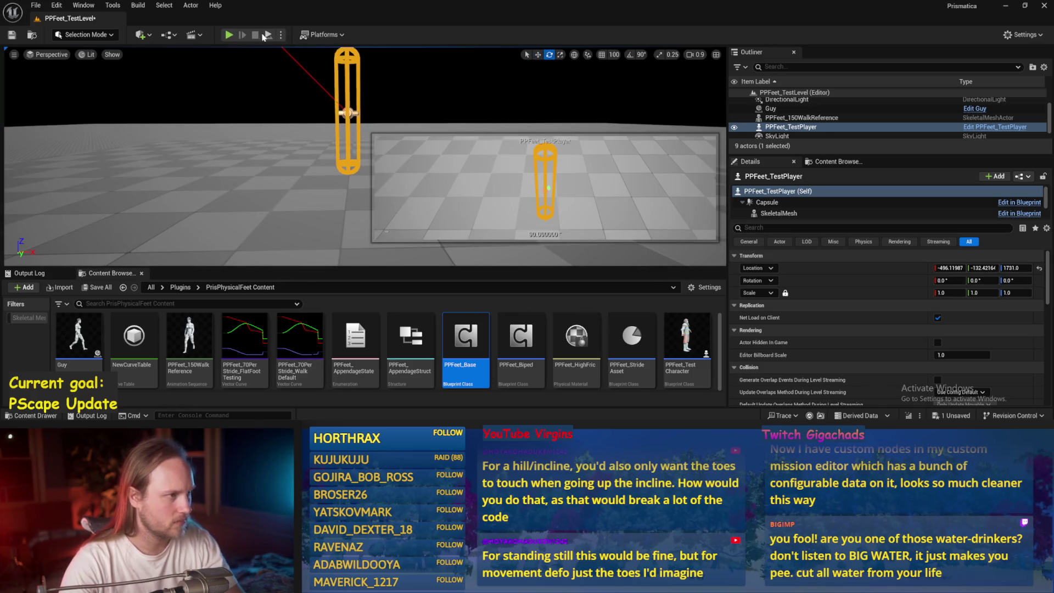
pyautogui.click(228, 34)
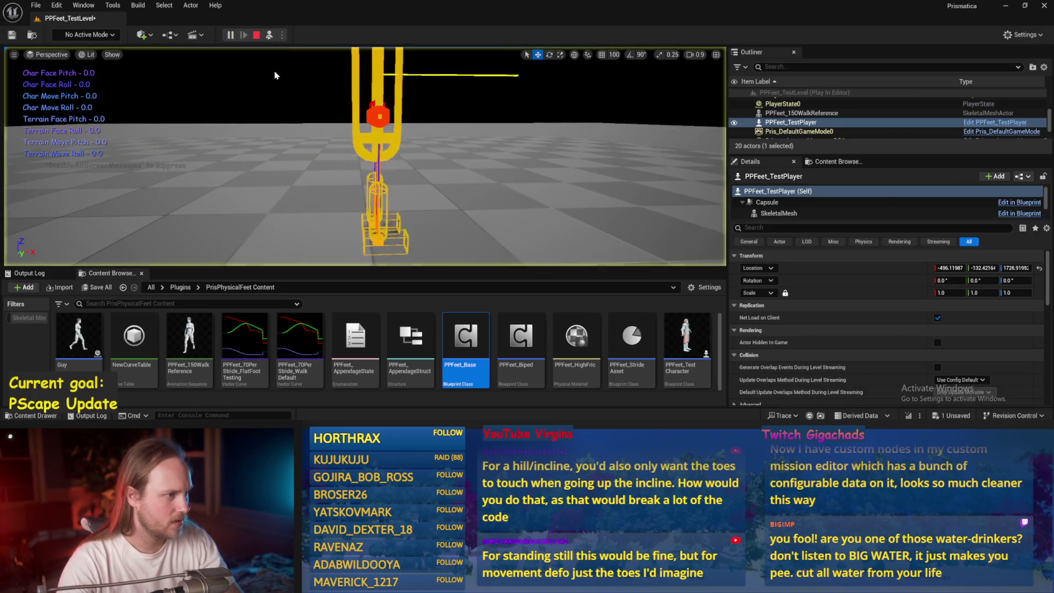
pyautogui.click(371, 209)
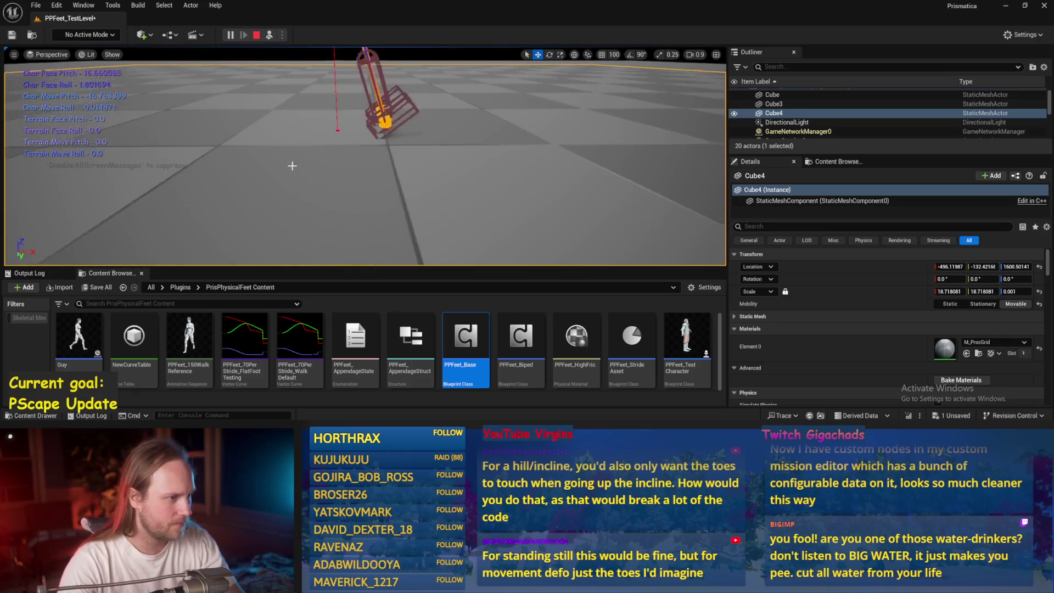
pyautogui.press('Escape')
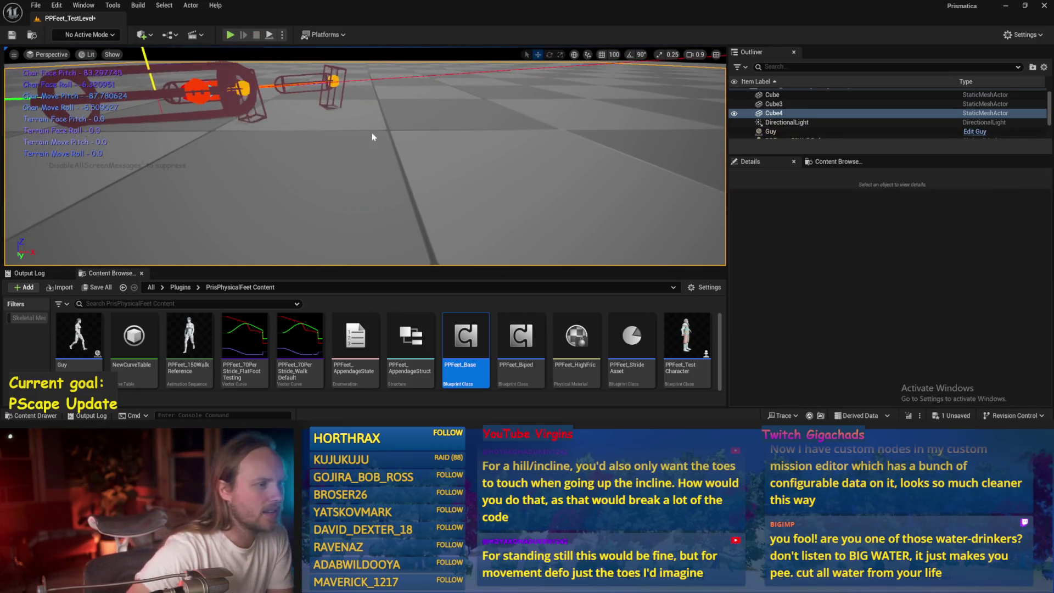
# - Set the foot's Set Mass Override Mass in Kg to 10 and save PPFeet_Base
pyautogui.doubleClick(475, 335)
pyautogui.moveTo(502, 255)
pyautogui.mouseDown()
pyautogui.moveTo(541, 248)
pyautogui.moveTo(323, 237)
pyautogui.mouseUp()
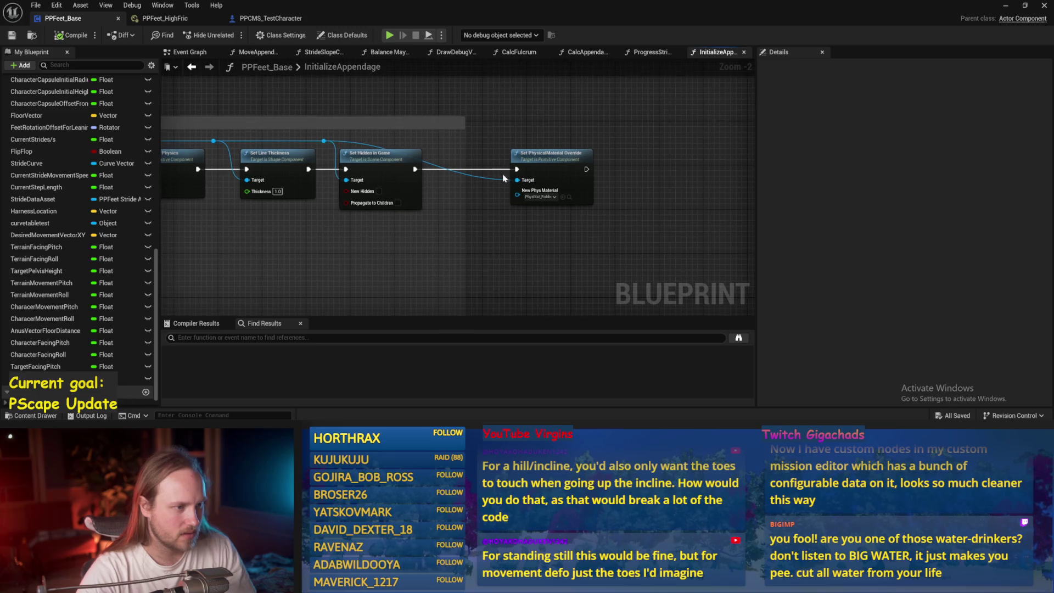
pyautogui.moveTo(461, 129); pyautogui.dragTo(531, 141)
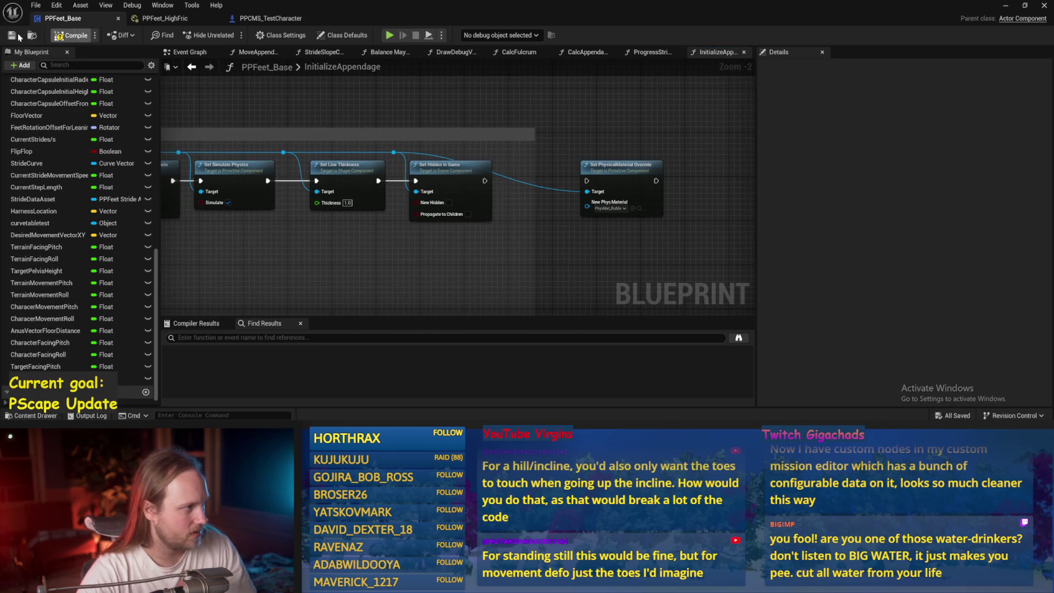
pyautogui.moveTo(274, 212)
pyautogui.mouseDown()
pyautogui.moveTo(412, 219)
pyautogui.moveTo(467, 209)
pyautogui.moveTo(428, 206)
pyautogui.moveTo(425, 259)
pyautogui.mouseUp()
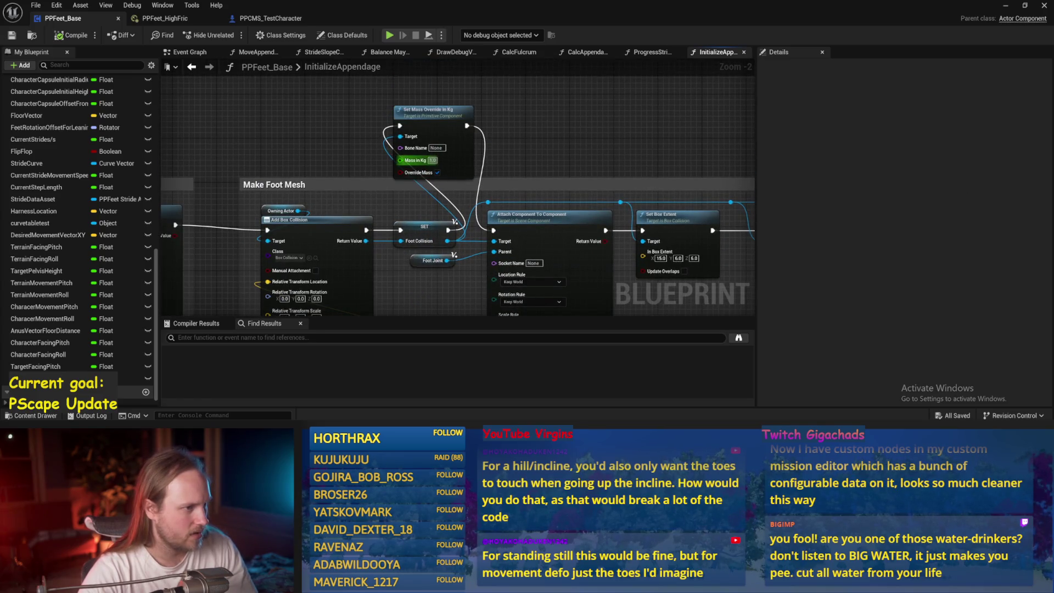
pyautogui.write('10')
pyautogui.press('Return')
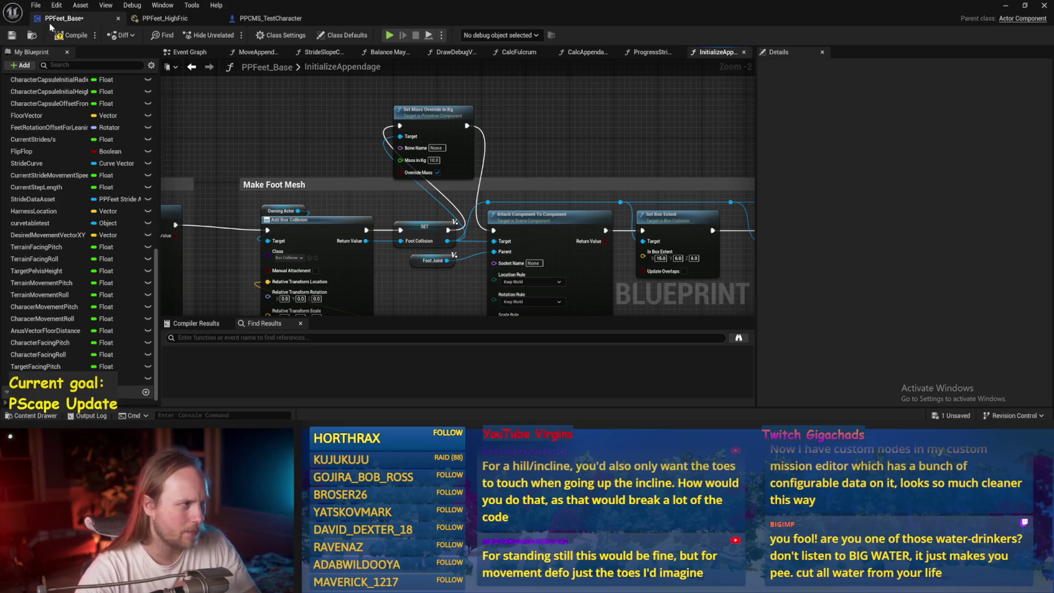
pyautogui.click(13, 35)
# - Play-test the 10 kg feet on PPFeet_TestLevel, stop, and start a fresh session
pyautogui.click(1006, 5)
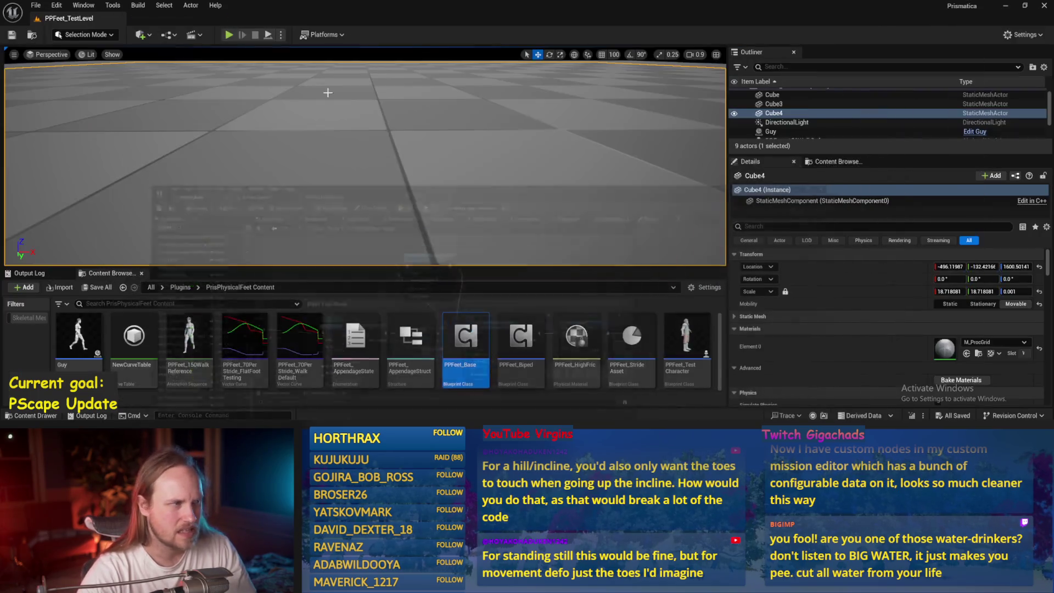
pyautogui.click(229, 35)
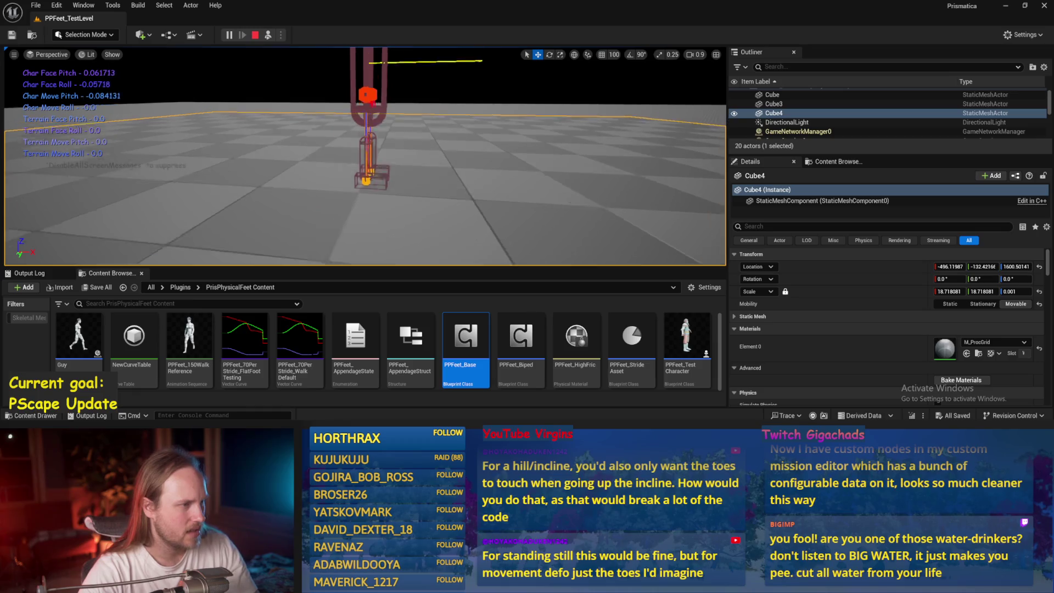
pyautogui.click(372, 154)
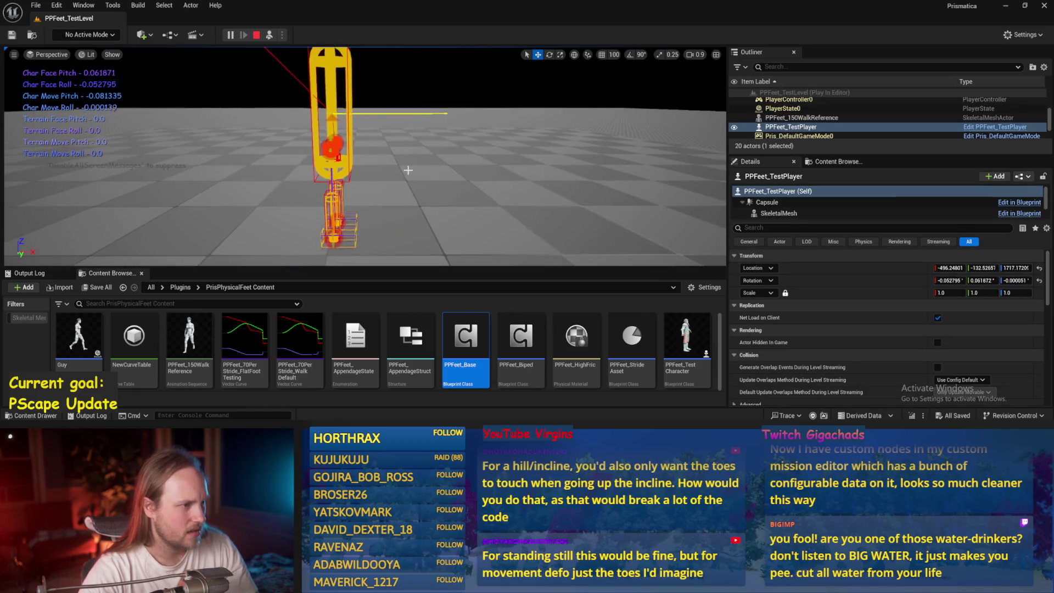
pyautogui.click(382, 233)
pyautogui.doubleClick(465, 336)
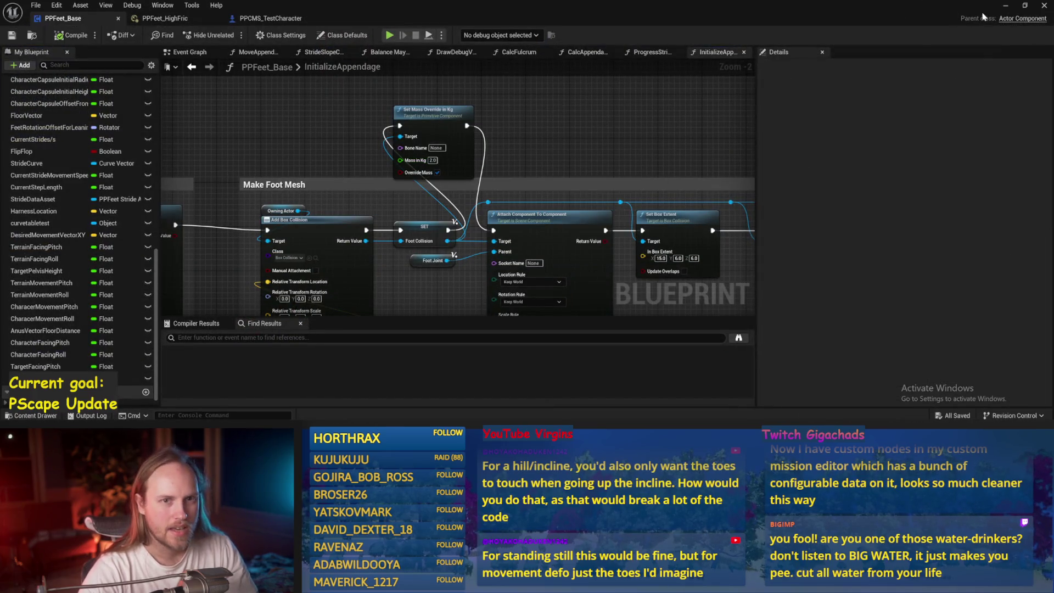
pyautogui.click(1005, 6)
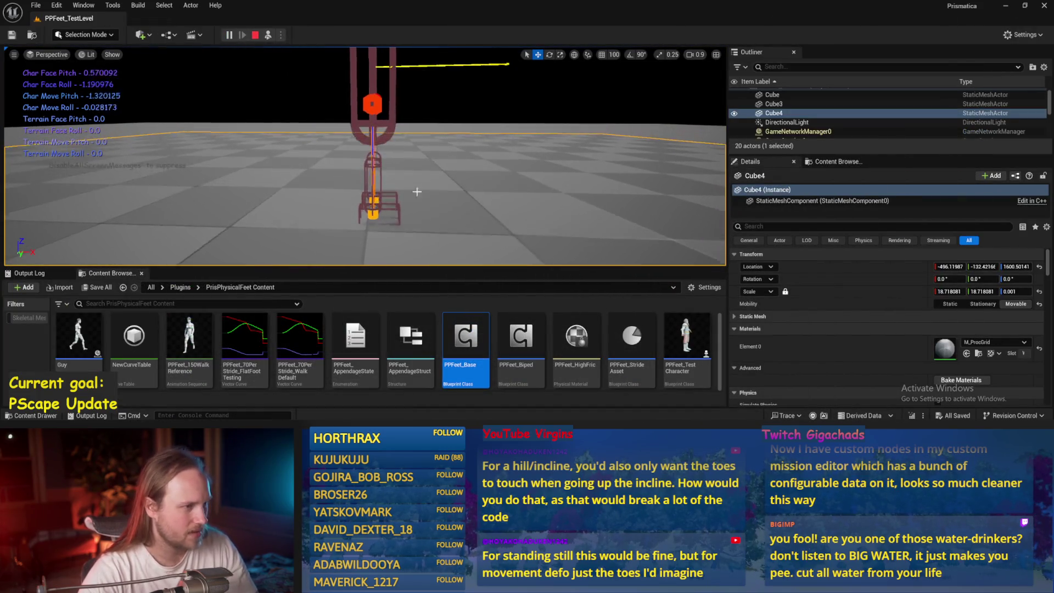
pyautogui.press('F8')
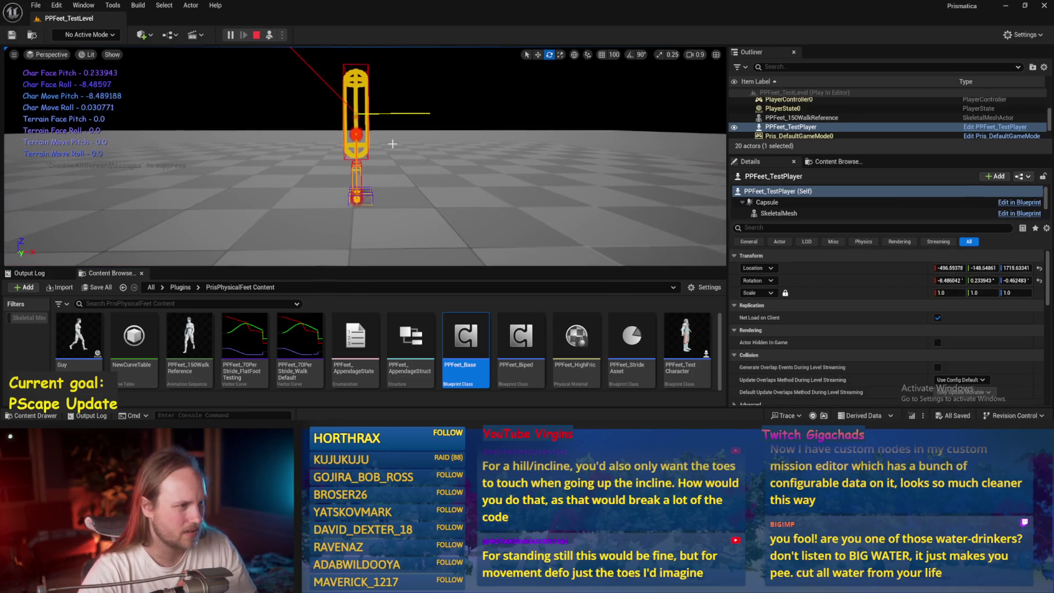
pyautogui.click(256, 35)
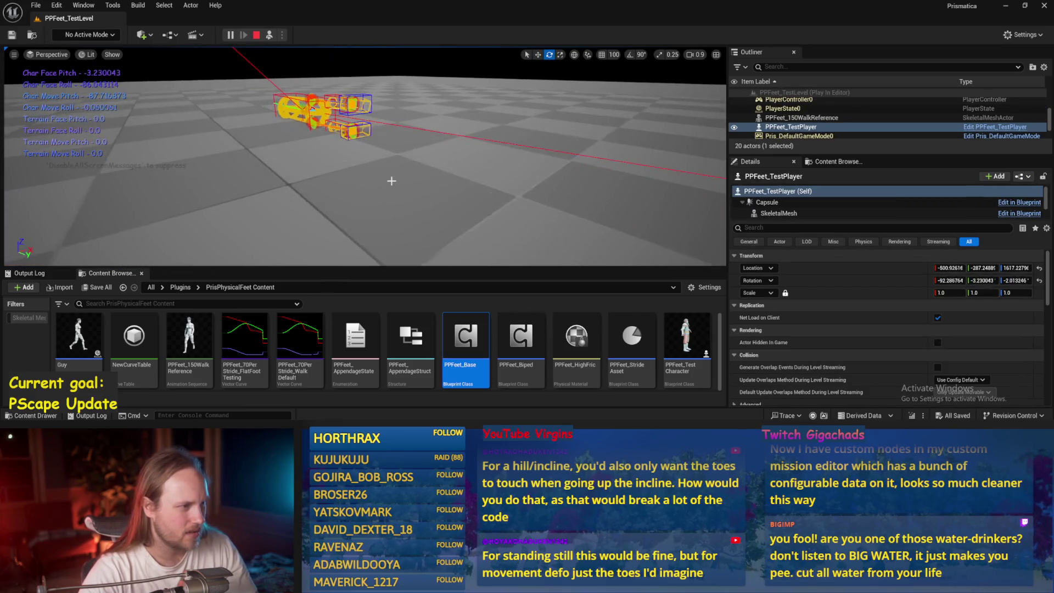
pyautogui.click(271, 38)
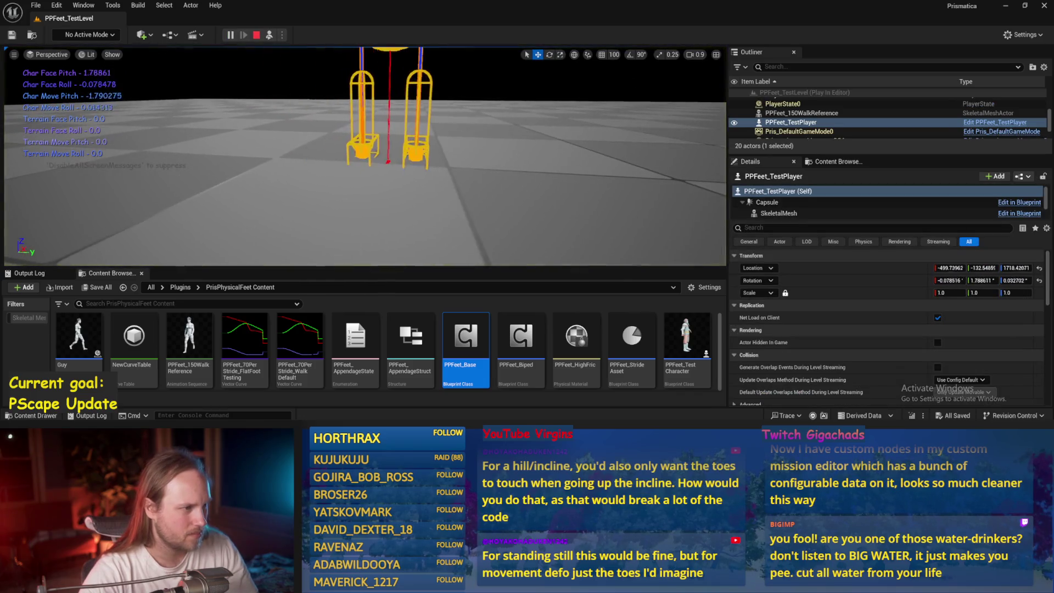
pyautogui.doubleClick(465, 337)
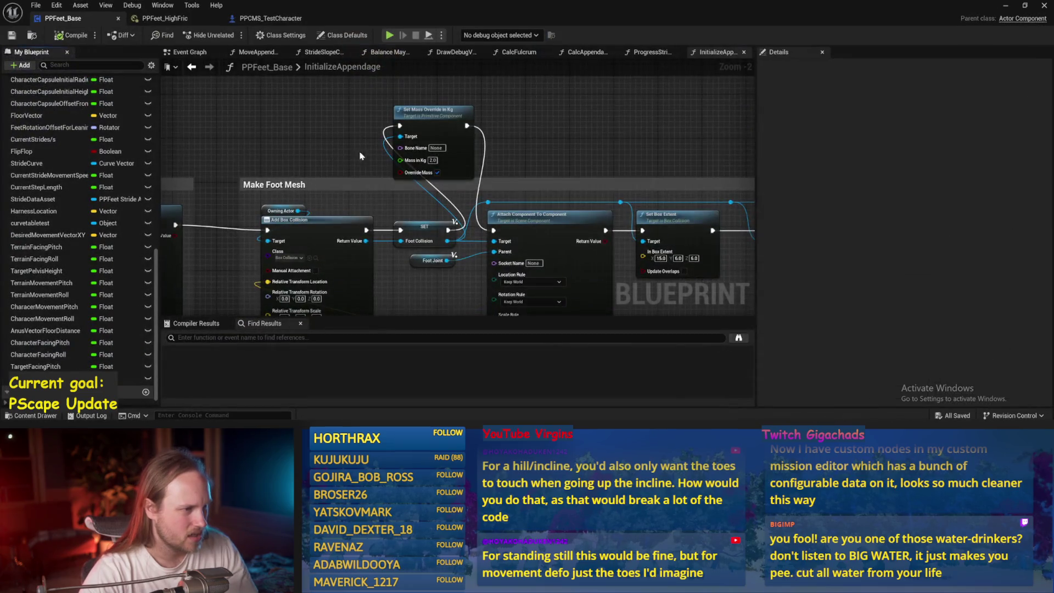
# - Review the InitializeAppendage nodes and save PPFeet_Base with leg mass override 2.0 kg
pyautogui.moveTo(359, 156); pyautogui.dragTo(406, 156)
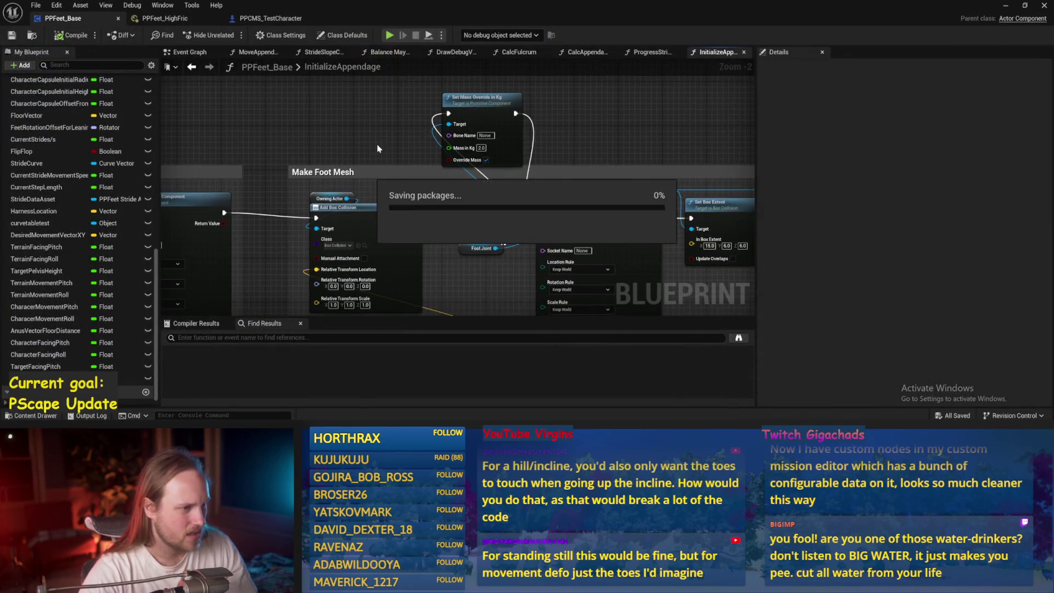
pyautogui.moveTo(301, 148)
pyautogui.mouseDown()
pyautogui.moveTo(521, 151)
pyautogui.moveTo(392, 107)
pyautogui.moveTo(52, 83)
pyautogui.mouseUp()
pyautogui.moveTo(631, 137); pyautogui.dragTo(167, 152)
pyautogui.moveTo(722, 150); pyautogui.dragTo(1043, 195)
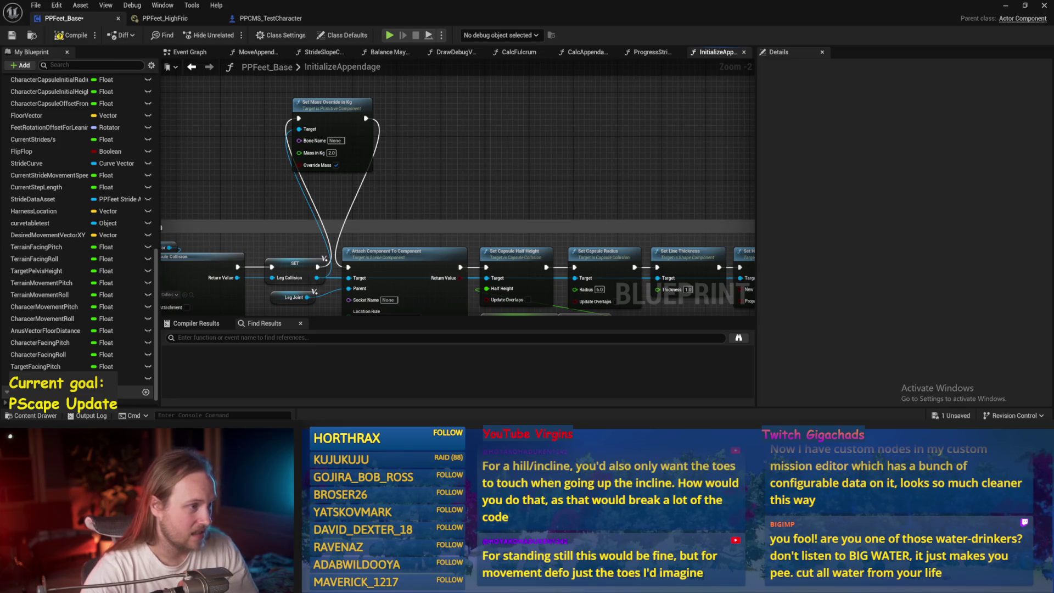
pyautogui.click(13, 35)
# - Run a brief play-test of PPFeet_TestLevel and stop it
pyautogui.click(1005, 5)
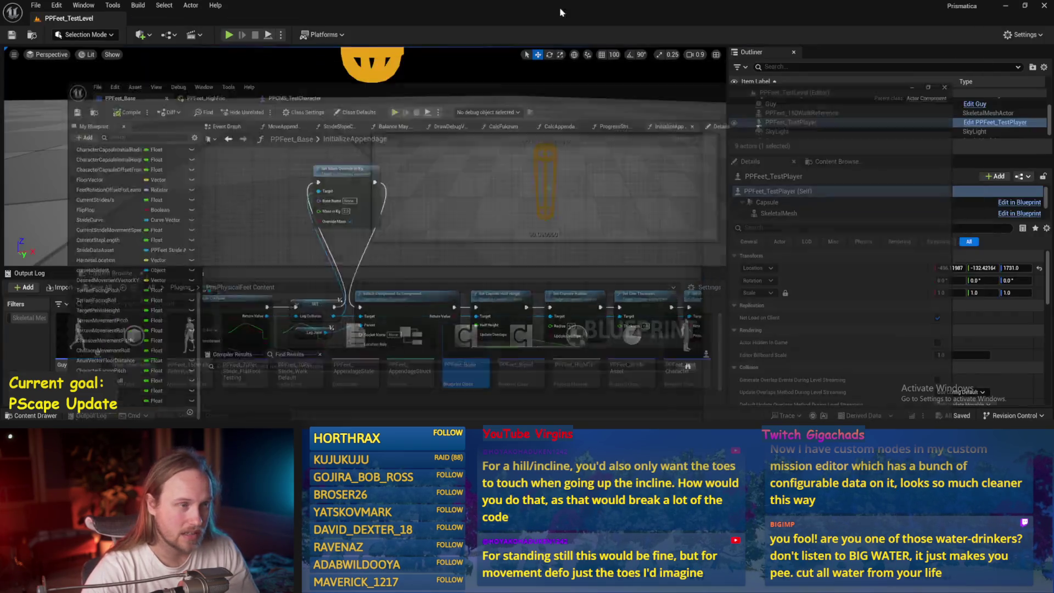
pyautogui.hotkey('alt', 'p')
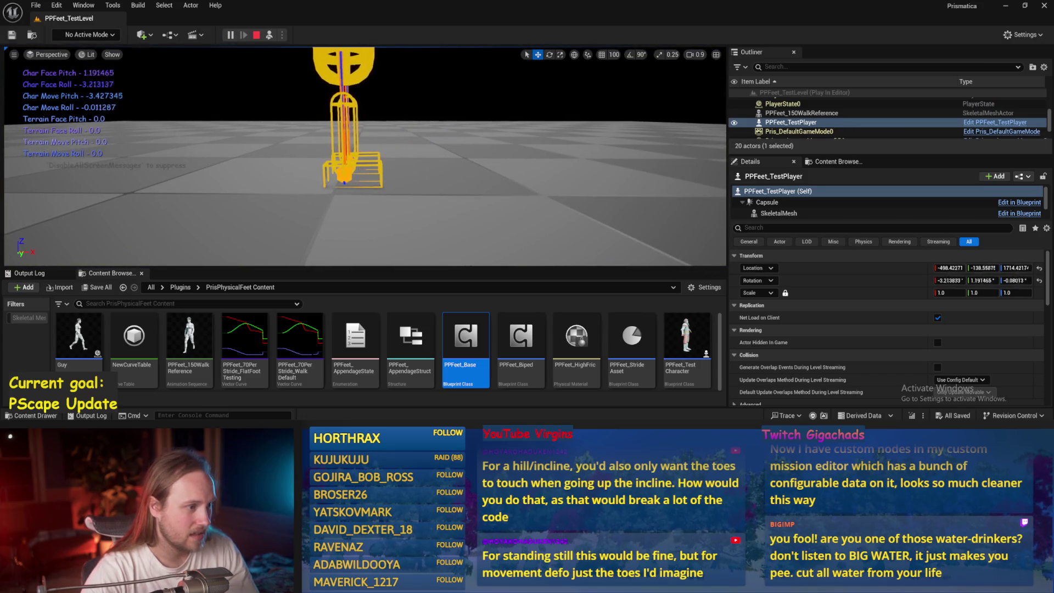
pyautogui.press('Escape')
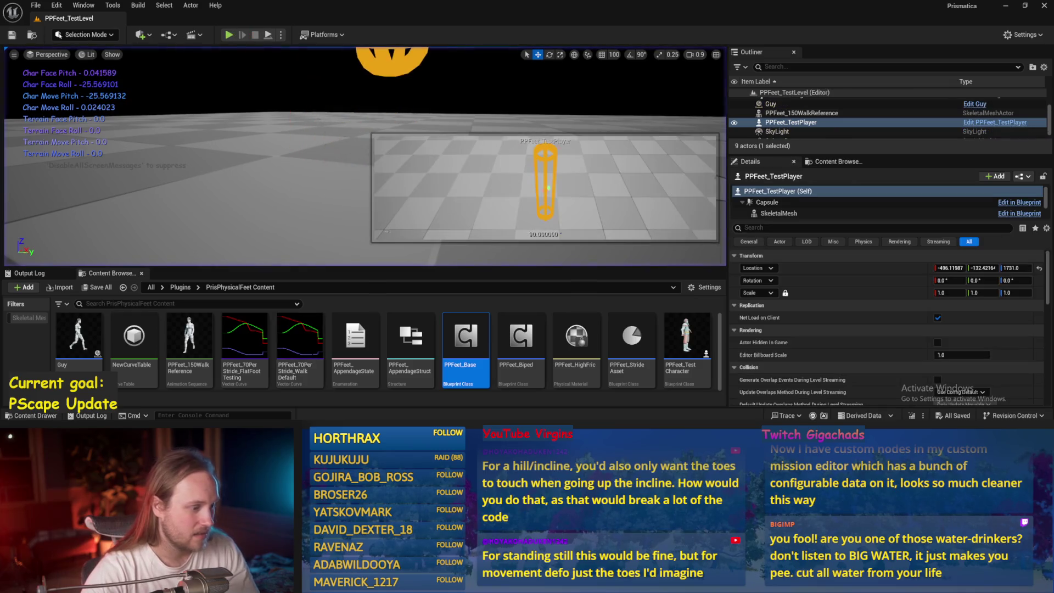
pyautogui.doubleClick(465, 338)
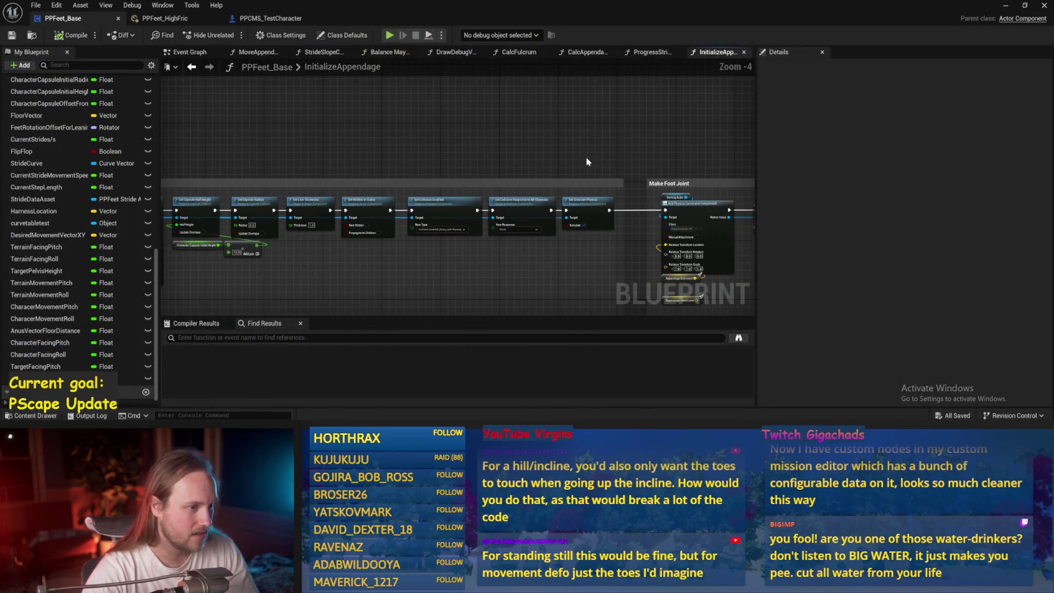
# - Start a play-test of the level and bring PPFeet_Base back up
pyautogui.scroll(1, 587, 162)
pyautogui.click(1005, 6)
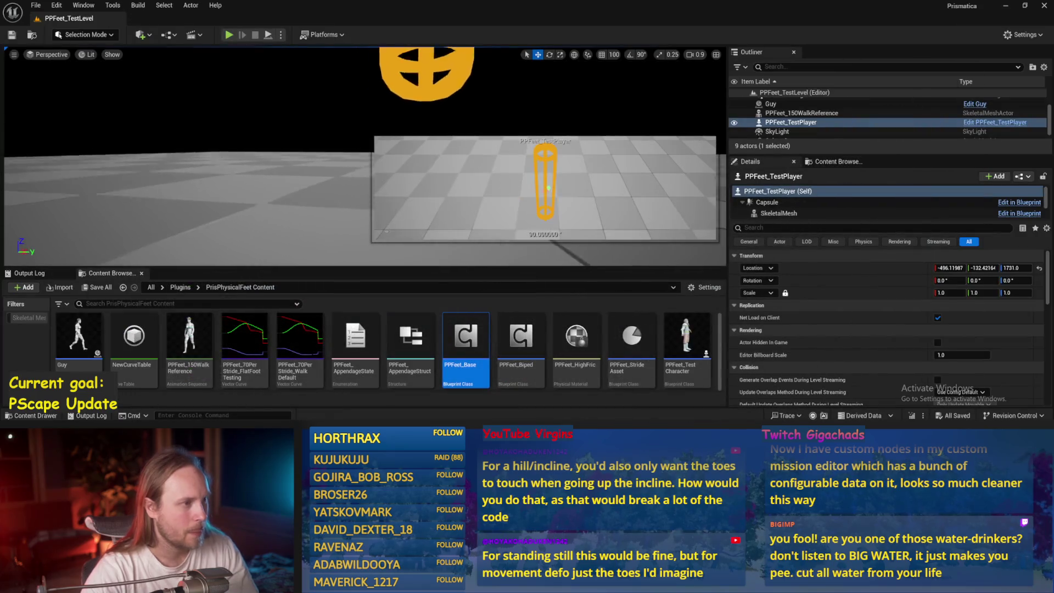
pyautogui.click(270, 37)
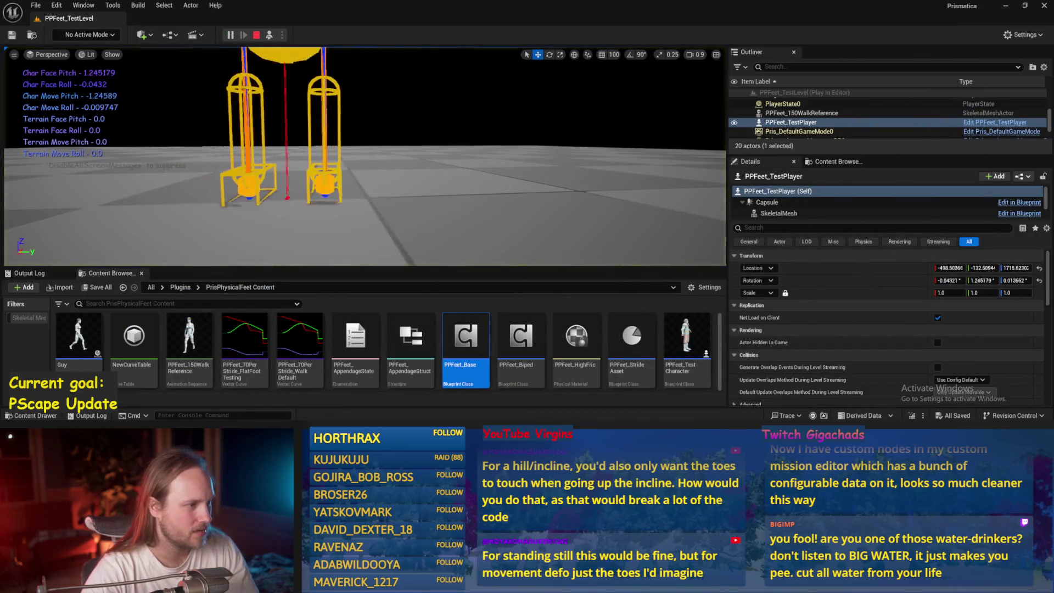
pyautogui.doubleClick(465, 338)
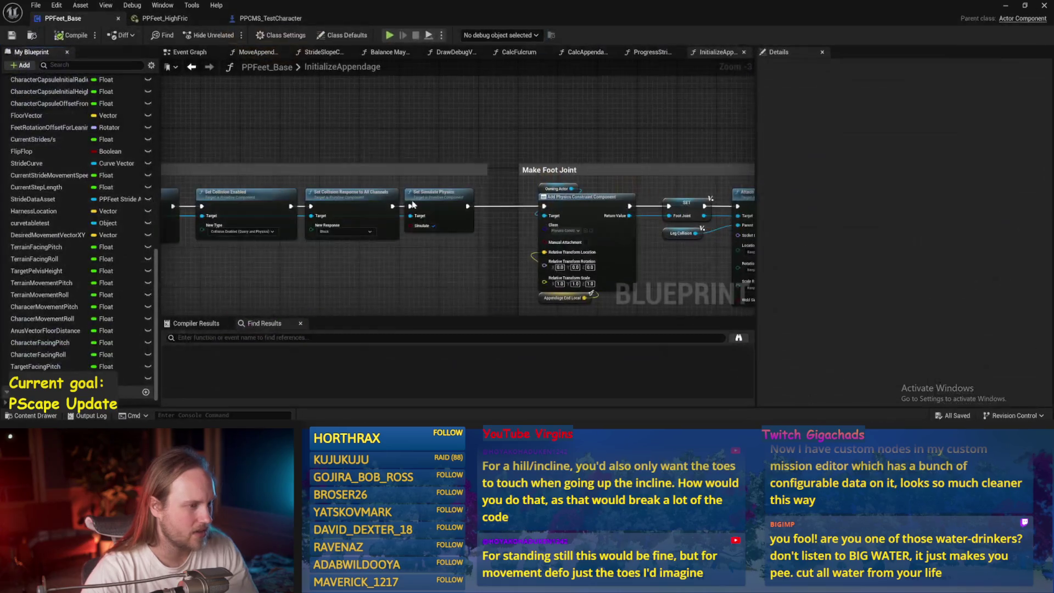
# - Change the Make Leg Mesh Lerp (Vector) Alpha to 0.66 and save PPFeet_Base
pyautogui.moveTo(455, 147)
pyautogui.mouseDown()
pyautogui.moveTo(483, 117)
pyautogui.moveTo(359, 109)
pyautogui.moveTo(606, 101)
pyautogui.mouseUp()
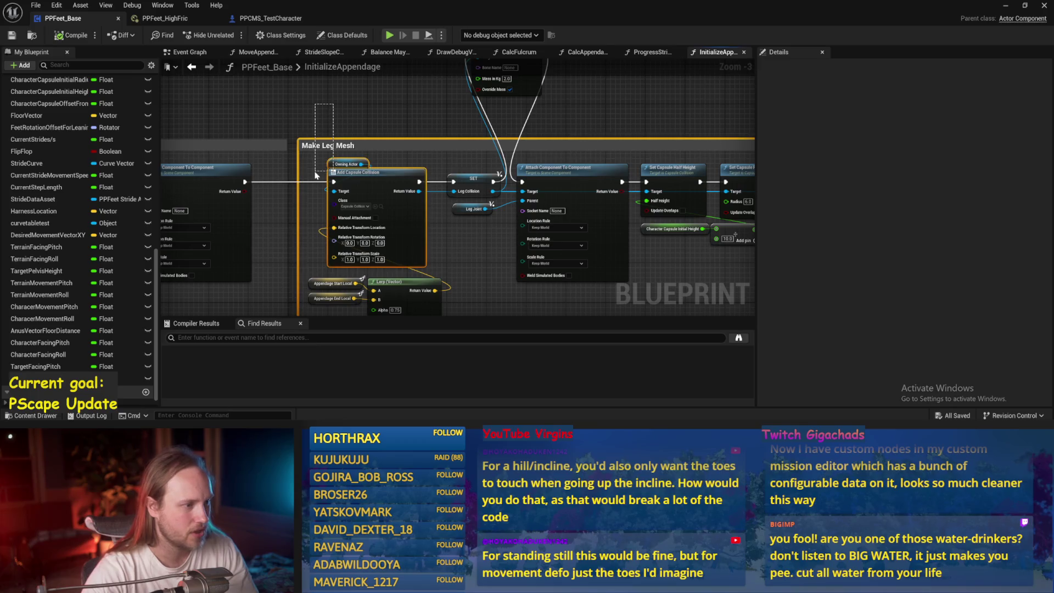
pyautogui.scroll(3, 316, 175)
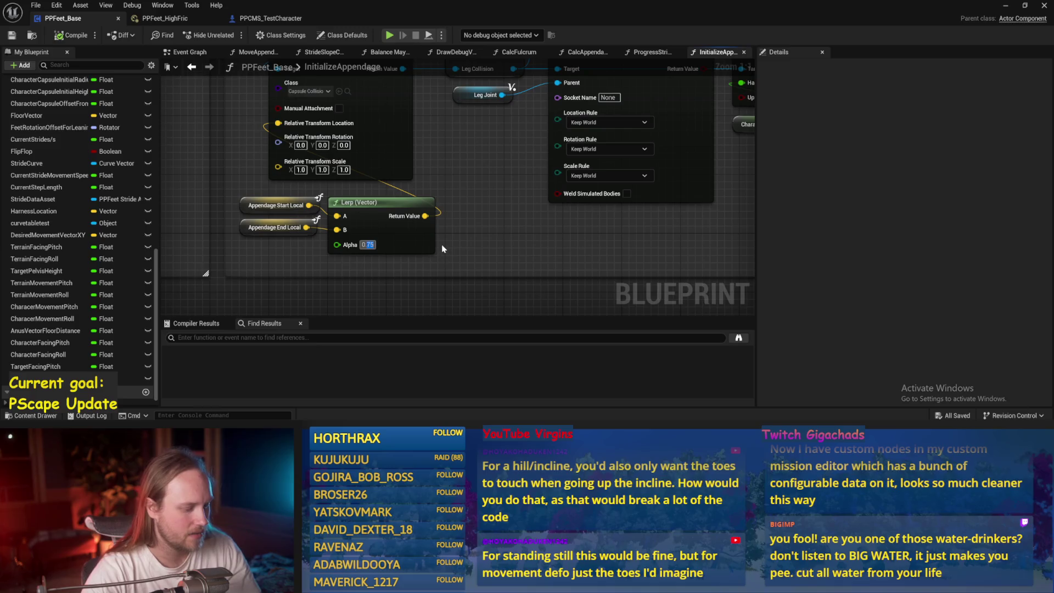
pyautogui.write('0.66')
pyautogui.press('Return')
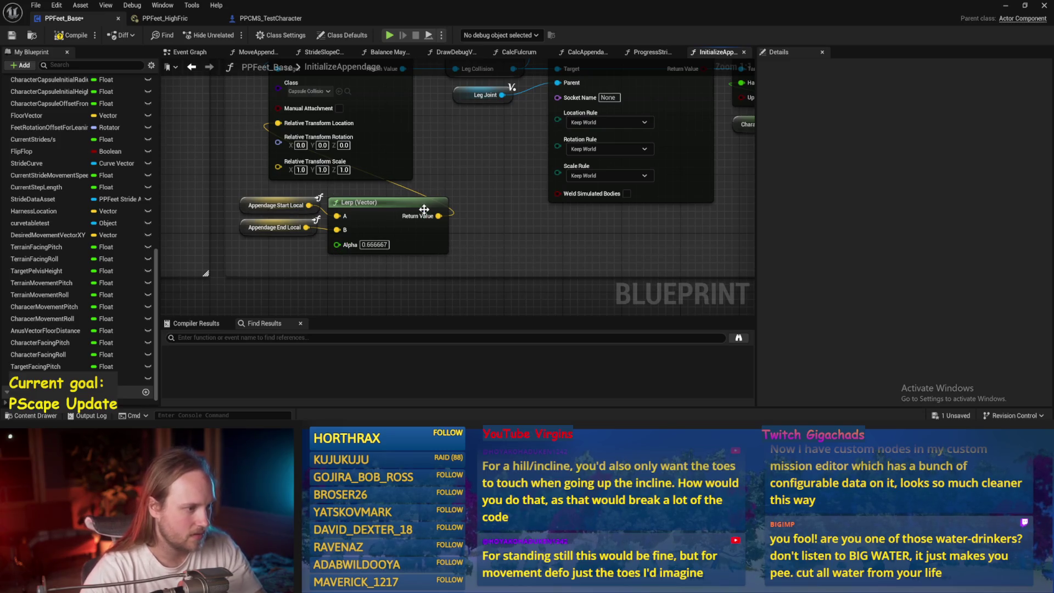
pyautogui.click(8, 36)
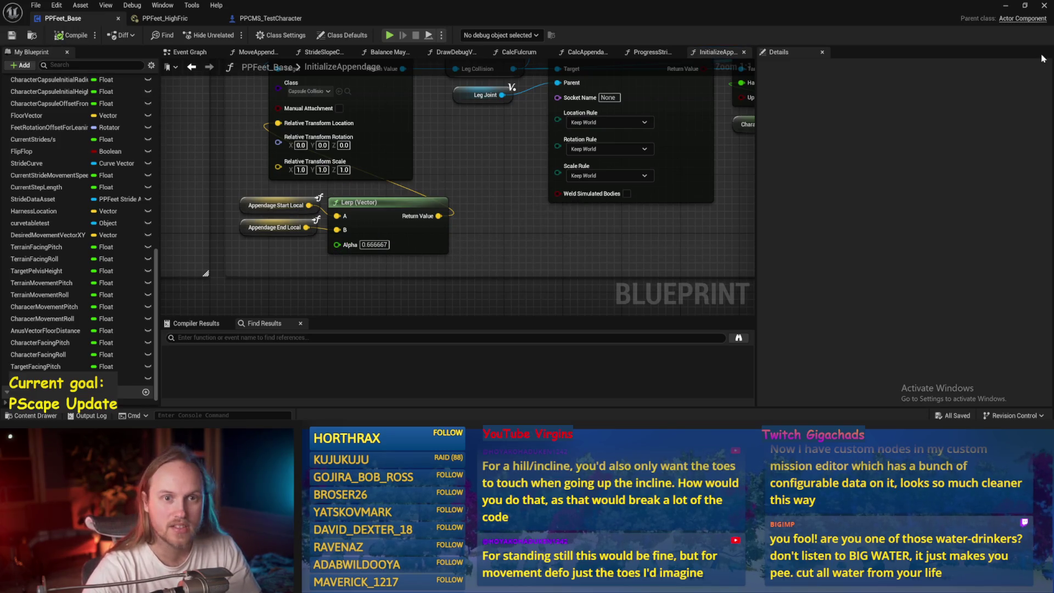
# - Play-test PPFeet_TestLevel with the new 0.666667 leg alpha
pyautogui.click(1002, 6)
pyautogui.click(267, 35)
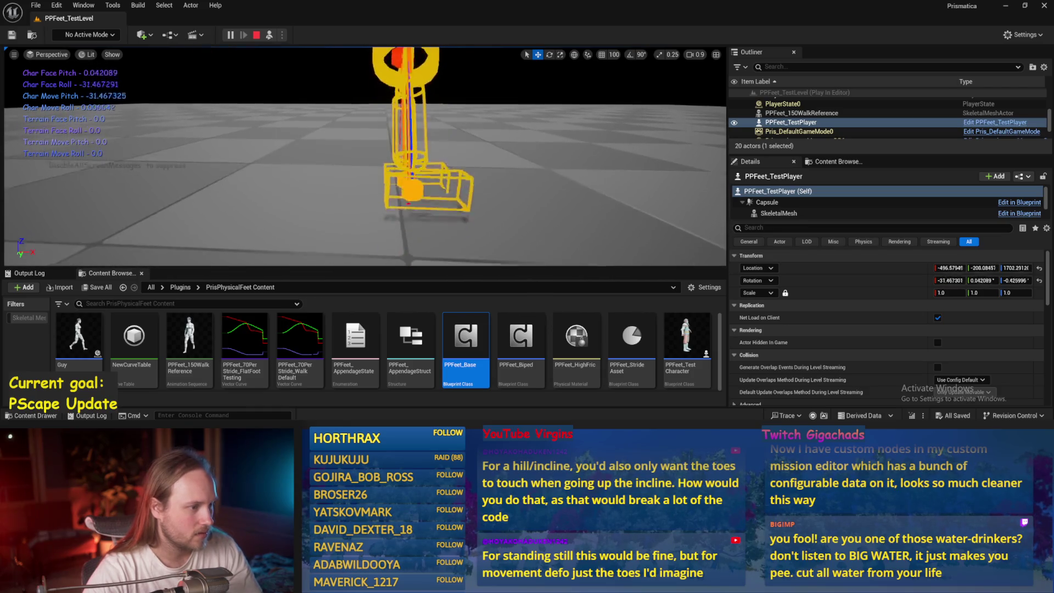
pyautogui.hotkey('alt', 'Tab')
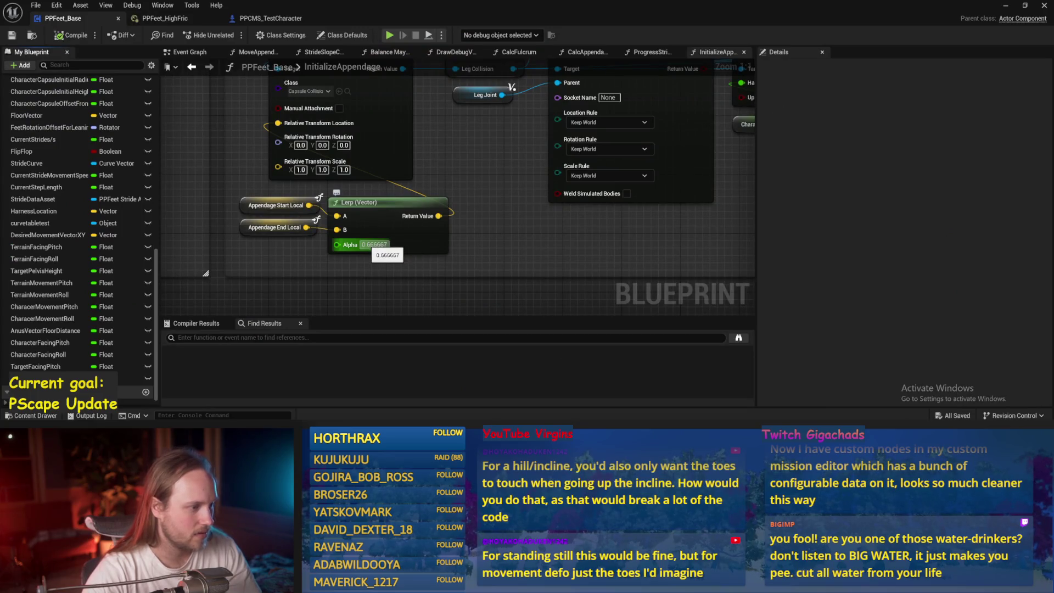
# - Commit the foot box extent Y value and save PPFeet_Base
pyautogui.scroll(-5, 567, 240)
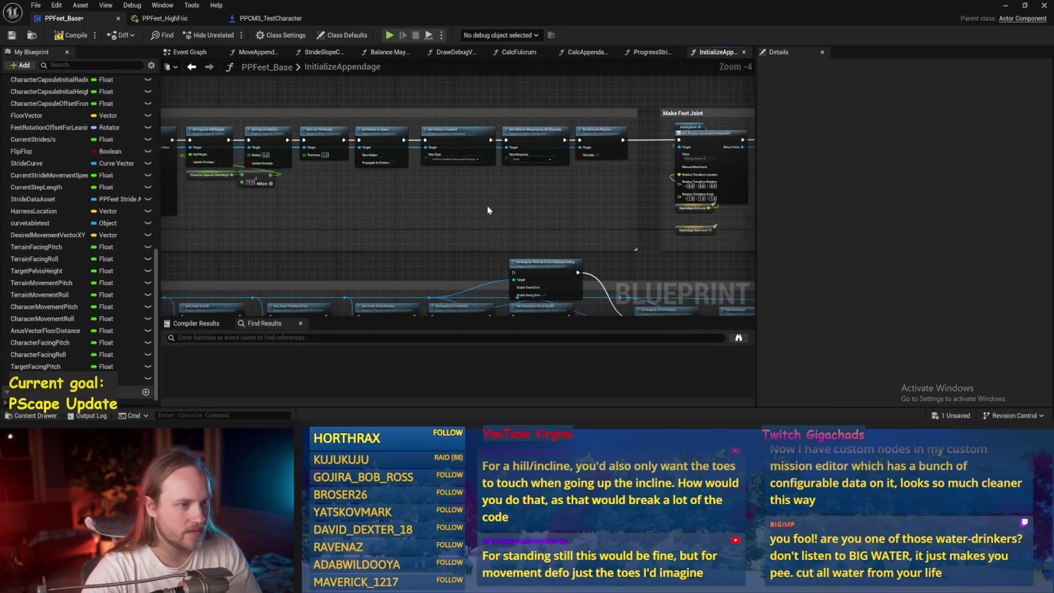
pyautogui.scroll(2, 488, 182)
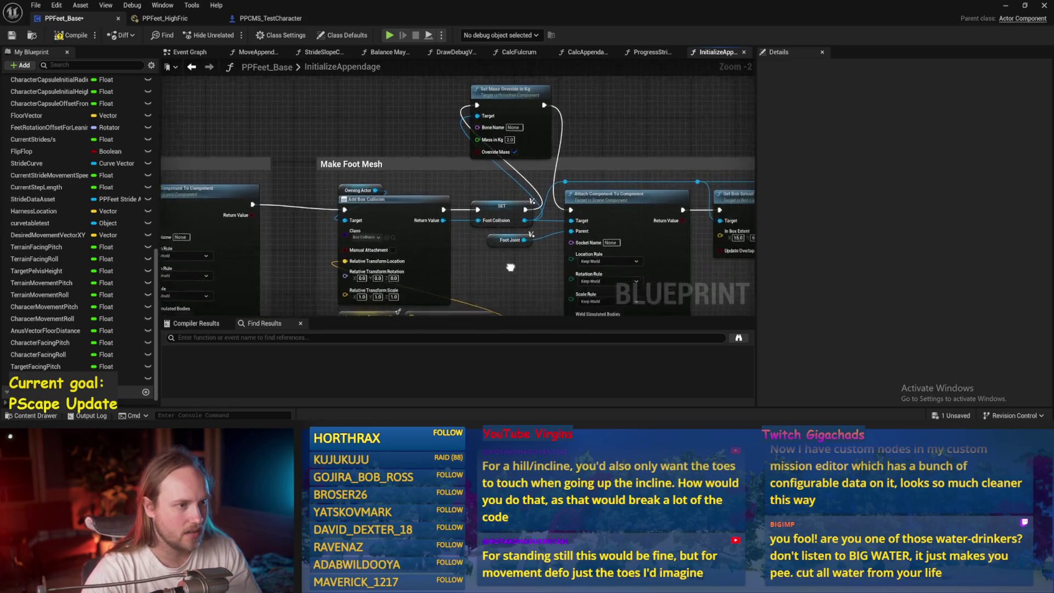
pyautogui.scroll(2, 461, 196)
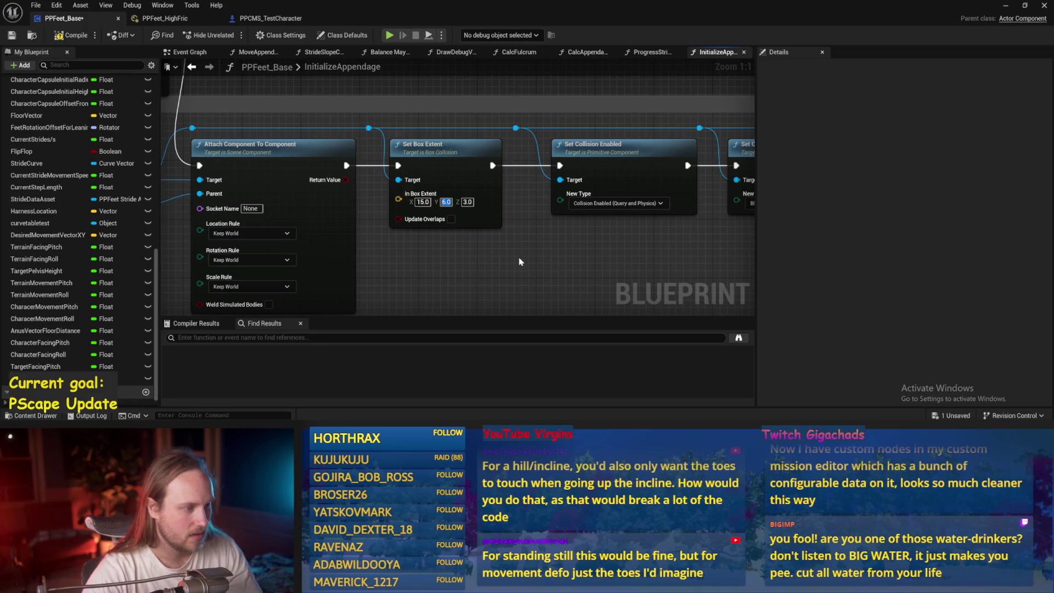
pyautogui.press('Return')
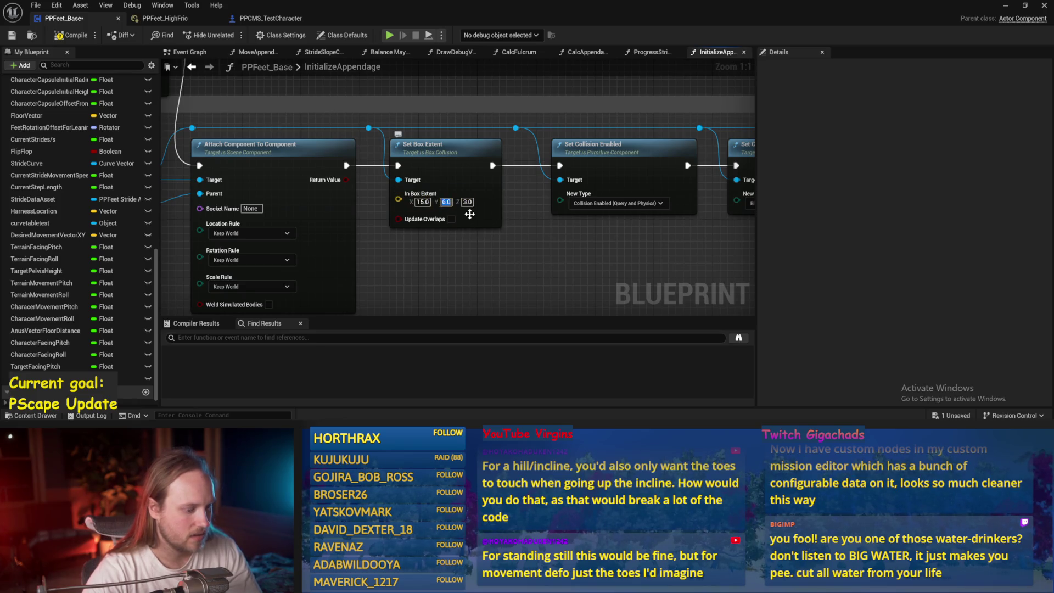
pyautogui.write('7')
pyautogui.click(11, 34)
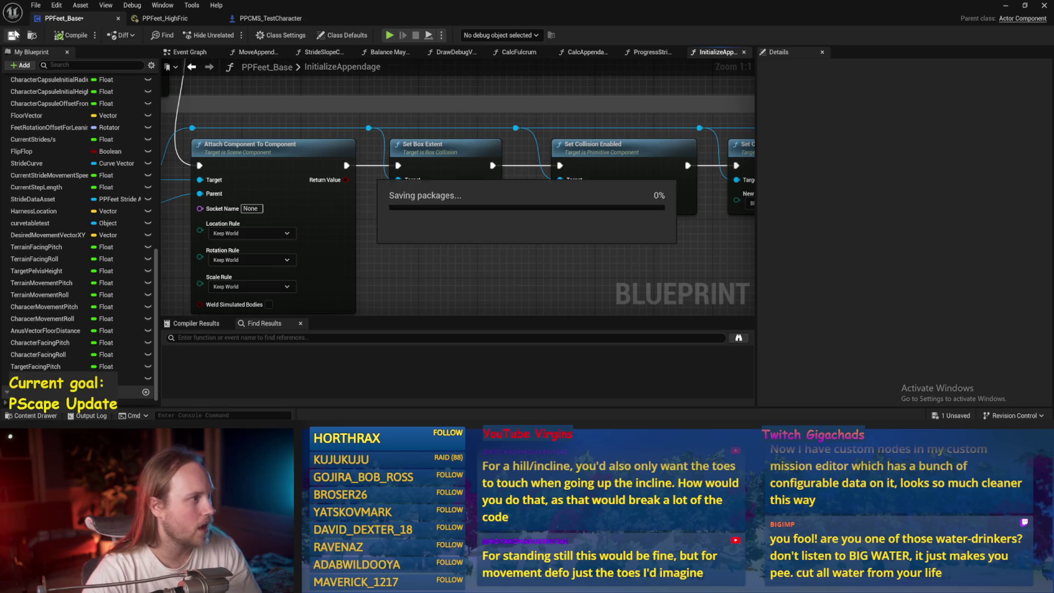
pyautogui.click(1006, 6)
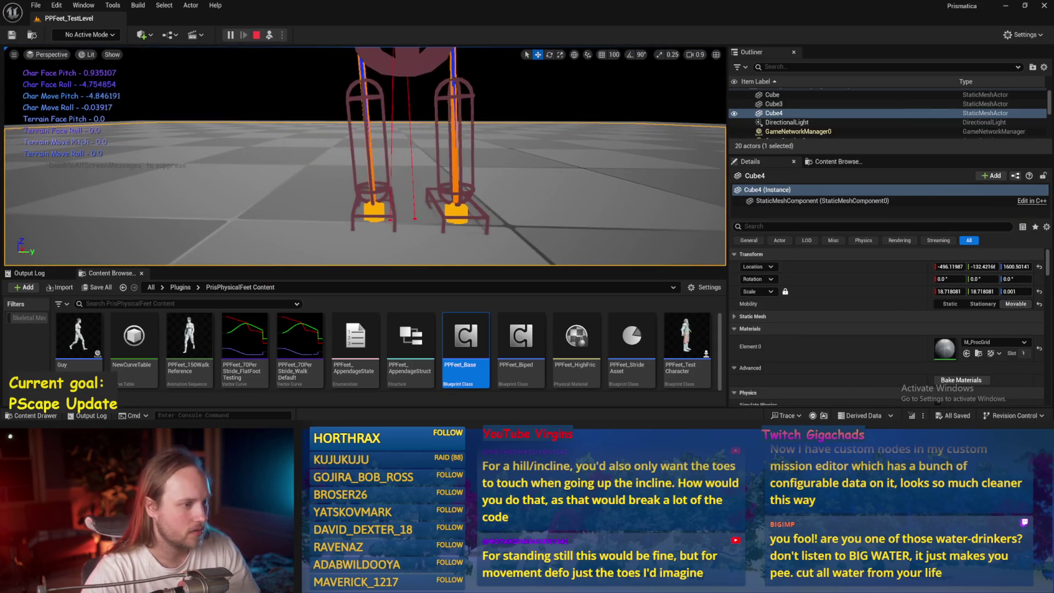
# - Run quick Play and Simulate sessions of the walker, stopping each one
pyautogui.press('Escape')
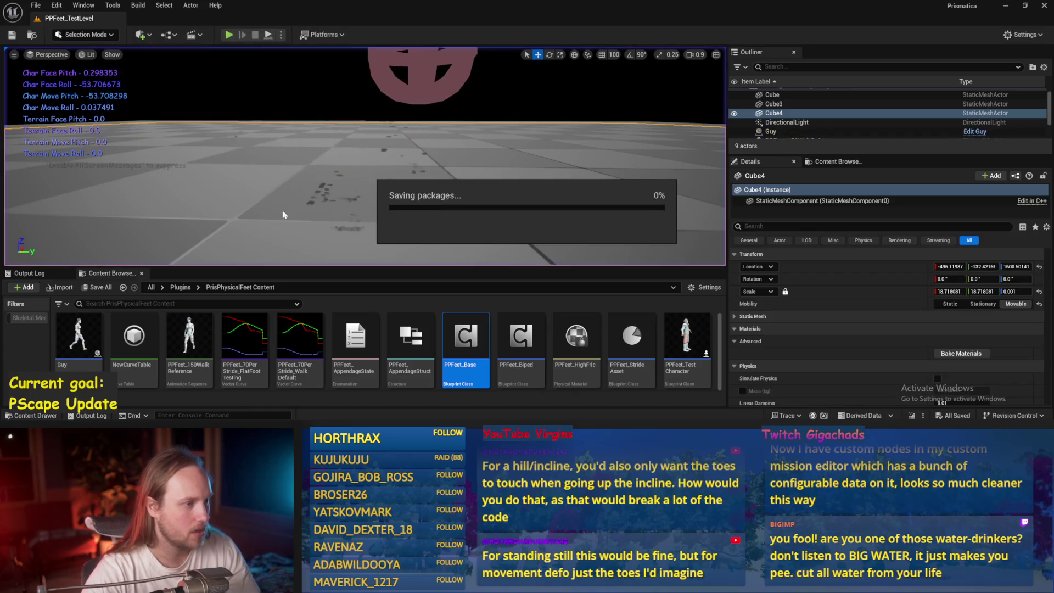
pyautogui.click(268, 36)
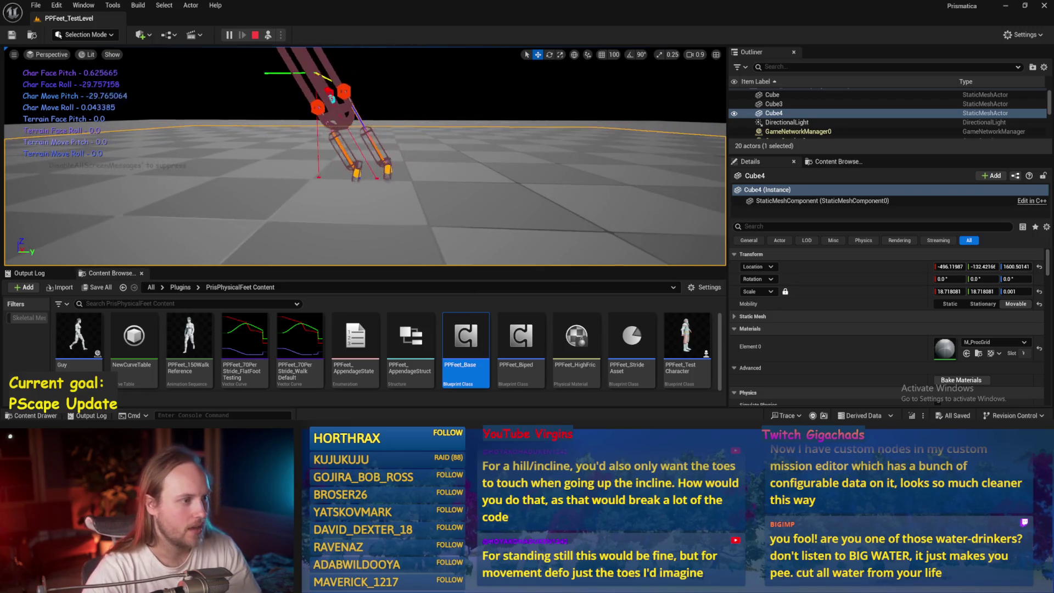
pyautogui.press('Escape')
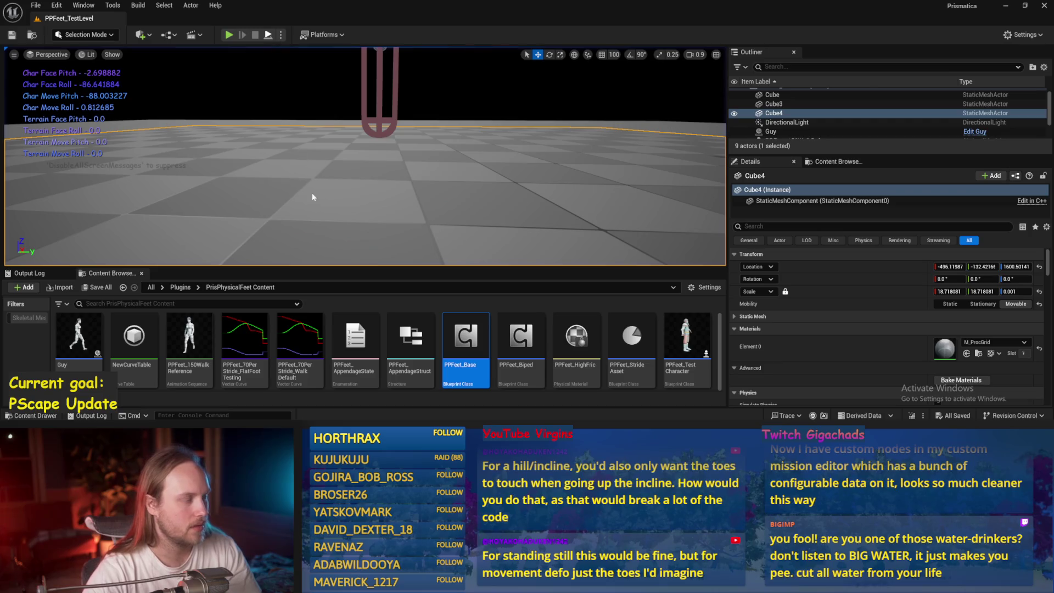
pyautogui.hotkey('alt', 's')
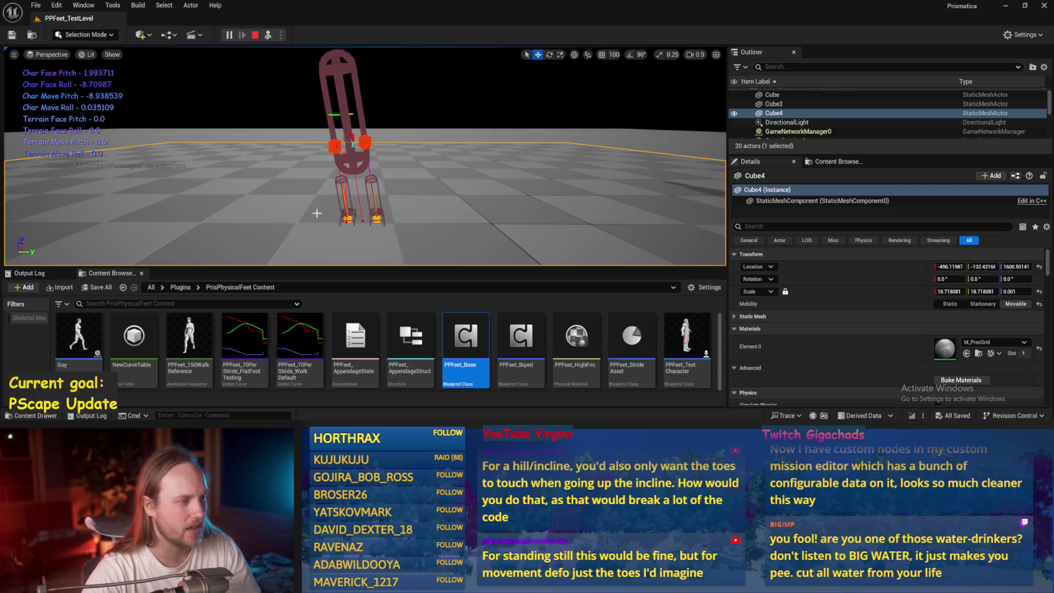
pyautogui.press('Escape')
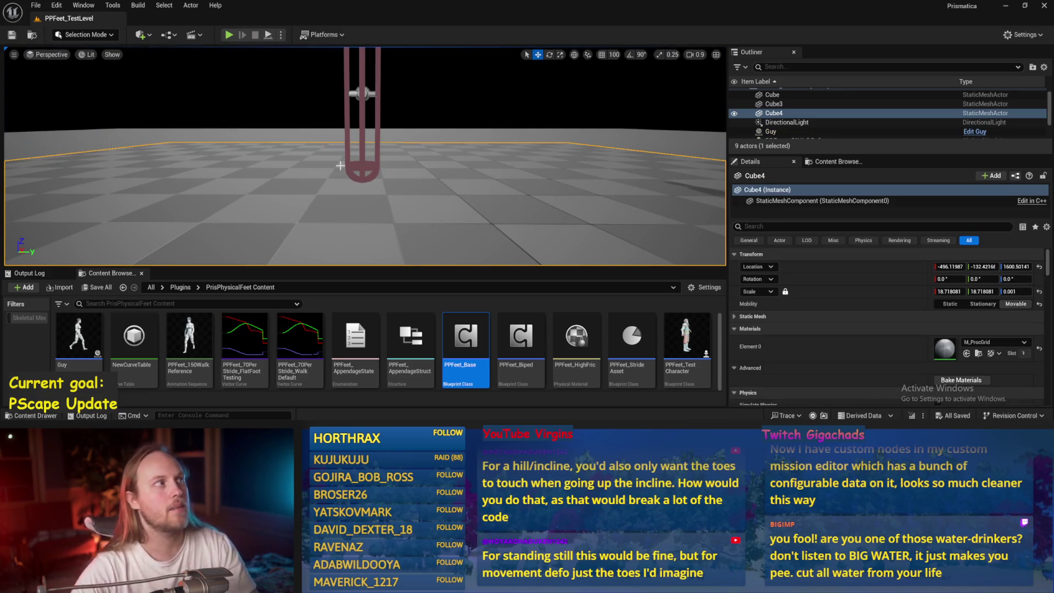
# - Play-test the walker again, pause to inspect it, then end the session
pyautogui.moveTo(355, 219); pyautogui.dragTo(347, 227)
pyautogui.click(270, 34)
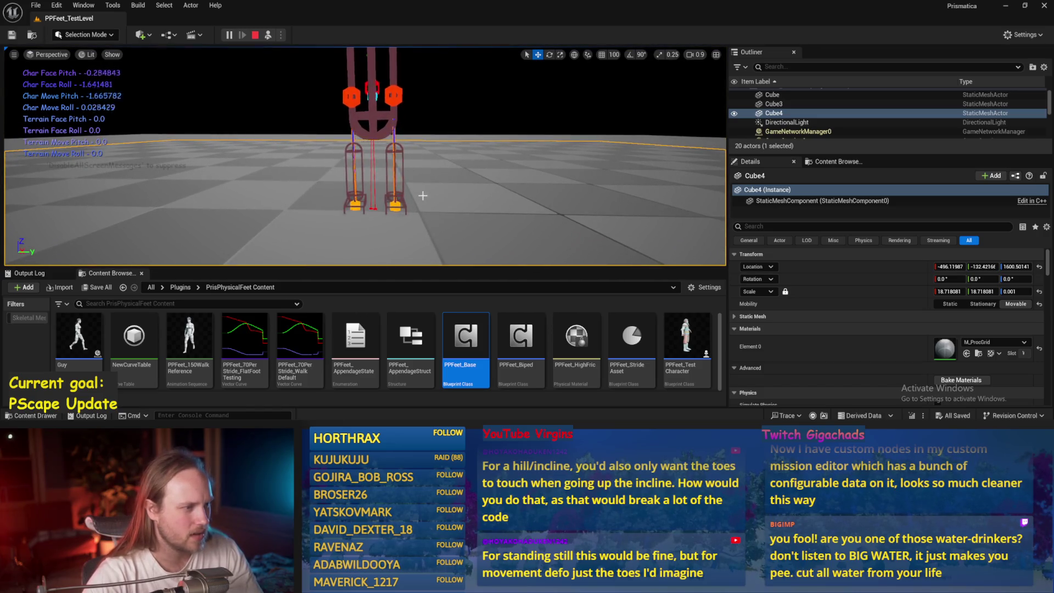
pyautogui.click(228, 35)
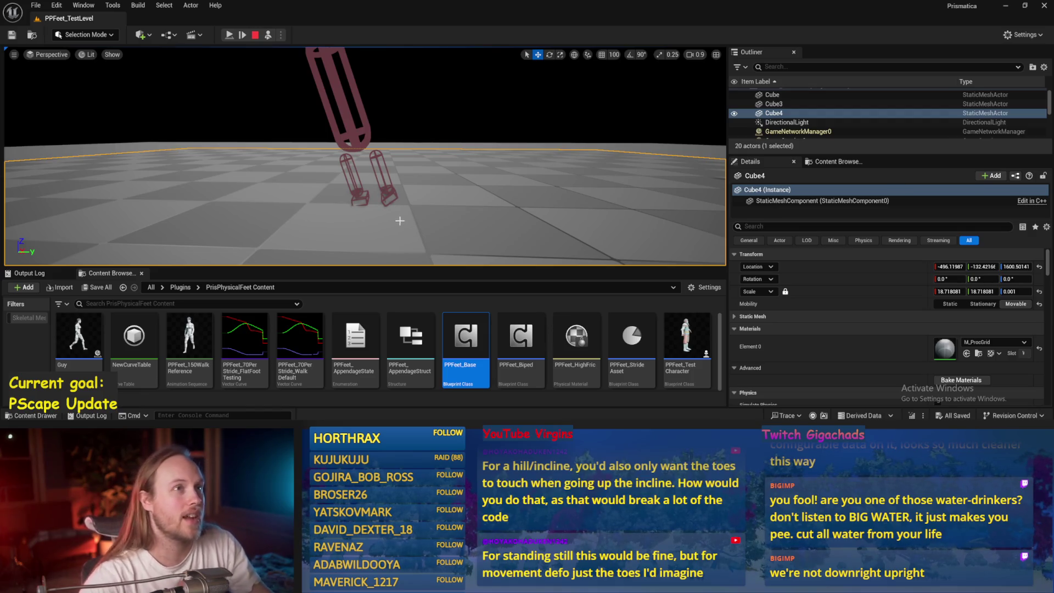
pyautogui.click(255, 34)
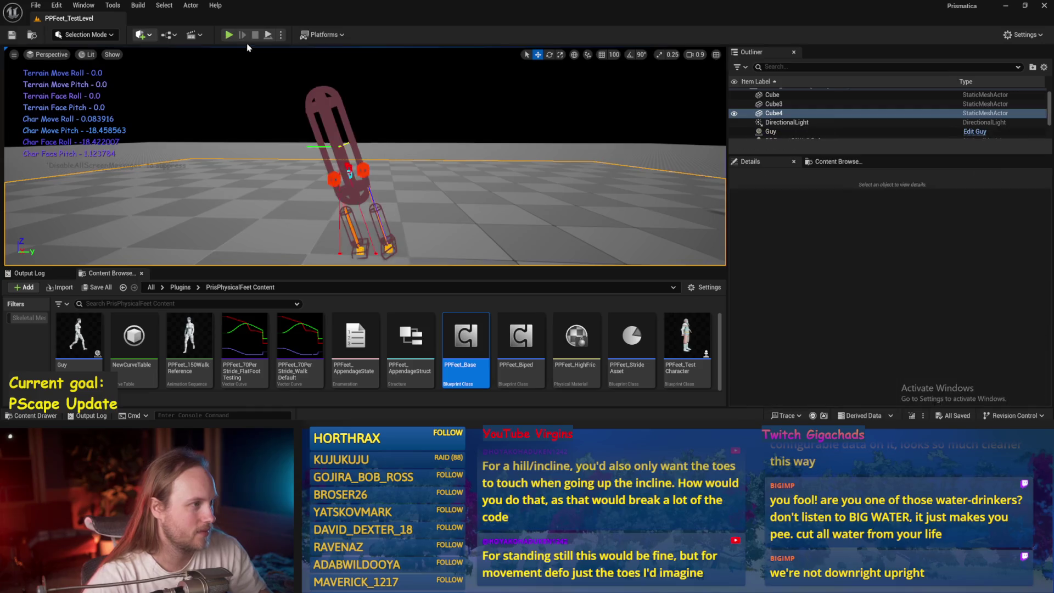
# - Run a brief play-test of PPFeet_TestLevel and stop it
pyautogui.click(267, 34)
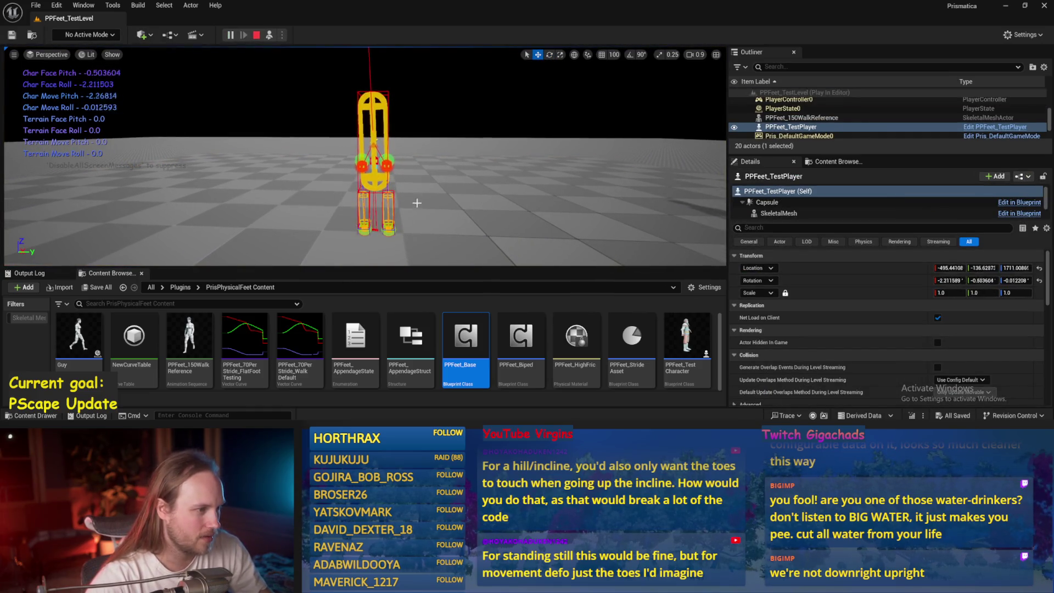
pyautogui.press('Escape')
pyautogui.hotkey('ctrl', 's')
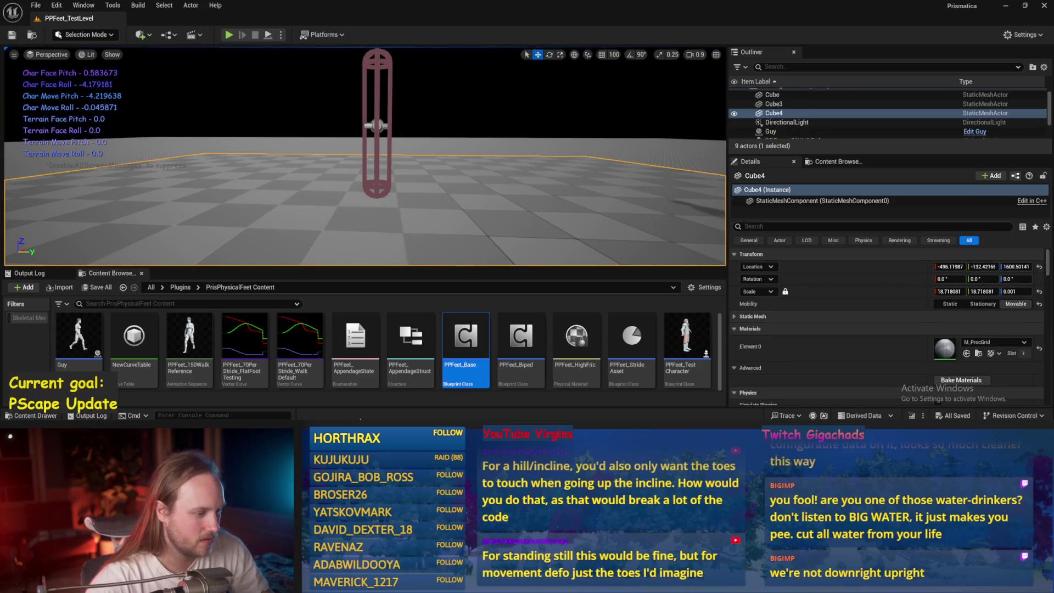
# - Recheck PPFeet_Base's InitializeAppendage foot mesh nodes and its Event Graph
pyautogui.doubleClick(448, 346)
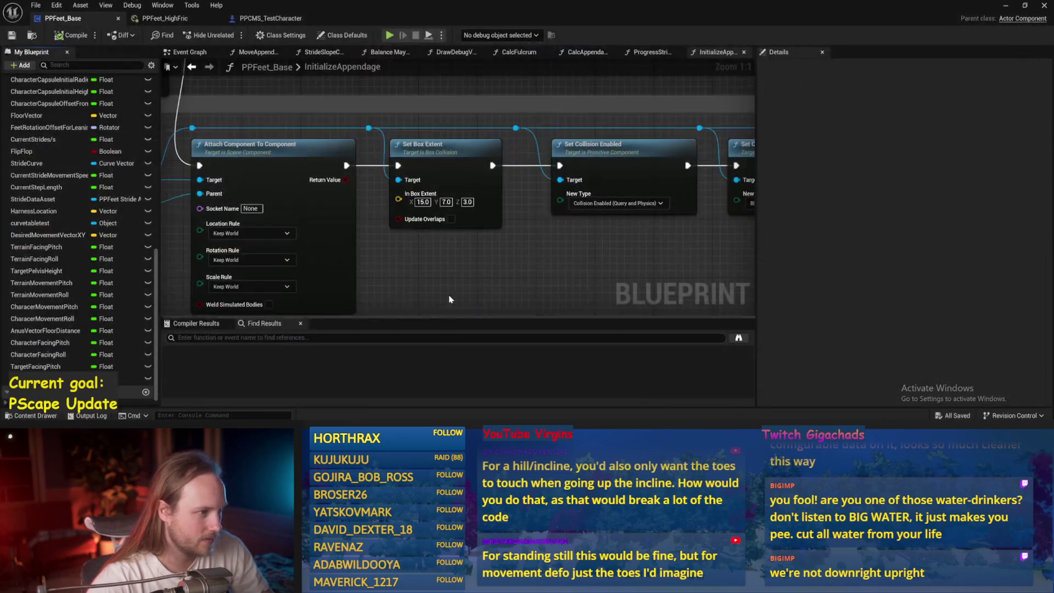
pyautogui.scroll(-1, 414, 232)
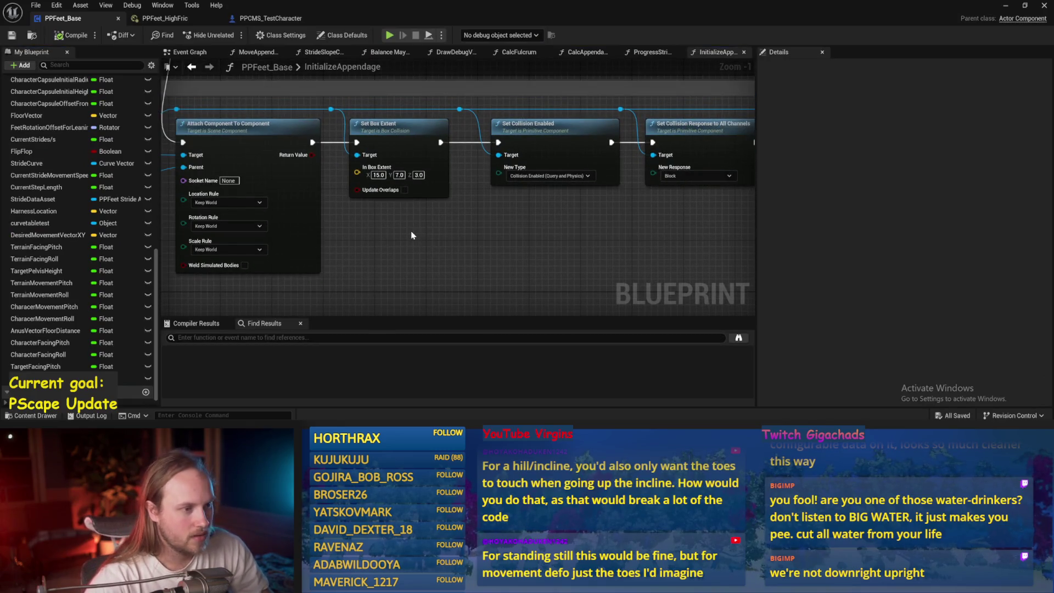
pyautogui.scroll(-7, 413, 235)
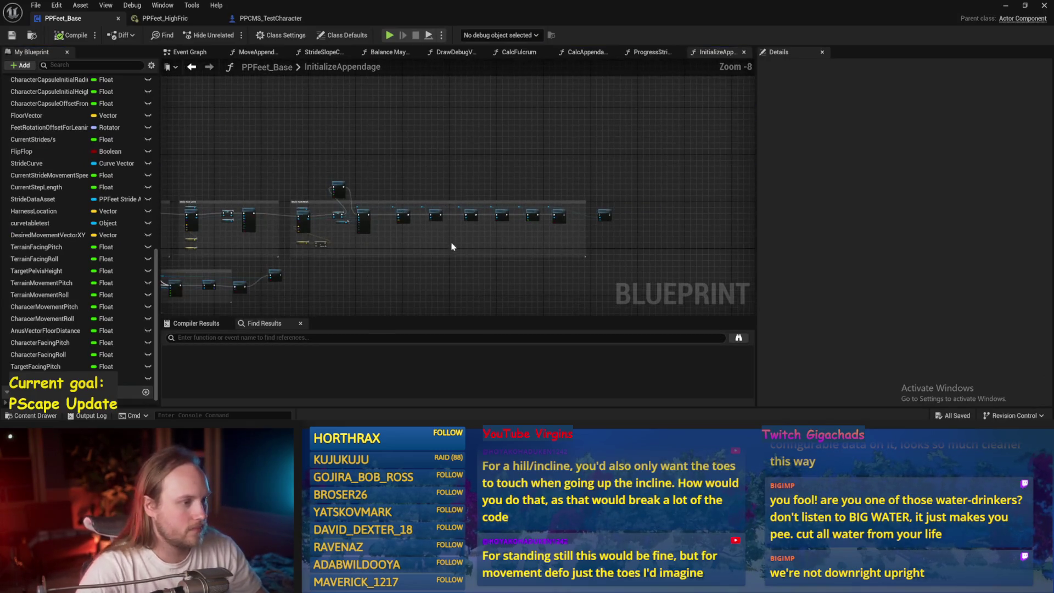
pyautogui.scroll(3, 442, 303)
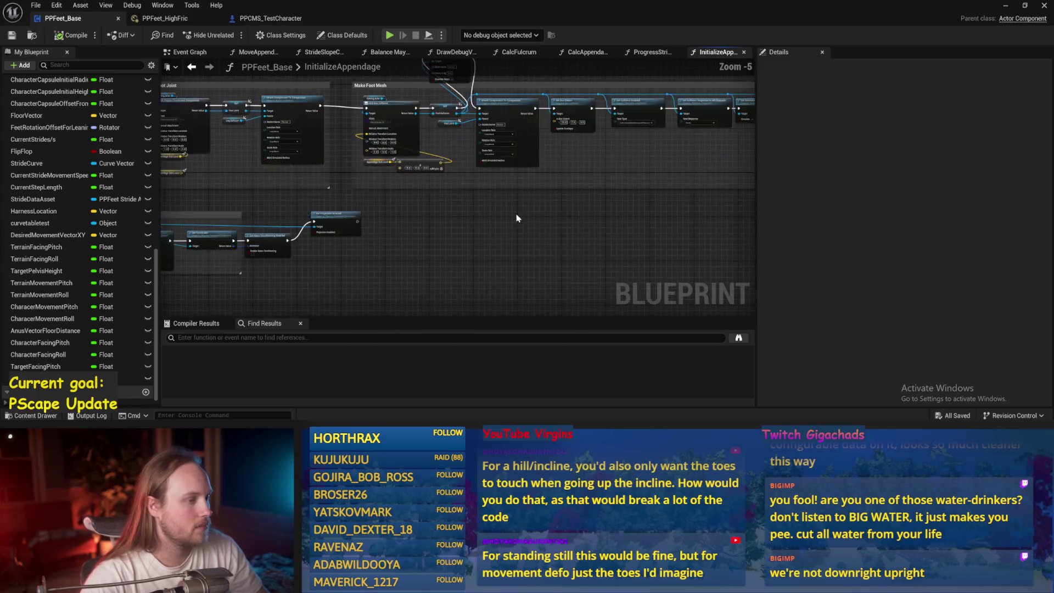
pyautogui.moveTo(360, 309); pyautogui.dragTo(408, 232)
pyautogui.moveTo(361, 311)
pyautogui.mouseDown()
pyautogui.moveTo(621, 223)
pyautogui.moveTo(518, 253)
pyautogui.mouseUp()
pyautogui.click(186, 54)
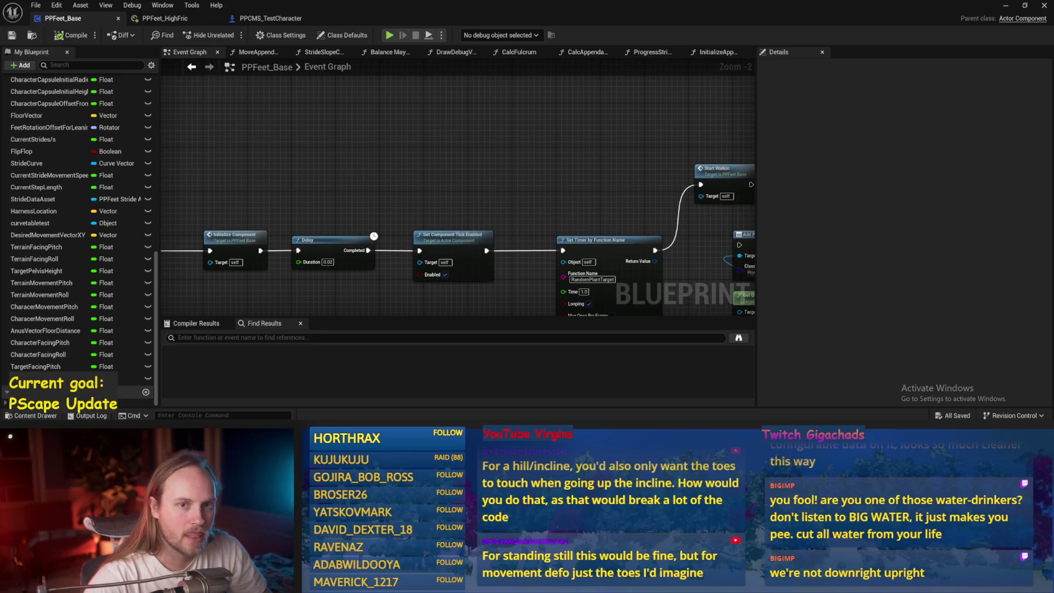
# - Play-test the walker again, stop, and save the PPFeet_TestLevel map
pyautogui.click(1004, 6)
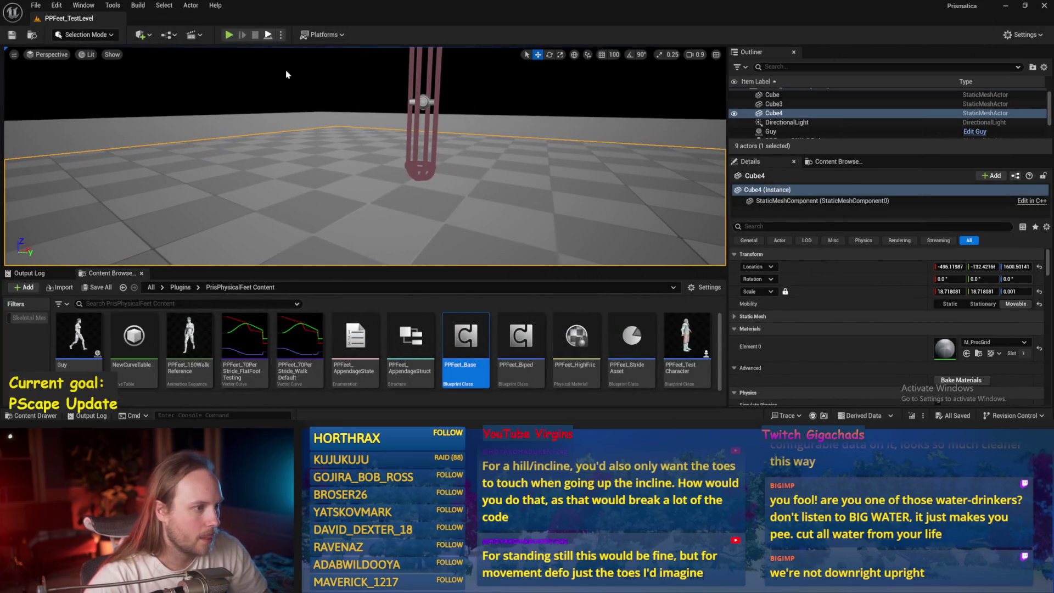
pyautogui.hotkey('alt', 'p')
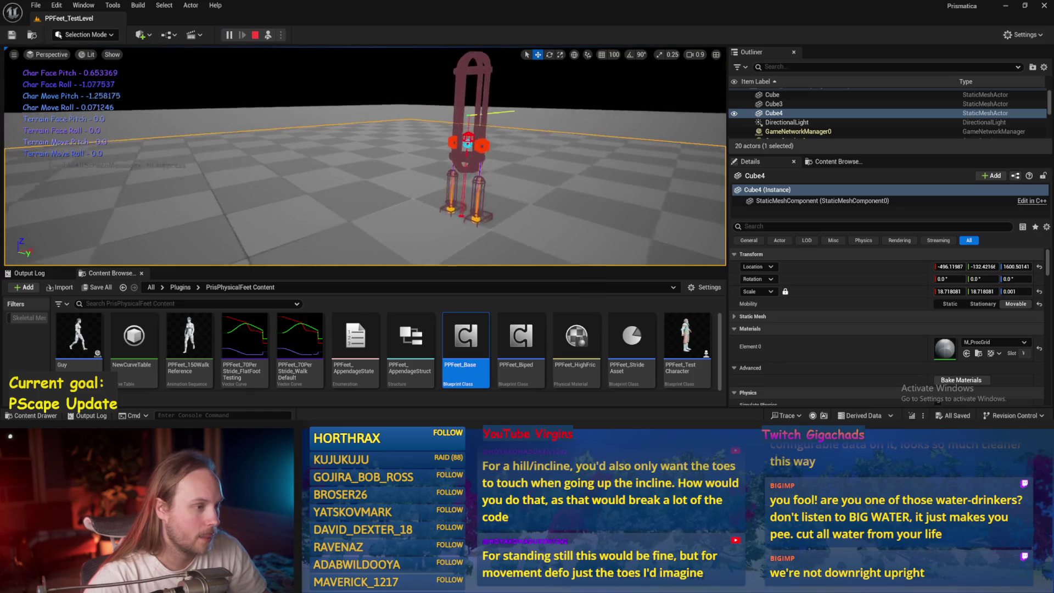
pyautogui.press('F8')
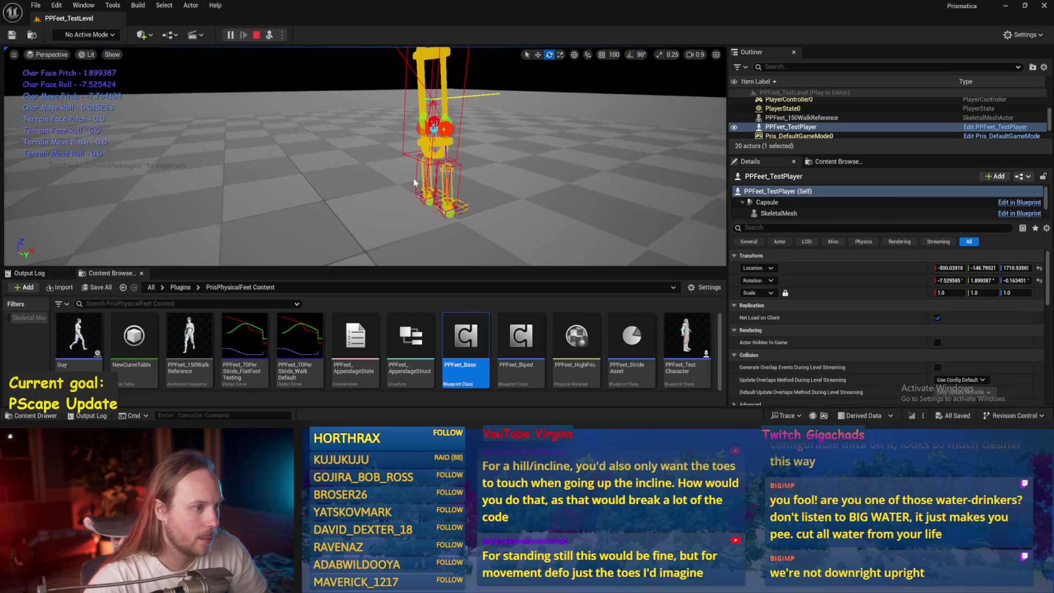
pyautogui.press('Escape')
pyautogui.hotkey('ctrl', 's')
pyautogui.click(36, 5)
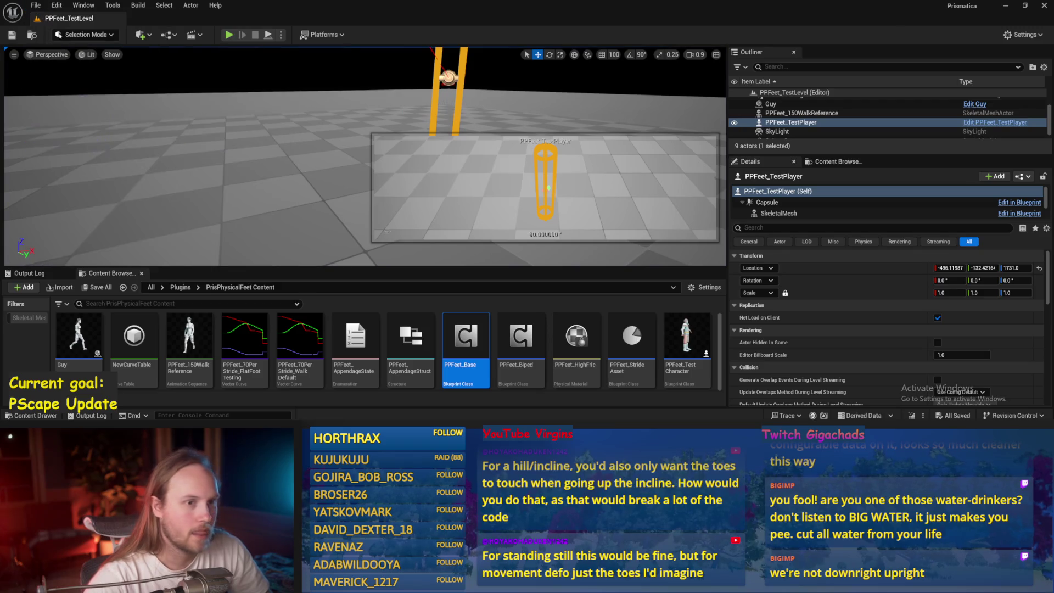